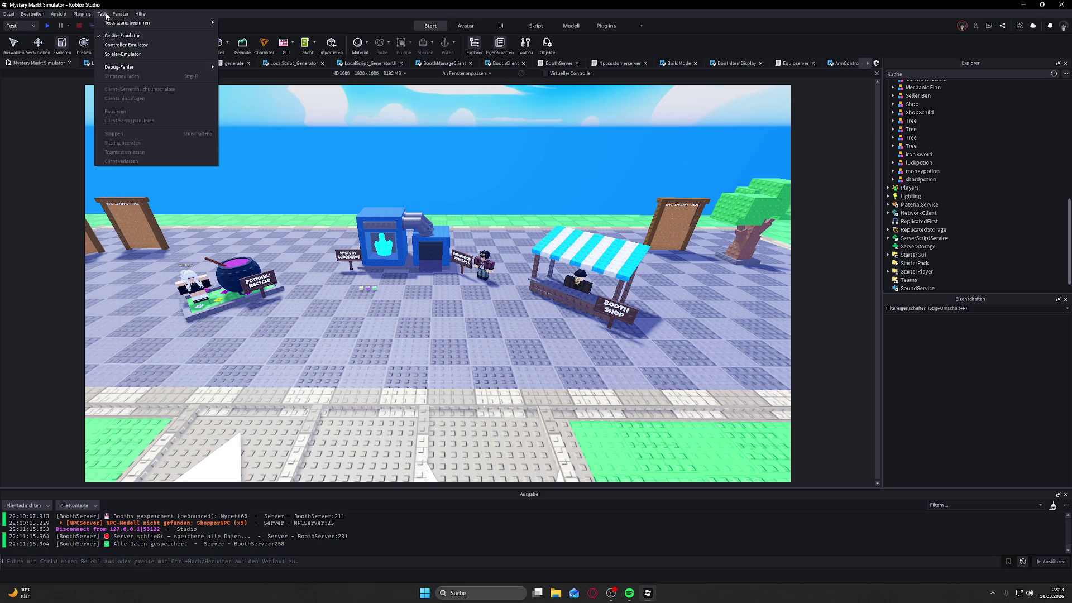
Step: Search the Toolbox Models for 'palme' and drag a Palm Tree into the map beside the plaza
{"action": "left_click", "coordinate": [129, 22]}
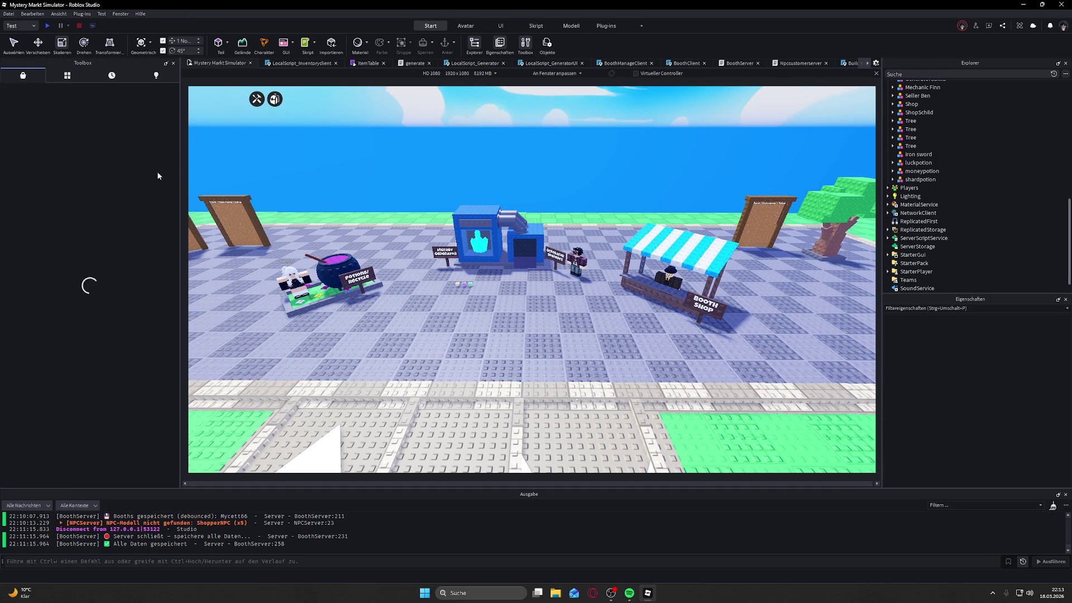
{"action": "left_click", "coordinate": [98, 91]}
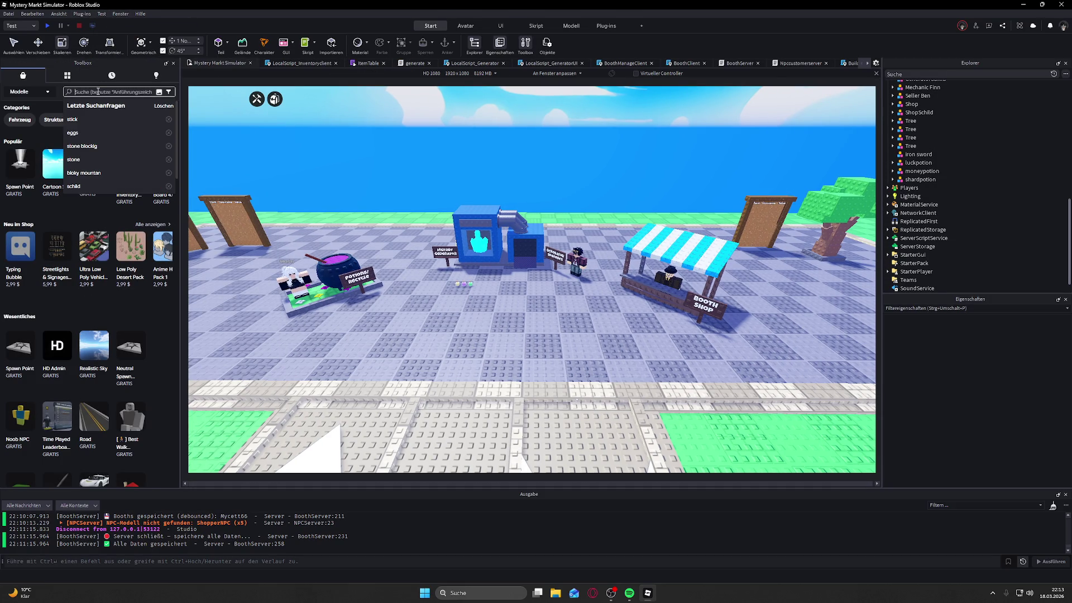
{"action": "type", "text": "palme"}
{"action": "key", "text": "Return"}
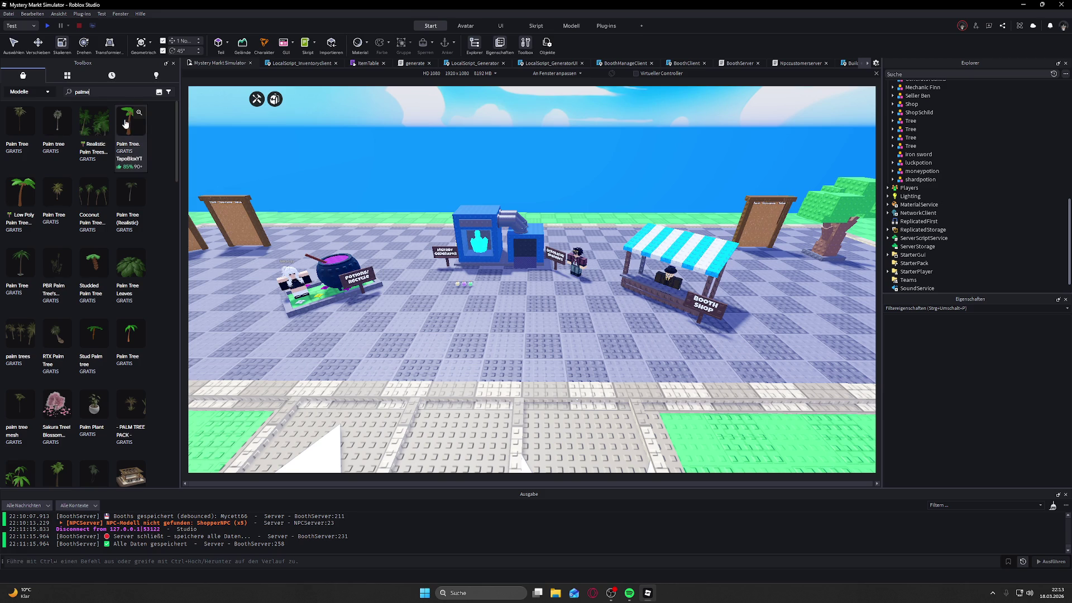
{"action": "mouse_move", "coordinate": [323, 237]}
{"action": "left_mouse_down"}
{"action": "mouse_move", "coordinate": [519, 290]}
{"action": "mouse_move", "coordinate": [553, 430]}
{"action": "mouse_move", "coordinate": [620, 419]}
{"action": "mouse_move", "coordinate": [619, 335]}
{"action": "left_mouse_up"}
{"action": "scroll", "coordinate": [619, 335], "scroll_direction": "down", "scroll_amount": 5}
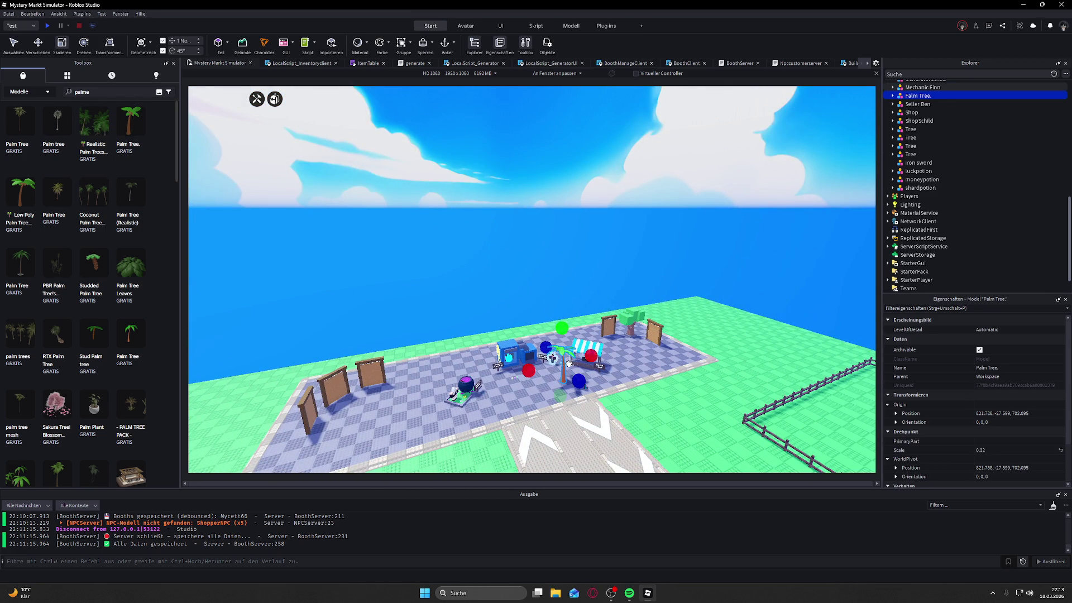
Step: Shrink the palm tree to scale 0.72 and turn on the Resurface plugin
{"action": "mouse_move", "coordinate": [568, 364]}
{"action": "left_mouse_down"}
{"action": "mouse_move", "coordinate": [531, 386]}
{"action": "mouse_move", "coordinate": [570, 299]}
{"action": "mouse_move", "coordinate": [573, 241]}
{"action": "left_mouse_up"}
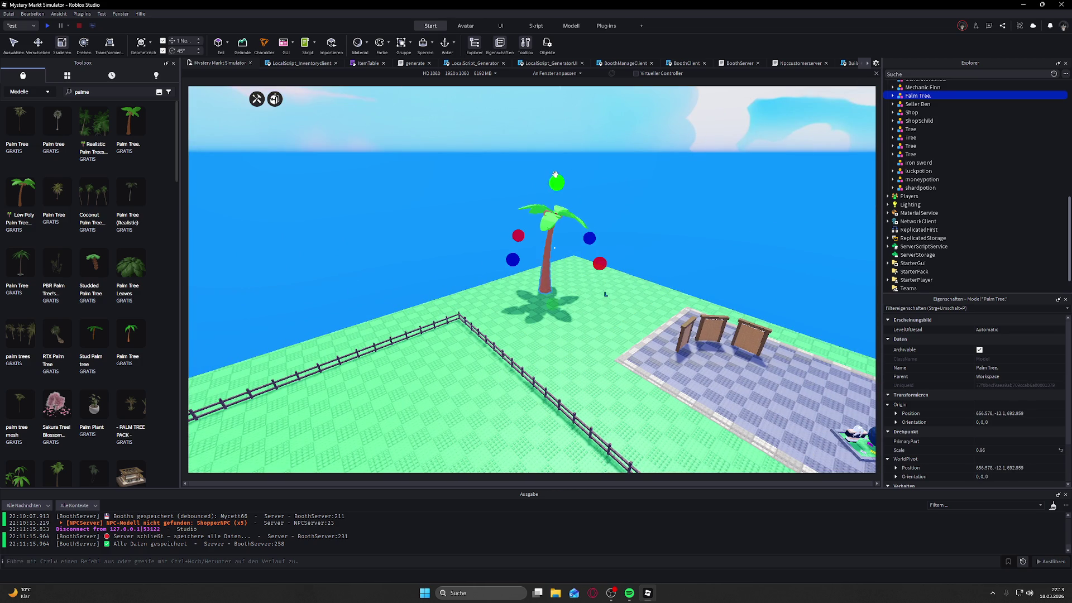
{"action": "left_click_drag", "start_coordinate": [556, 175], "coordinate": [550, 196]}
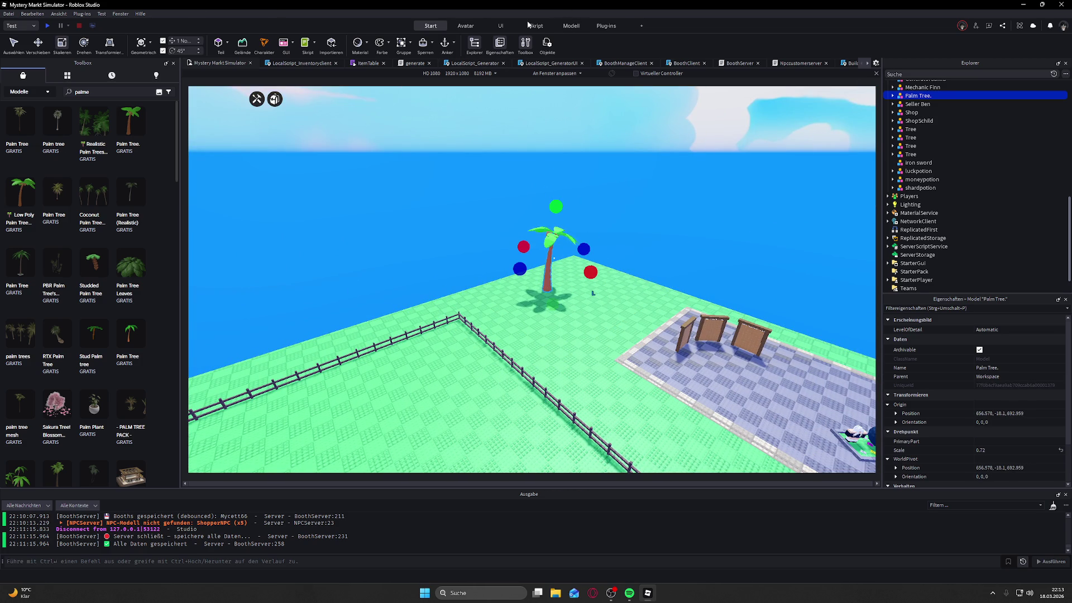
{"action": "left_click", "coordinate": [600, 26]}
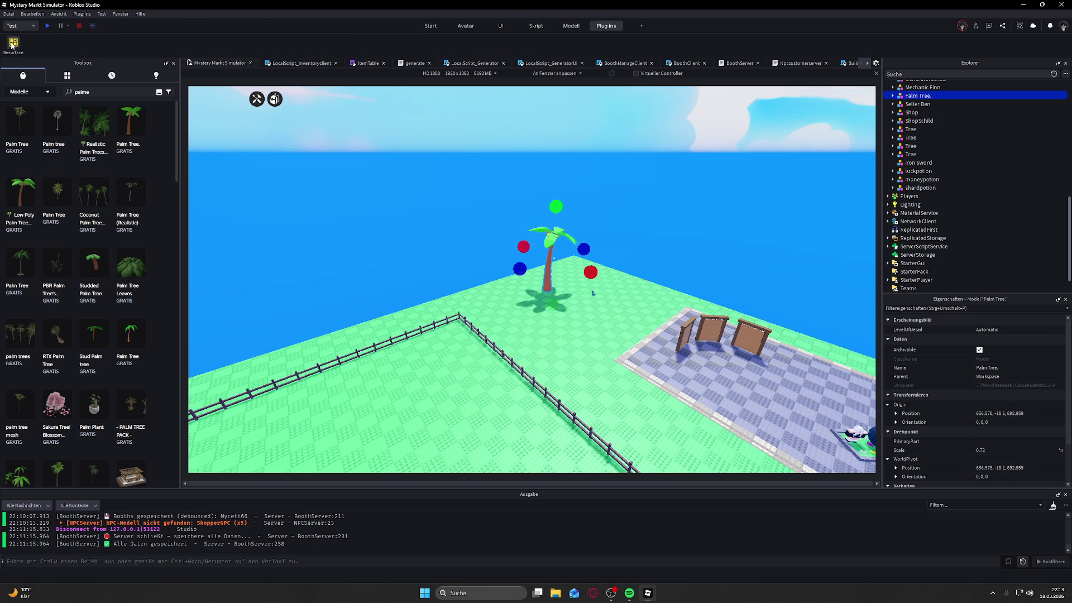
{"action": "left_click", "coordinate": [13, 44]}
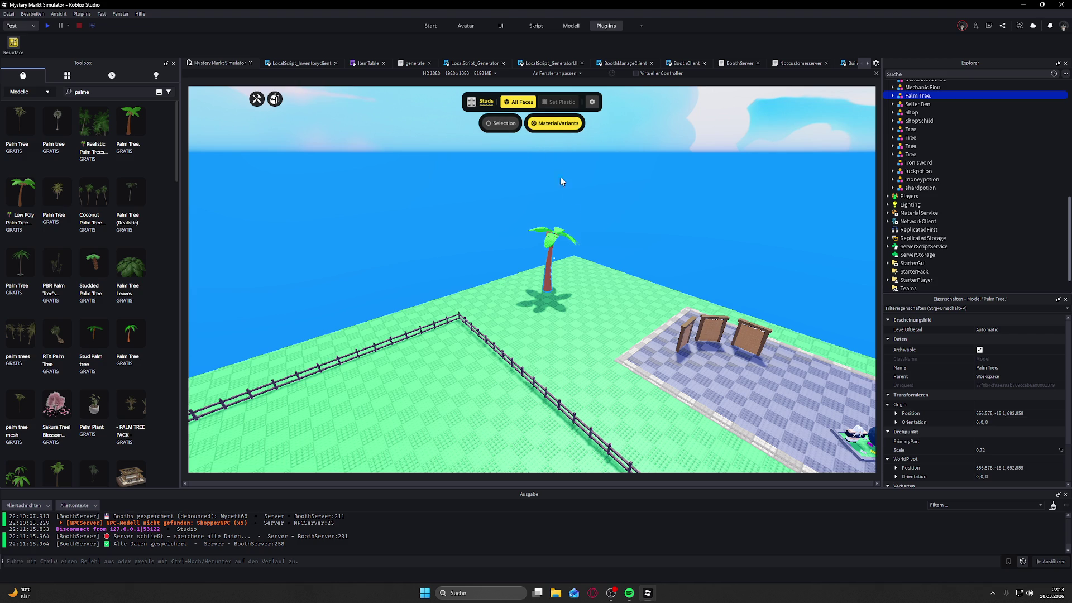
{"action": "scroll", "coordinate": [592, 251], "scroll_direction": "up", "scroll_amount": 10}
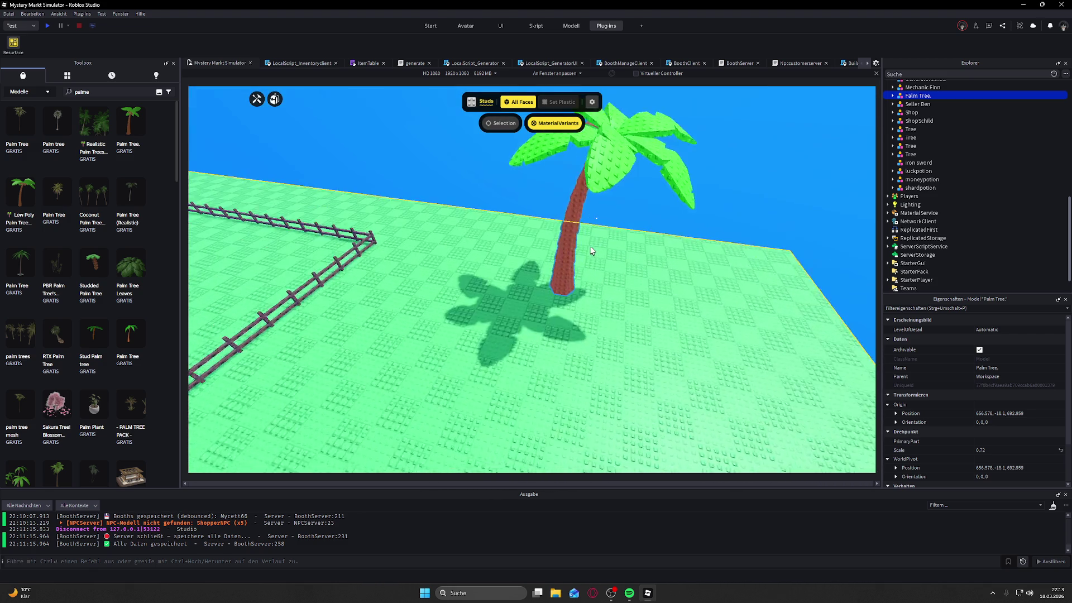
{"action": "scroll", "coordinate": [592, 251], "scroll_direction": "down", "scroll_amount": 5}
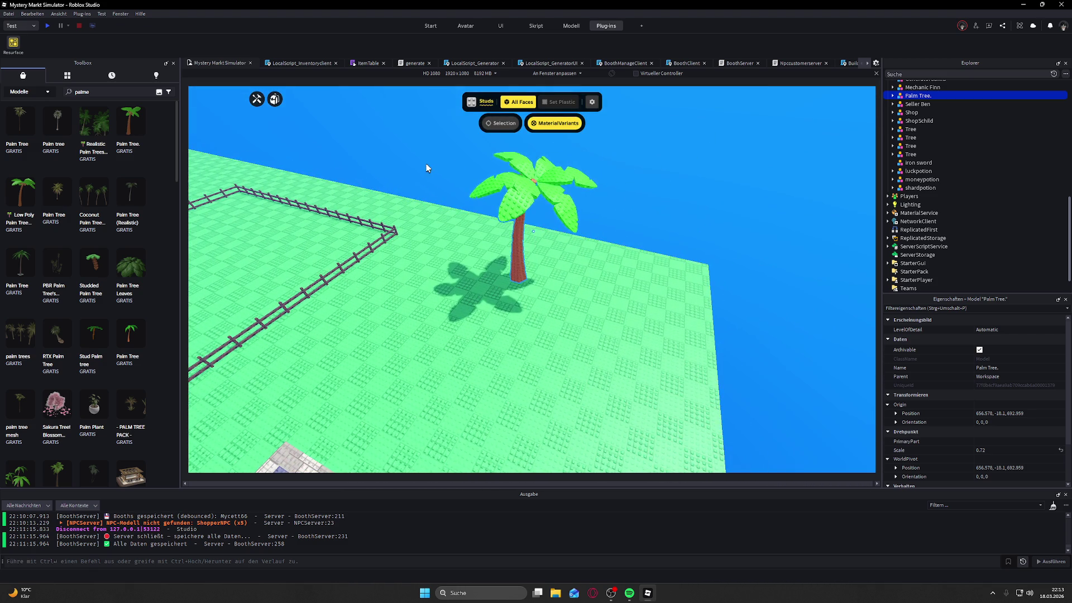
Step: Duplicate the palm tree with Ctrl+D, close Resurface, and drag the copy beside the original
{"action": "key", "text": "a"}
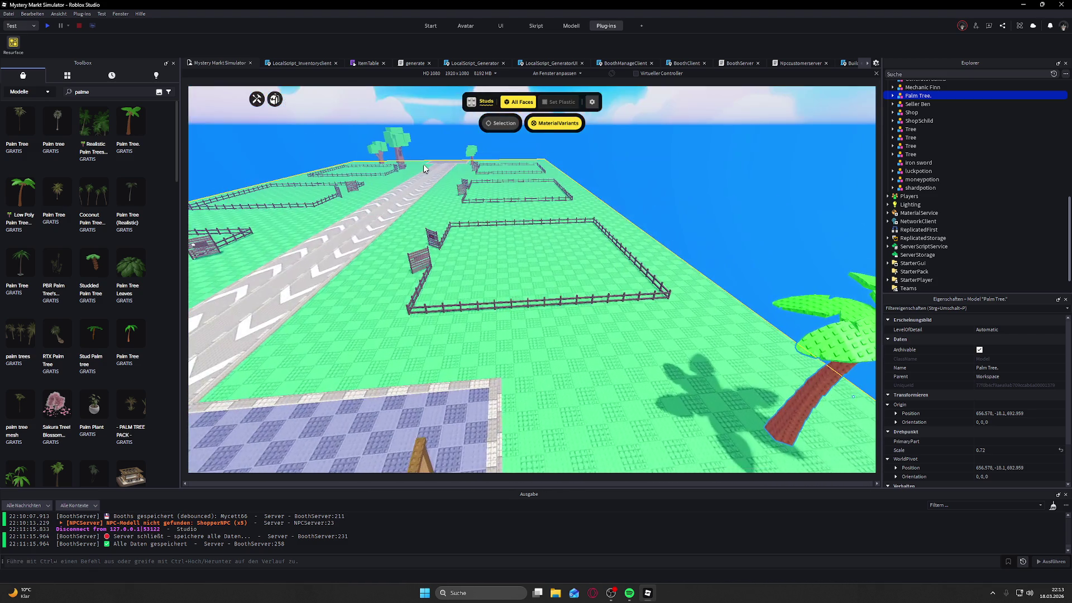
{"action": "key", "text": "d"}
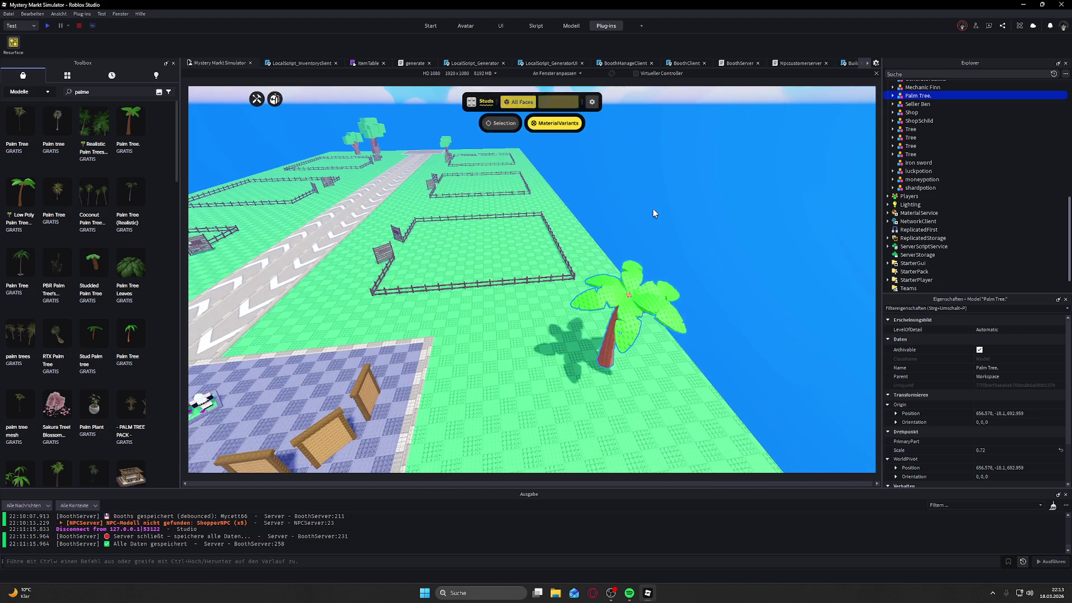
{"action": "key", "text": "ctrl+d"}
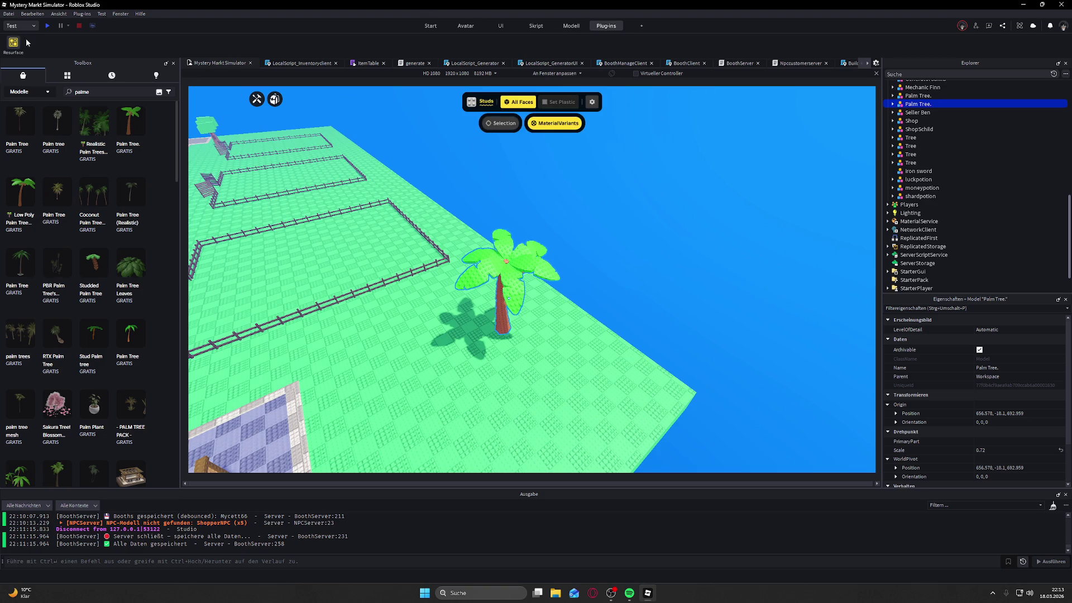
{"action": "left_click", "coordinate": [14, 43]}
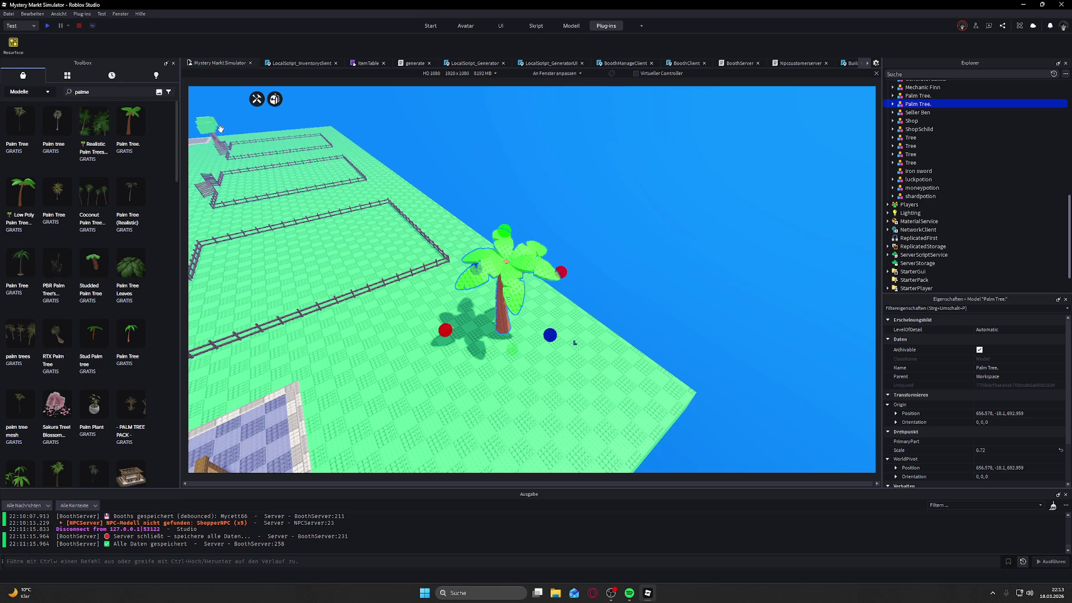
{"action": "left_click_drag", "start_coordinate": [514, 285], "coordinate": [527, 394]}
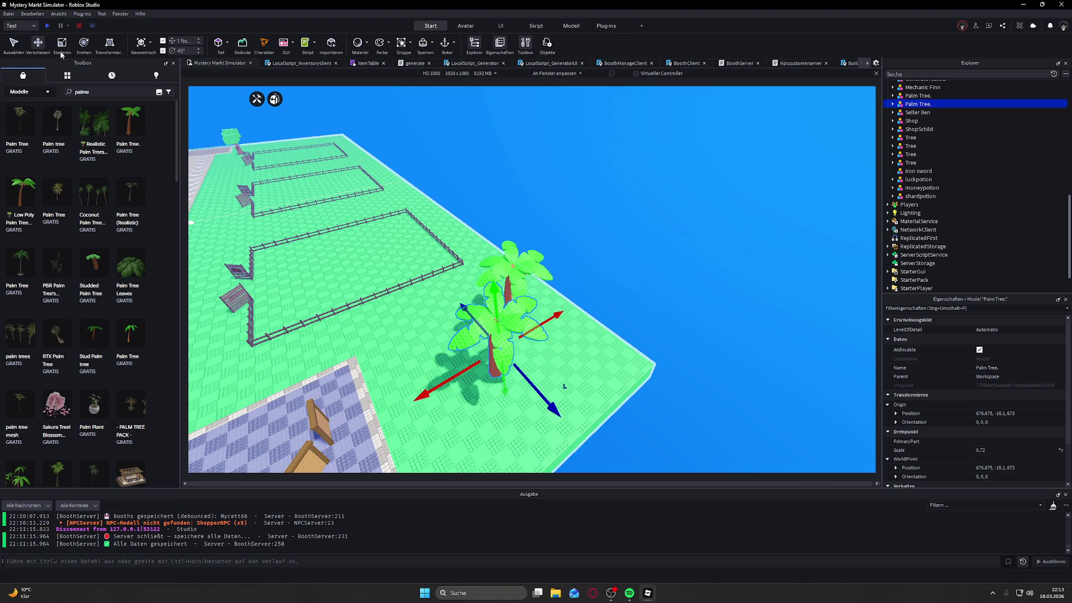
Step: Turn the second palm tree 180 degrees and move it 23 studs to sit beside the first
{"action": "mouse_move", "coordinate": [513, 408]}
{"action": "left_mouse_down"}
{"action": "mouse_move", "coordinate": [598, 297]}
{"action": "mouse_move", "coordinate": [430, 343]}
{"action": "mouse_move", "coordinate": [699, 251]}
{"action": "left_mouse_up"}
{"action": "key", "text": "d"}
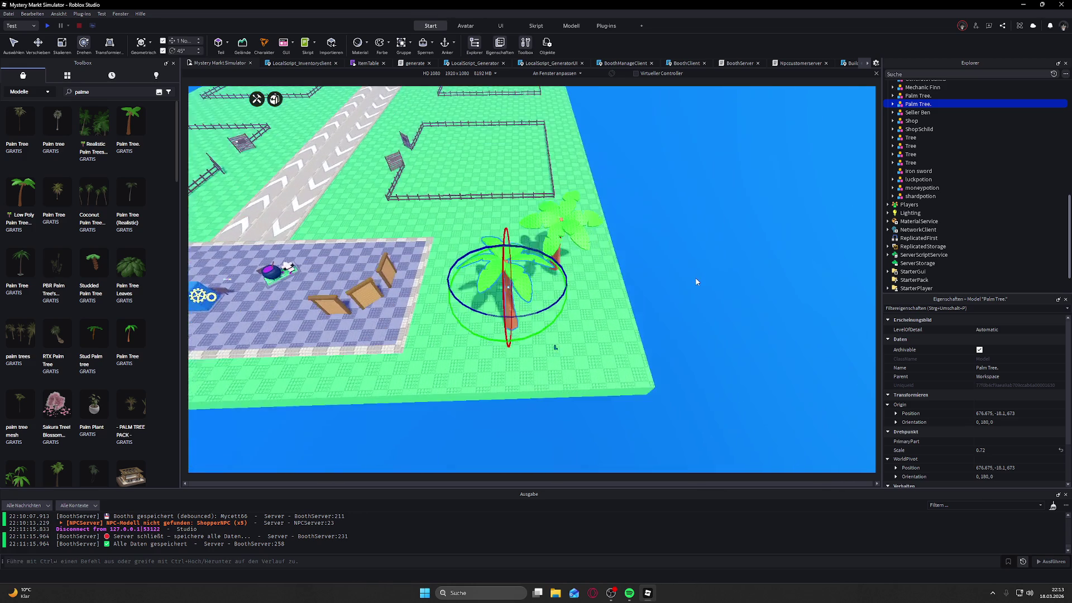
{"action": "left_click_drag", "start_coordinate": [468, 246], "coordinate": [524, 254]}
{"action": "left_click_drag", "start_coordinate": [520, 349], "coordinate": [523, 363]}
{"action": "mouse_move", "coordinate": [464, 273]}
{"action": "left_mouse_down"}
{"action": "mouse_move", "coordinate": [442, 276]}
{"action": "mouse_move", "coordinate": [504, 269]}
{"action": "left_mouse_up"}
{"action": "key", "text": "f"}
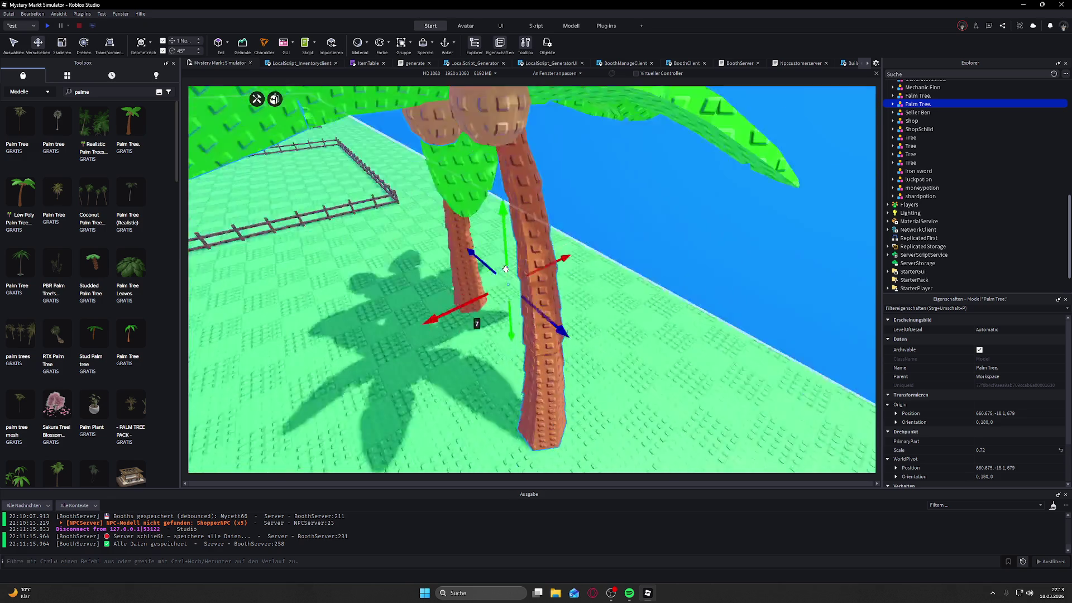
{"action": "scroll", "coordinate": [506, 270], "scroll_direction": "down", "scroll_amount": 8}
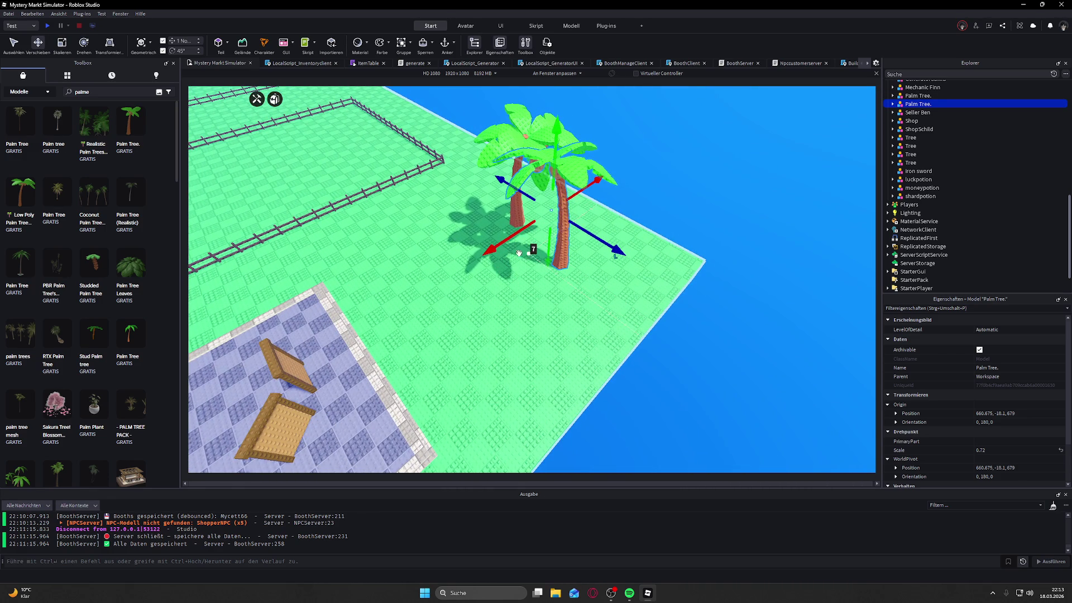
Step: Duplicate a third palm, move it 30 studs, turn it 45 degrees and shrink it to 0.46
{"action": "key", "text": "ctrl+d"}
{"action": "left_click_drag", "start_coordinate": [527, 231], "coordinate": [464, 299]}
{"action": "left_click", "coordinate": [84, 43]}
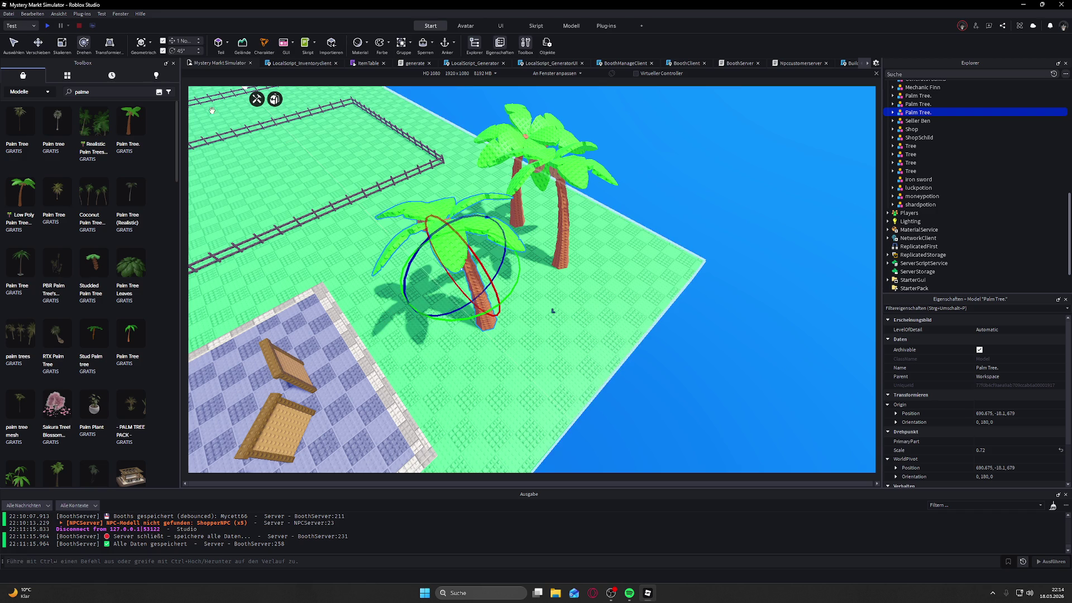
{"action": "left_click_drag", "start_coordinate": [510, 268], "coordinate": [521, 290]}
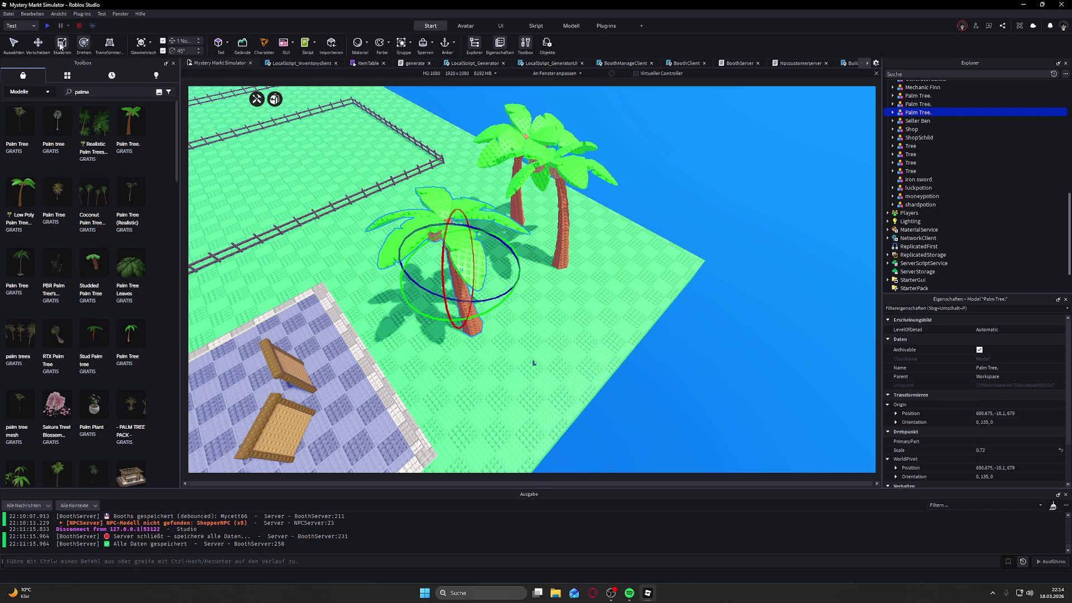
{"action": "left_click_drag", "start_coordinate": [474, 242], "coordinate": [467, 299]}
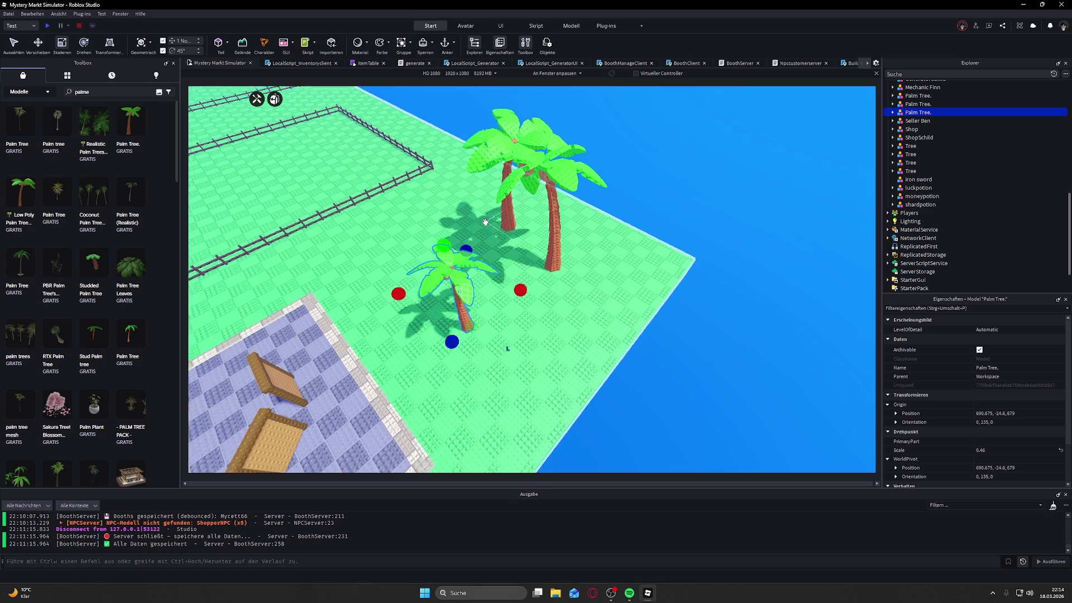
Step: Move the small front palm tree 16 studs toward the other two palms
{"action": "left_click", "coordinate": [479, 236]}
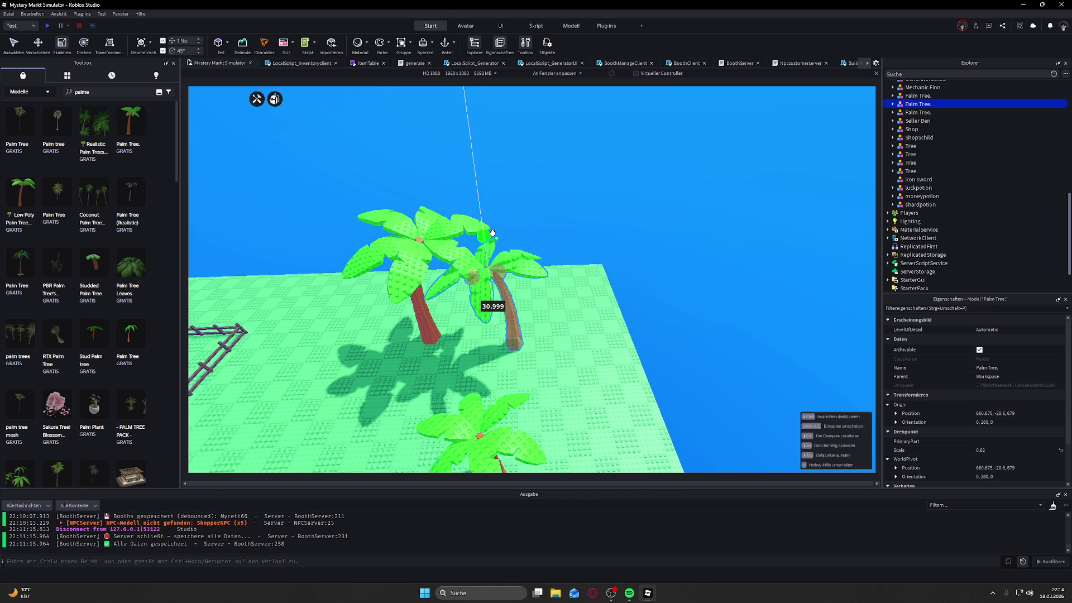
{"action": "left_click", "coordinate": [414, 241]}
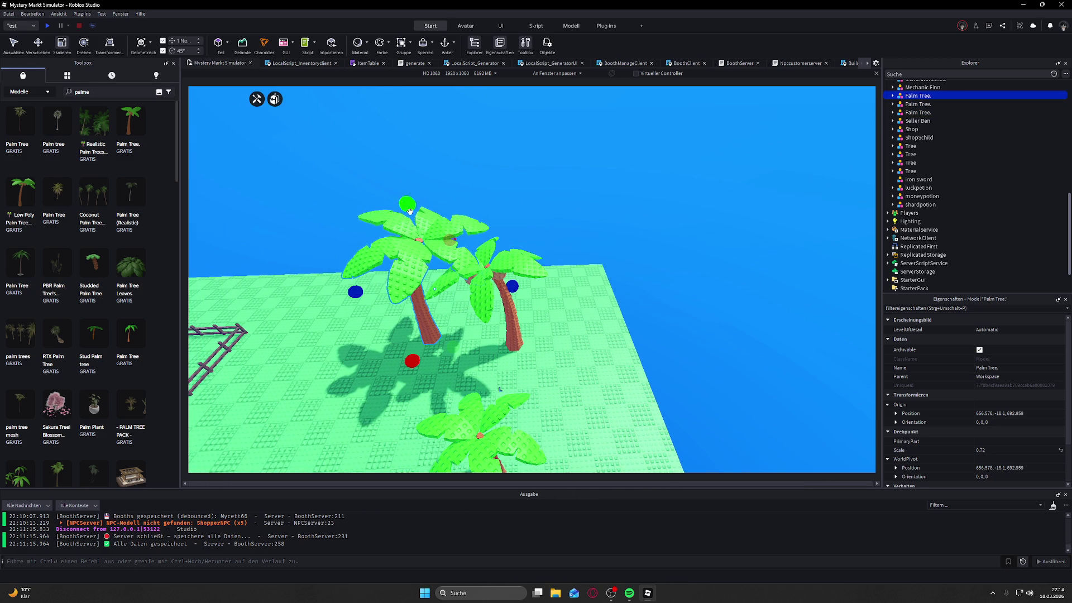
{"action": "left_click", "coordinate": [491, 413]}
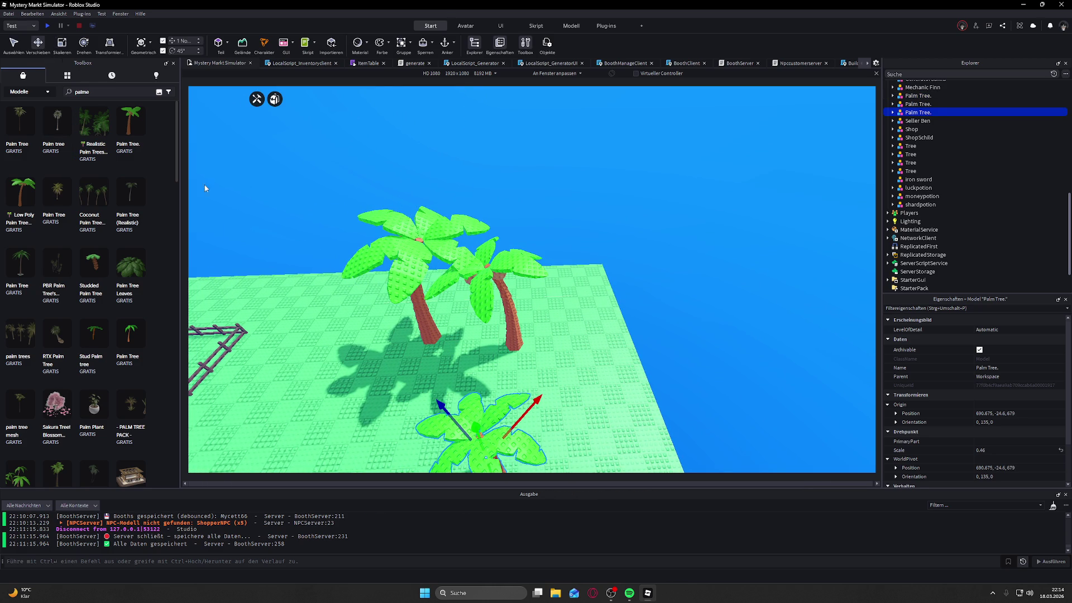
{"action": "left_click_drag", "start_coordinate": [530, 411], "coordinate": [585, 349]}
{"action": "mouse_move", "coordinate": [521, 363]}
{"action": "left_mouse_down"}
{"action": "mouse_move", "coordinate": [503, 335]}
{"action": "mouse_move", "coordinate": [464, 369]}
{"action": "left_mouse_up"}
{"action": "left_click", "coordinate": [455, 408]}
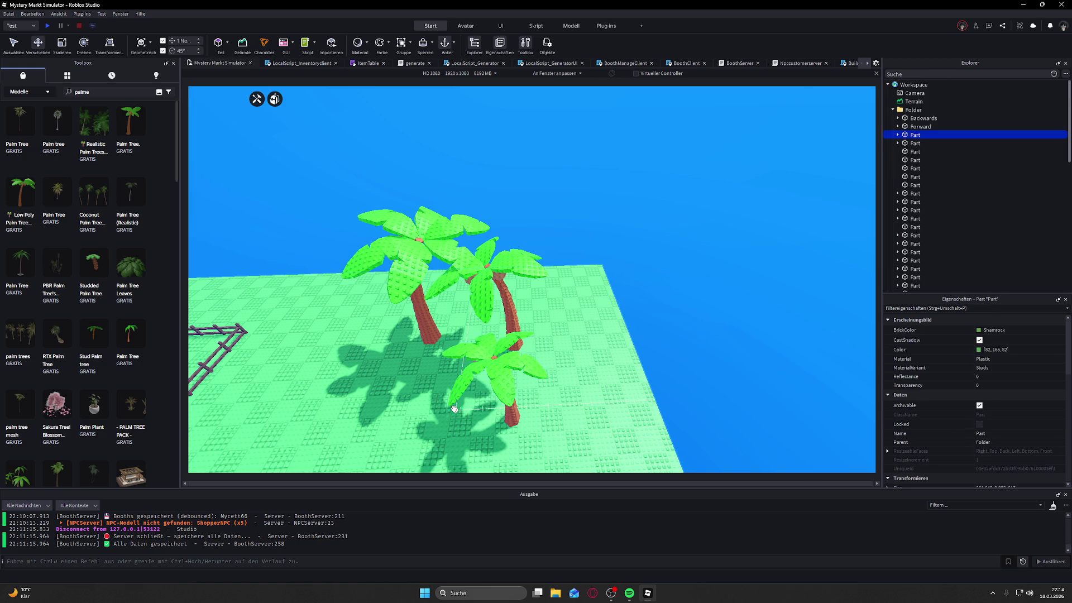
{"action": "left_click", "coordinate": [496, 371]}
{"action": "left_click_drag", "start_coordinate": [464, 409], "coordinate": [452, 412]}
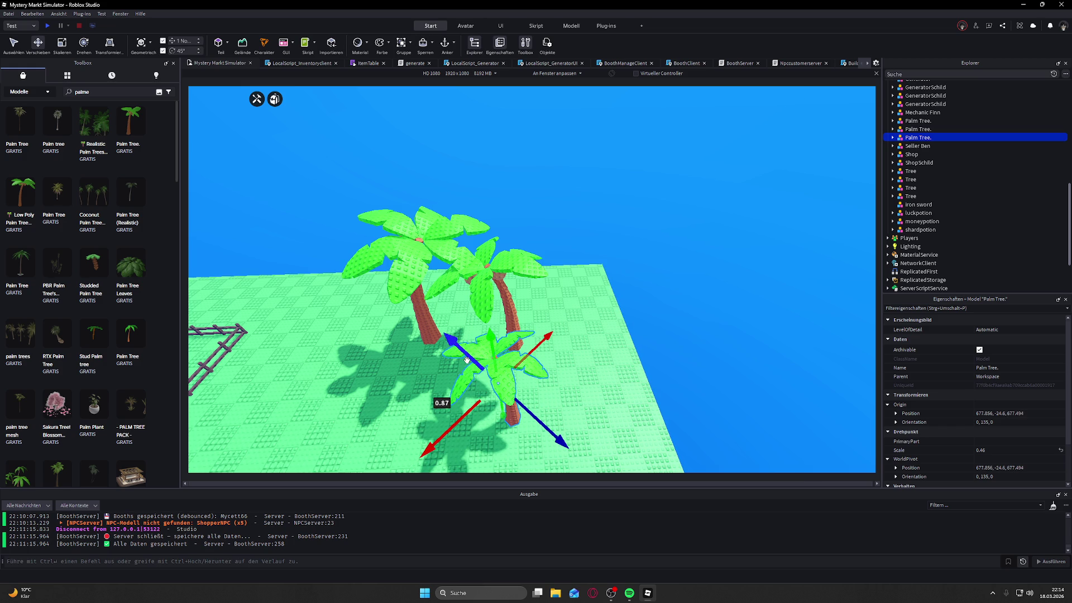
Step: Shift the small palm tree further left to tighten the three-tree cluster
{"action": "left_click", "coordinate": [728, 345]}
{"action": "scroll", "coordinate": [728, 344], "scroll_direction": "down", "scroll_amount": 5}
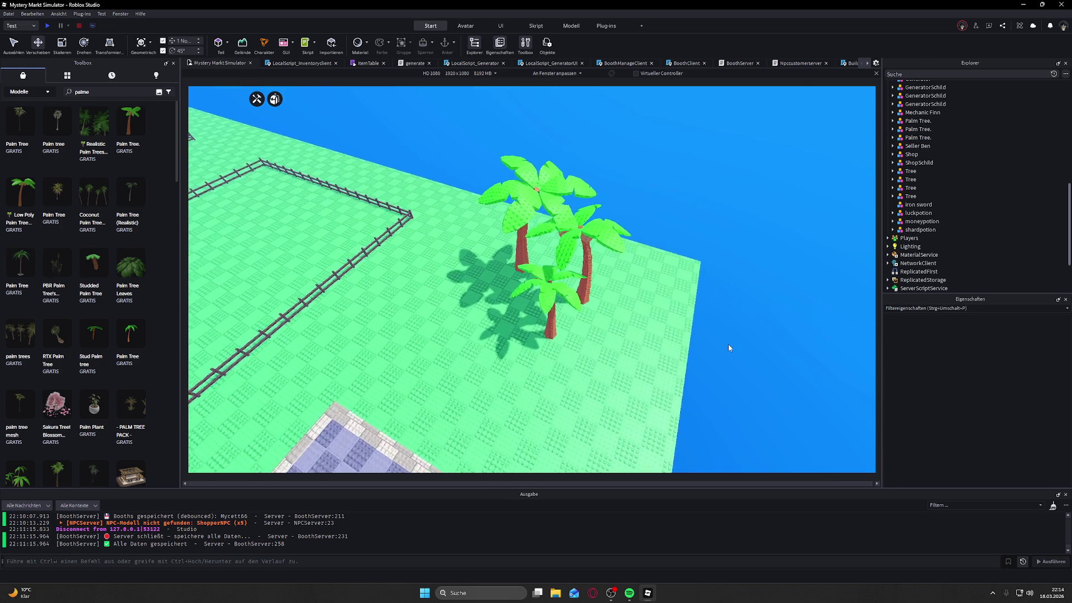
{"action": "scroll", "coordinate": [556, 364], "scroll_direction": "up", "scroll_amount": 3}
{"action": "left_click", "coordinate": [555, 364]}
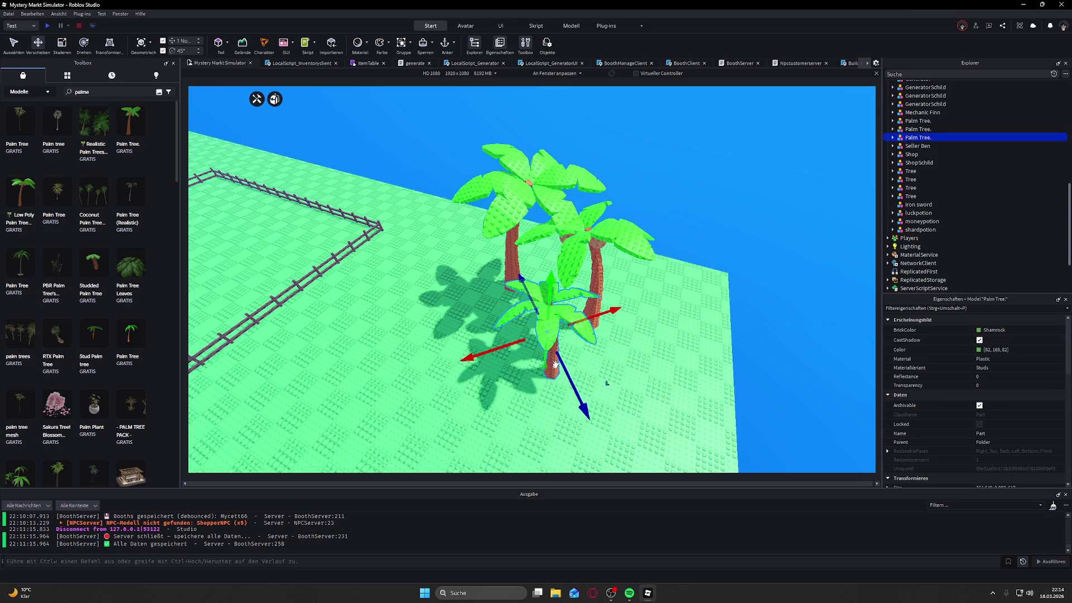
{"action": "left_click_drag", "start_coordinate": [492, 350], "coordinate": [444, 335]}
{"action": "left_click", "coordinate": [794, 235]}
{"action": "scroll", "coordinate": [794, 235], "scroll_direction": "down", "scroll_amount": 5}
{"action": "scroll", "coordinate": [681, 370], "scroll_direction": "up", "scroll_amount": 3}
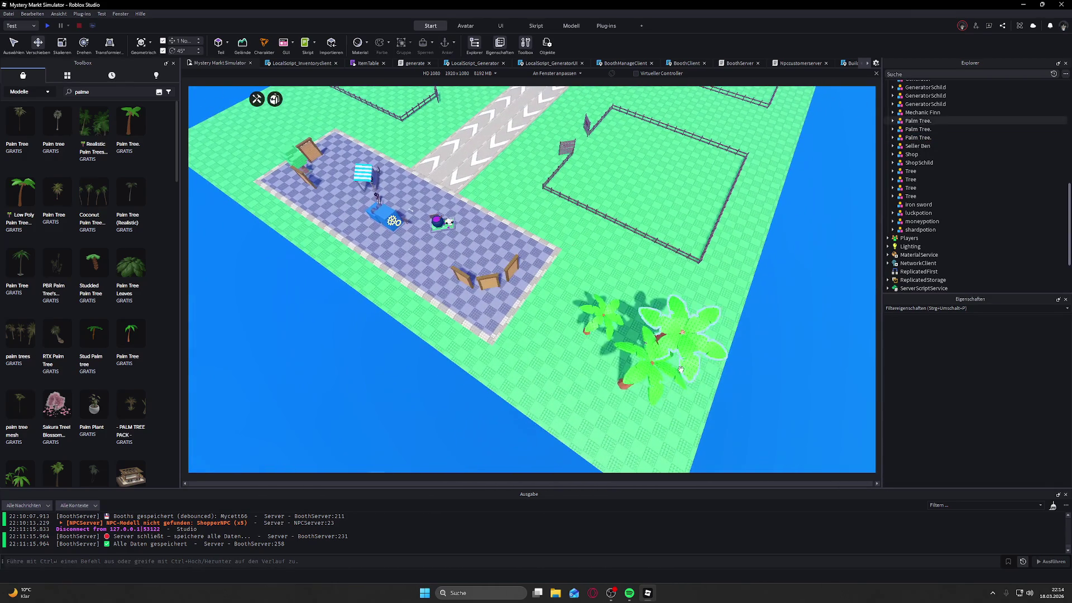
Step: Select two of the palm trees and duplicate them with Ctrl+D
{"action": "left_click", "coordinate": [681, 370]}
{"action": "left_click", "coordinate": [645, 350], "text": "ctrl"}
{"action": "key", "text": "ctrl+d"}
Step: Move the copied palm trees toward the plaza and turn them 90 degrees
{"action": "mouse_move", "coordinate": [651, 342]}
{"action": "left_mouse_down"}
{"action": "mouse_move", "coordinate": [335, 185]}
{"action": "mouse_move", "coordinate": [169, 71]}
{"action": "left_mouse_up"}
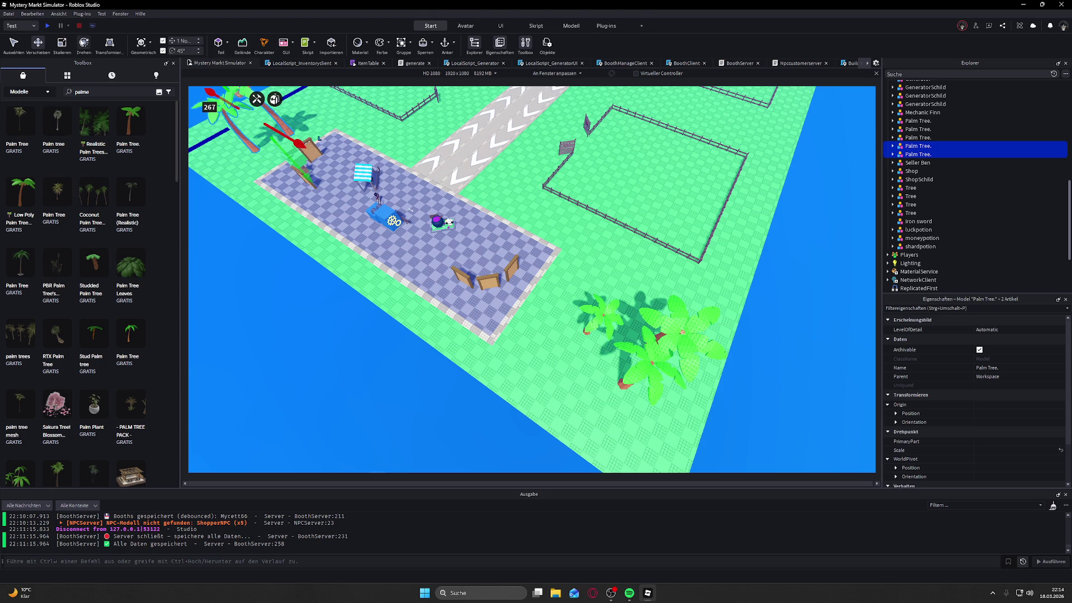
{"action": "left_click", "coordinate": [84, 43]}
{"action": "mouse_move", "coordinate": [310, 136]}
{"action": "left_mouse_down"}
{"action": "mouse_move", "coordinate": [232, 161]}
{"action": "mouse_move", "coordinate": [246, 152]}
{"action": "mouse_move", "coordinate": [195, 140]}
{"action": "left_mouse_up"}
{"action": "scroll", "coordinate": [483, 187], "scroll_direction": "up", "scroll_amount": 5}
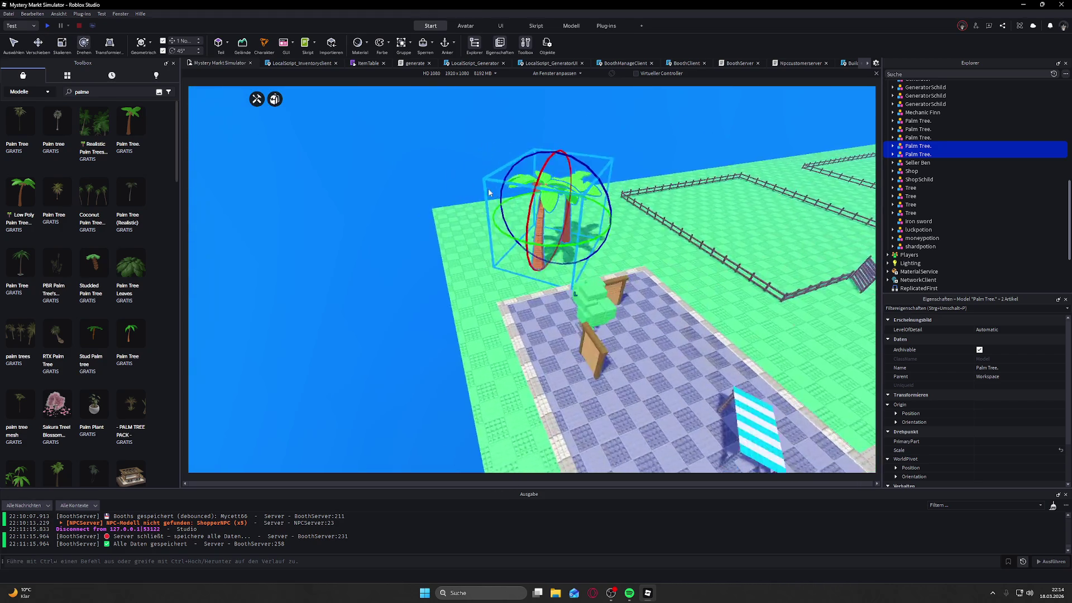
{"action": "key", "text": "f"}
Step: Shift the copied palms 17 and 15 studs into place on the grass by the plaza corner
{"action": "key", "text": "ctrl+2"}
{"action": "left_click_drag", "start_coordinate": [529, 253], "coordinate": [464, 286]}
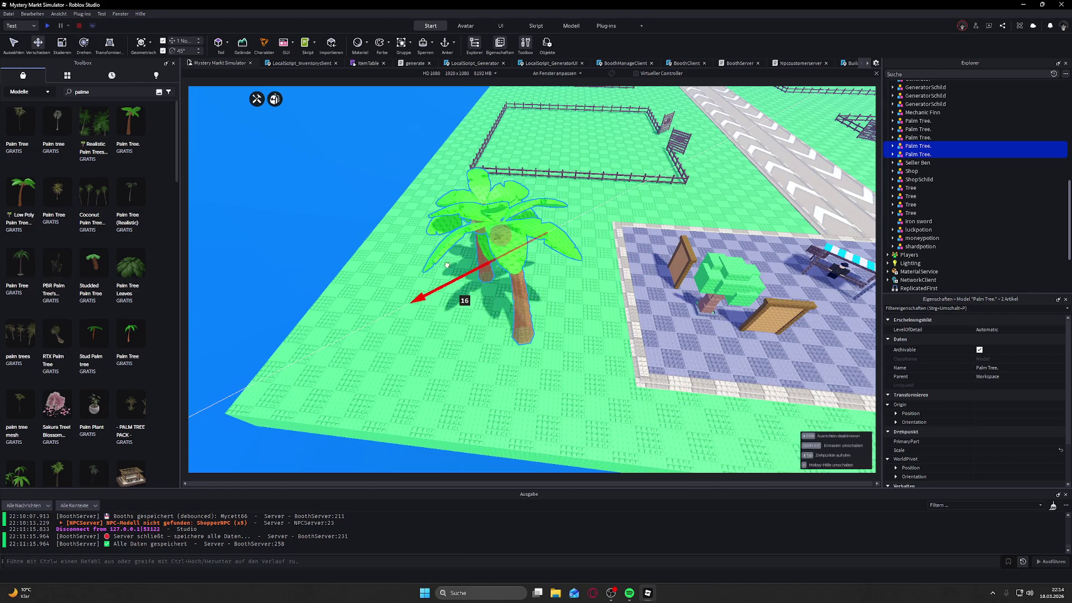
{"action": "left_click", "coordinate": [81, 45]}
{"action": "scroll", "coordinate": [481, 177], "scroll_direction": "down", "scroll_amount": 3}
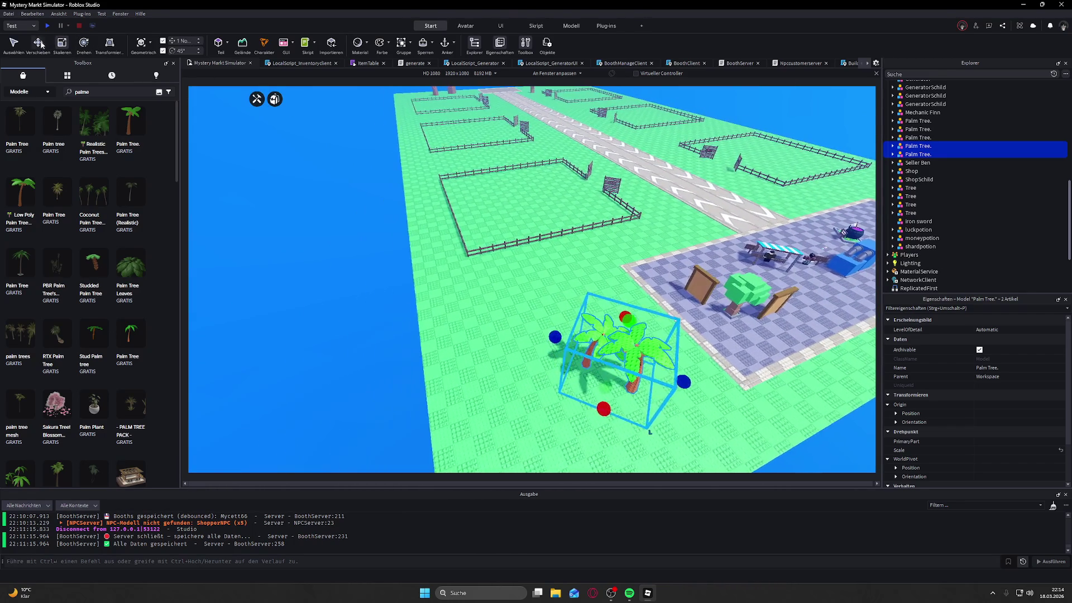
{"action": "key", "text": "ctrl+2"}
{"action": "left_click_drag", "start_coordinate": [609, 433], "coordinate": [556, 381]}
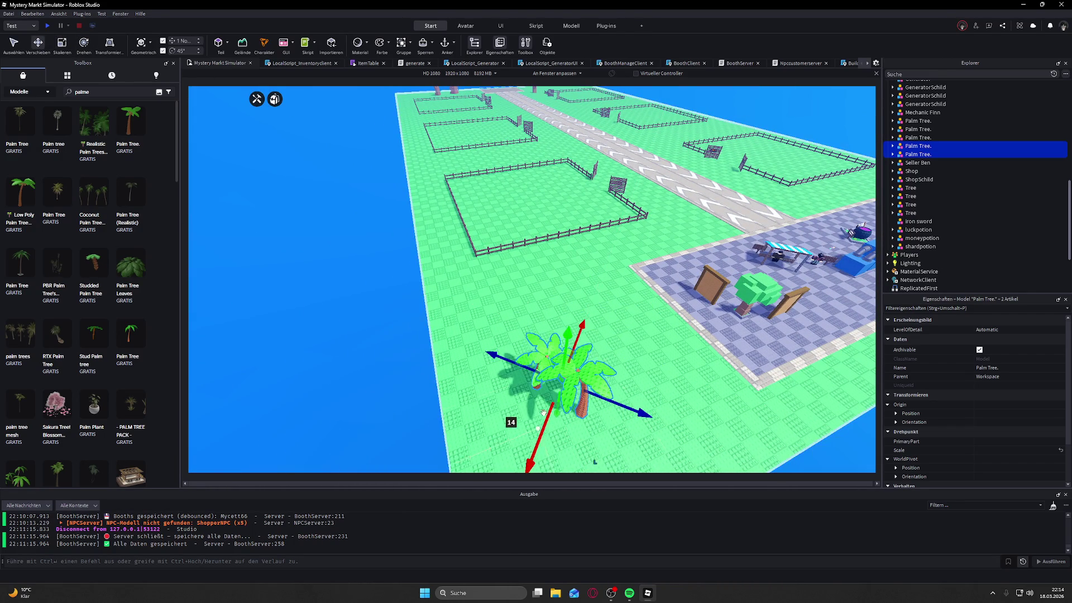
{"action": "left_click", "coordinate": [718, 334]}
{"action": "mouse_move", "coordinate": [718, 334]}
{"action": "left_mouse_down"}
{"action": "mouse_move", "coordinate": [494, 325]}
{"action": "mouse_move", "coordinate": [299, 202]}
{"action": "mouse_move", "coordinate": [451, 219]}
{"action": "left_mouse_up"}
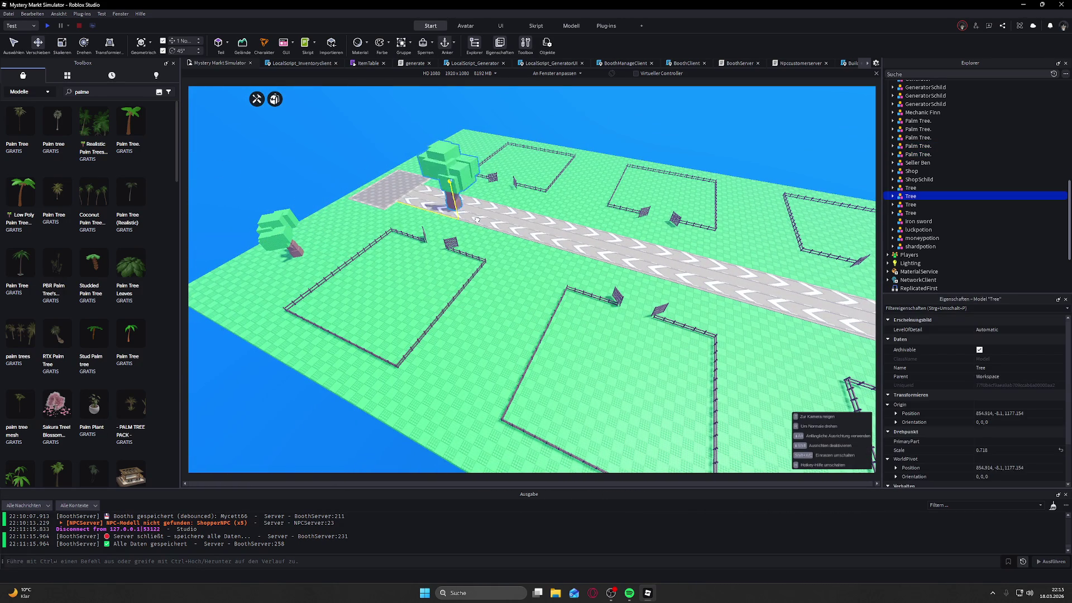
Step: Move two block trees beside the path, shrinking the first to about half size
{"action": "left_click_drag", "start_coordinate": [542, 286], "coordinate": [520, 229]}
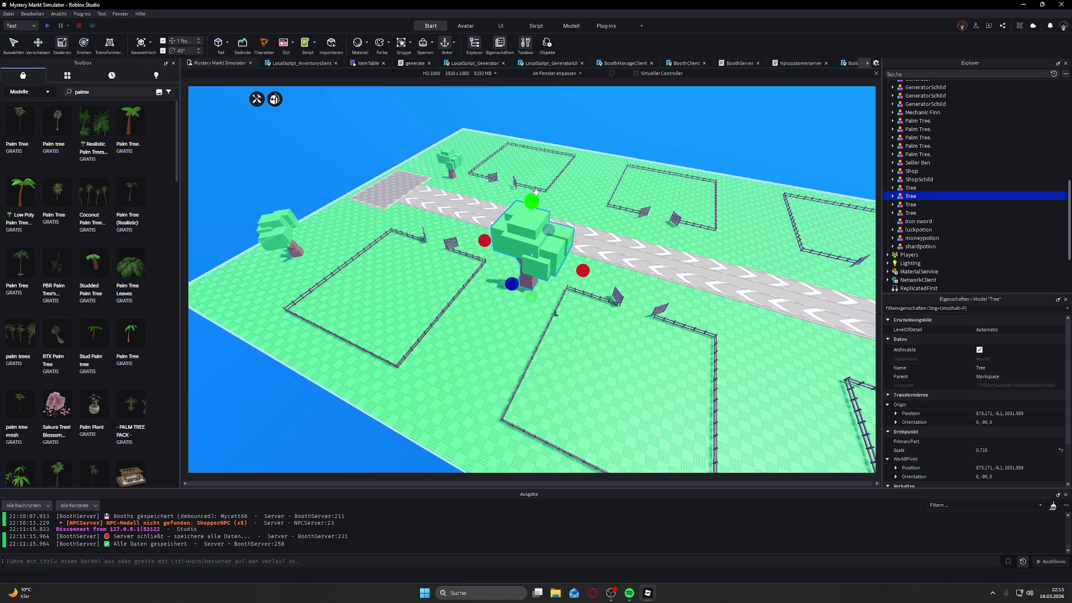
{"action": "left_click_drag", "start_coordinate": [536, 206], "coordinate": [539, 233]}
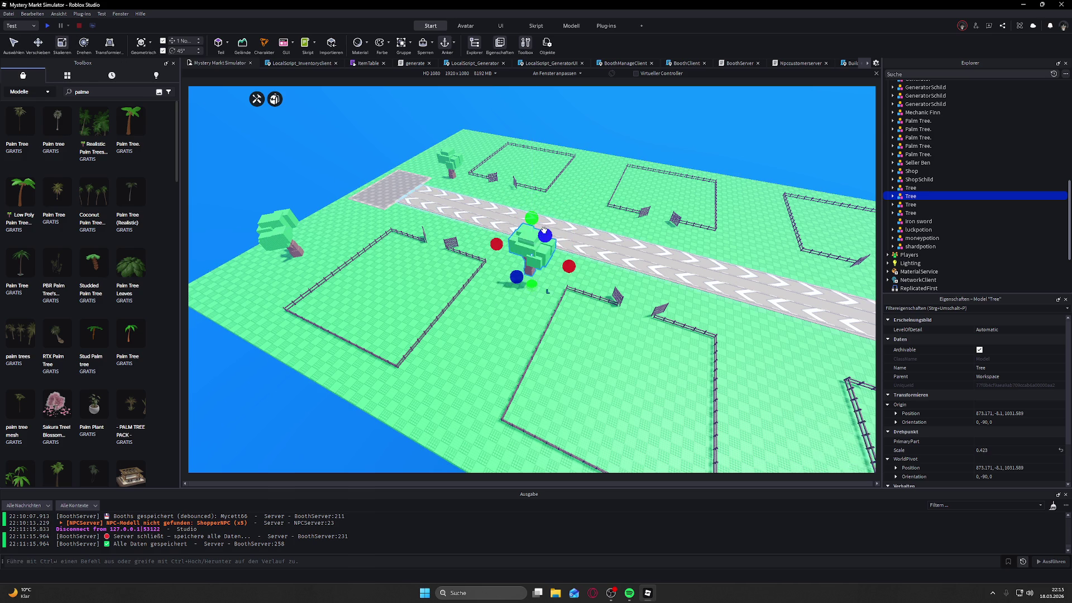
{"action": "left_click", "coordinate": [296, 223]}
{"action": "mouse_move", "coordinate": [296, 223]}
{"action": "left_mouse_down"}
{"action": "mouse_move", "coordinate": [539, 234]}
{"action": "mouse_move", "coordinate": [577, 255]}
{"action": "mouse_move", "coordinate": [535, 179]}
{"action": "left_mouse_up"}
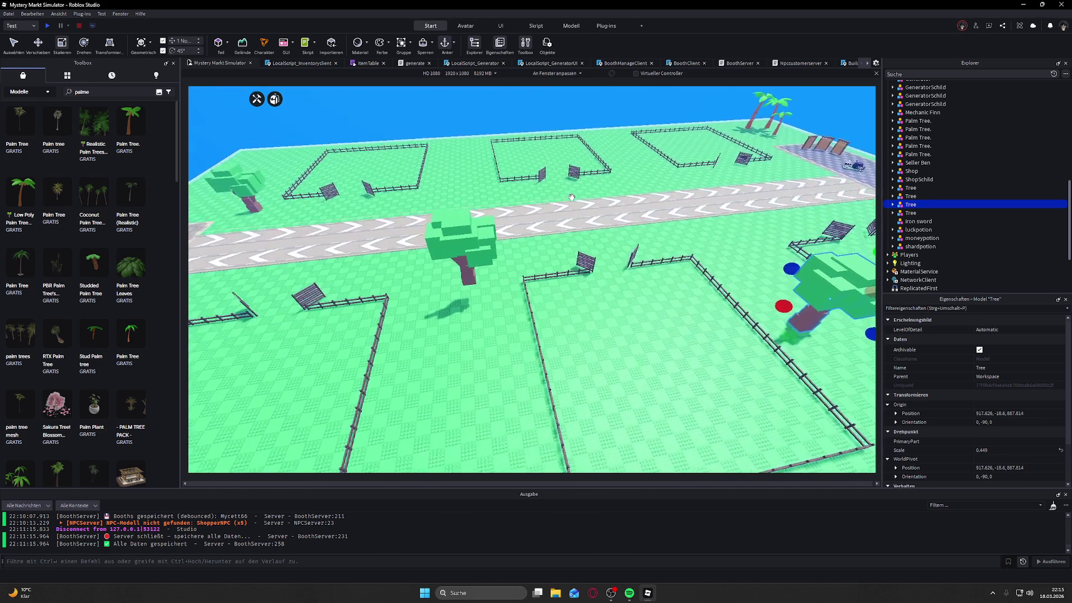
Step: Sink another block tree 11 studs, shrink it further, and lower it another 5 studs
{"action": "left_click", "coordinate": [504, 260]}
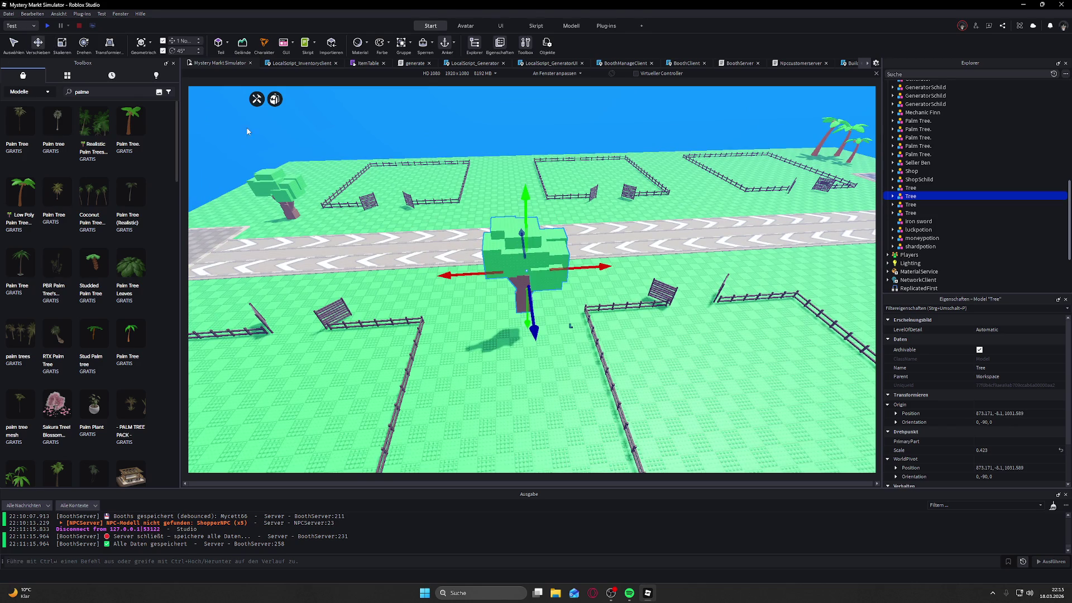
{"action": "left_click_drag", "start_coordinate": [529, 216], "coordinate": [529, 244]}
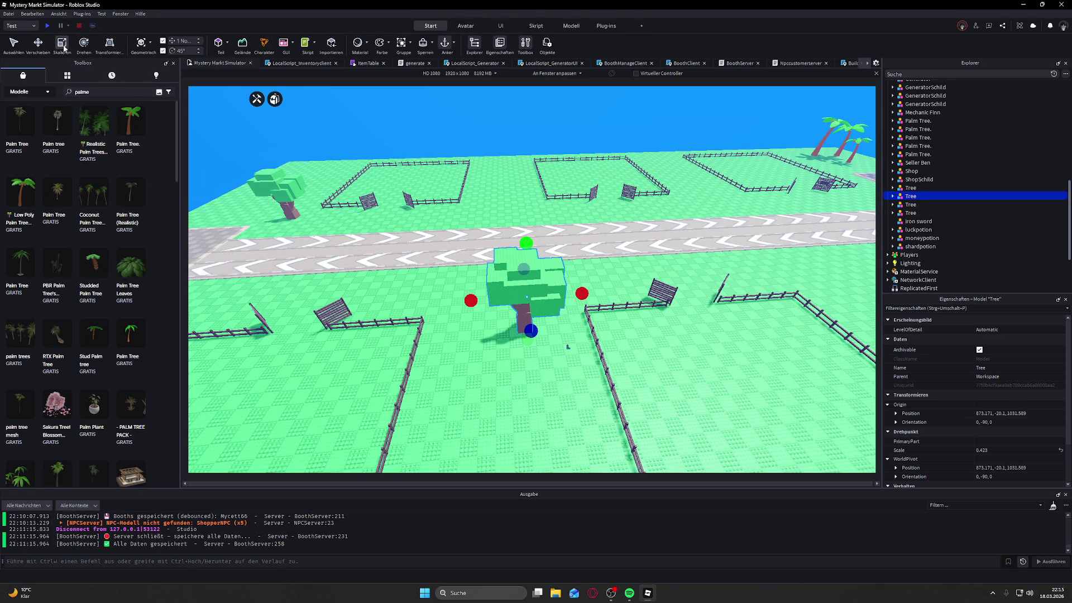
{"action": "left_click_drag", "start_coordinate": [525, 243], "coordinate": [528, 258]}
{"action": "key", "text": "w"}
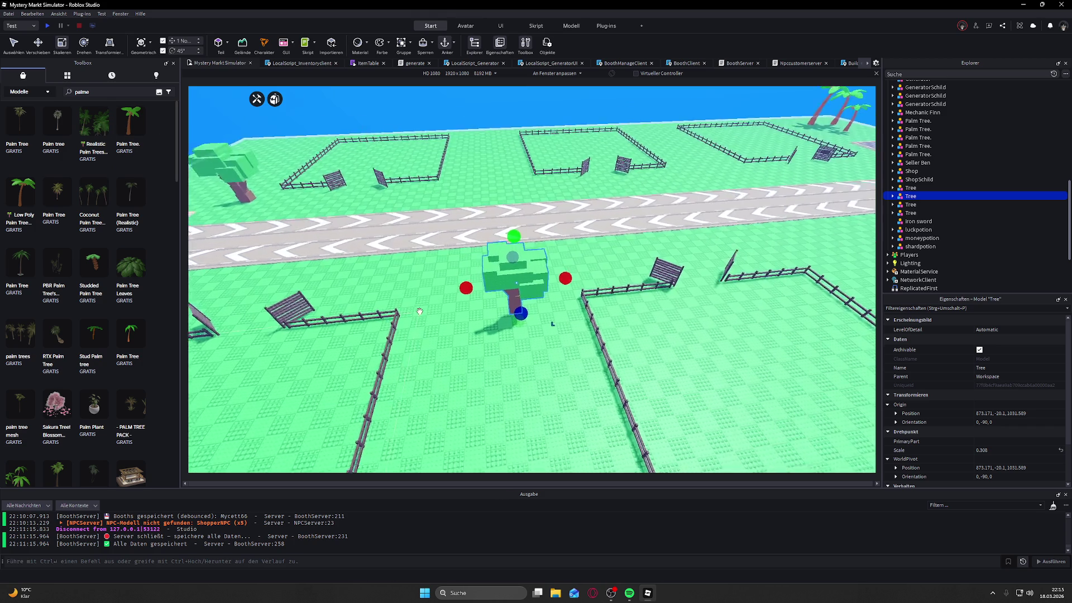
{"action": "left_click", "coordinate": [38, 42]}
{"action": "key", "text": "f"}
{"action": "left_click_drag", "start_coordinate": [556, 134], "coordinate": [554, 167]}
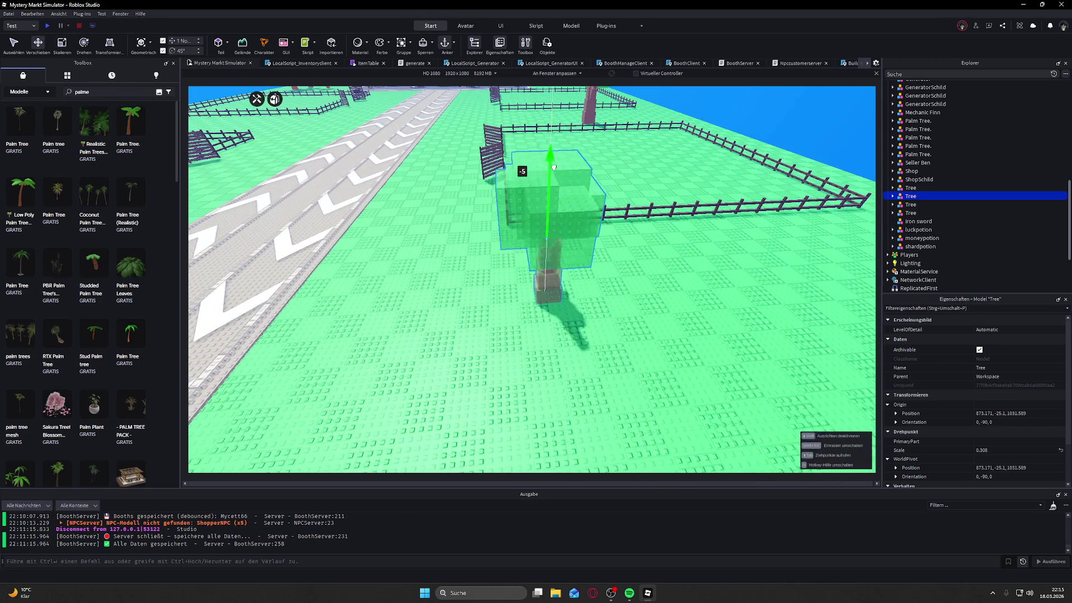
{"action": "mouse_move", "coordinate": [585, 202]}
{"action": "left_mouse_down"}
{"action": "mouse_move", "coordinate": [449, 212]}
{"action": "mouse_move", "coordinate": [842, 264]}
{"action": "mouse_move", "coordinate": [804, 279]}
{"action": "mouse_move", "coordinate": [839, 268]}
{"action": "left_mouse_up"}
{"action": "scroll", "coordinate": [839, 268], "scroll_direction": "down", "scroll_amount": 10}
Step: Select the green ground plate and lower it about 16 studs
{"action": "left_click", "coordinate": [806, 245]}
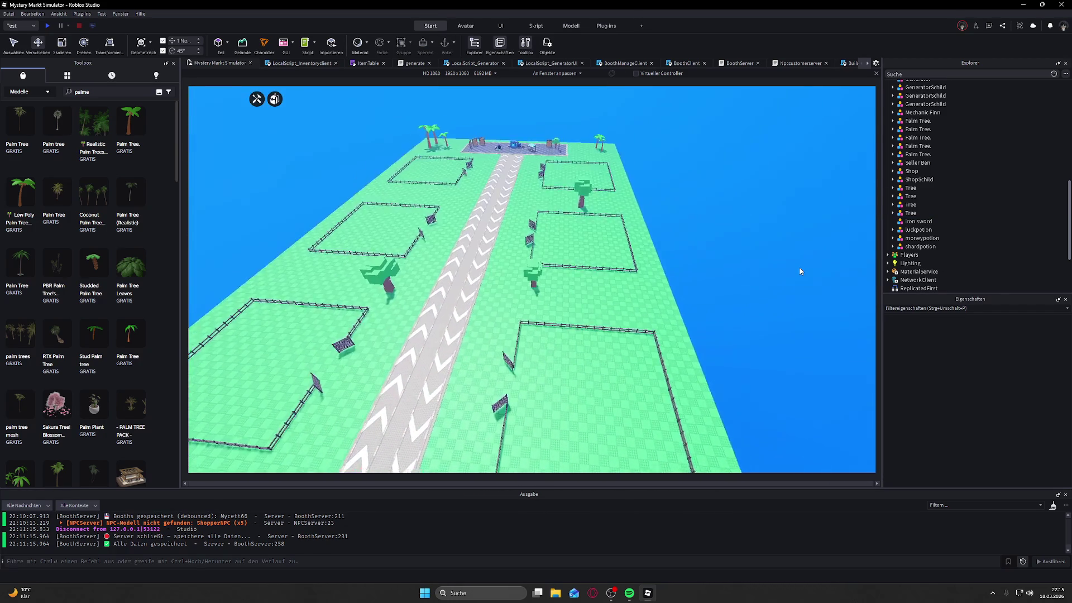
{"action": "scroll", "coordinate": [800, 271], "scroll_direction": "up", "scroll_amount": 5}
{"action": "left_click", "coordinate": [634, 359]}
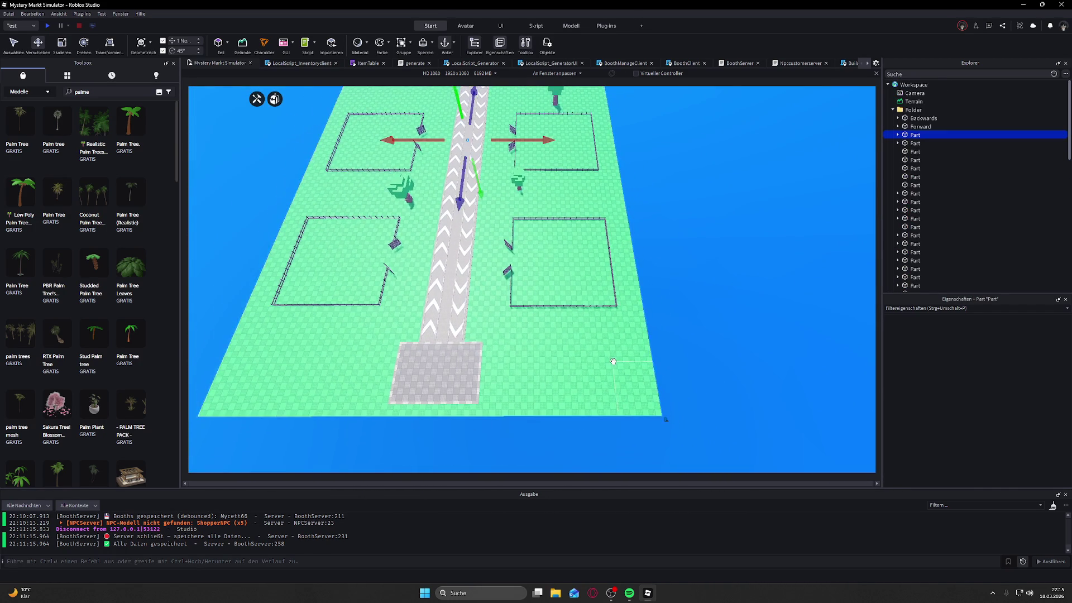
{"action": "key", "text": "f"}
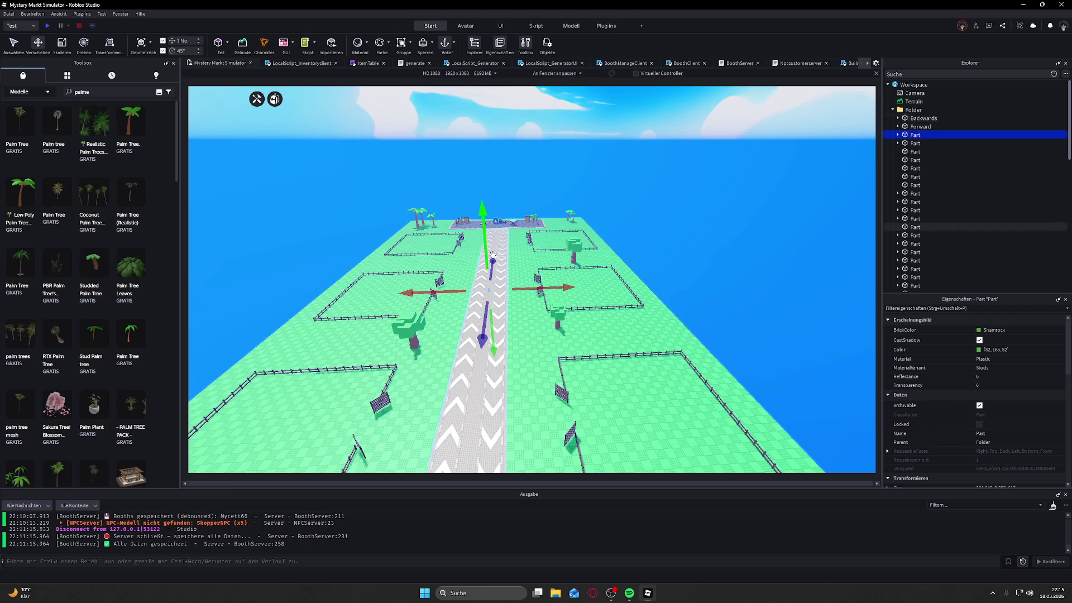
{"action": "left_click_drag", "start_coordinate": [485, 239], "coordinate": [486, 242]}
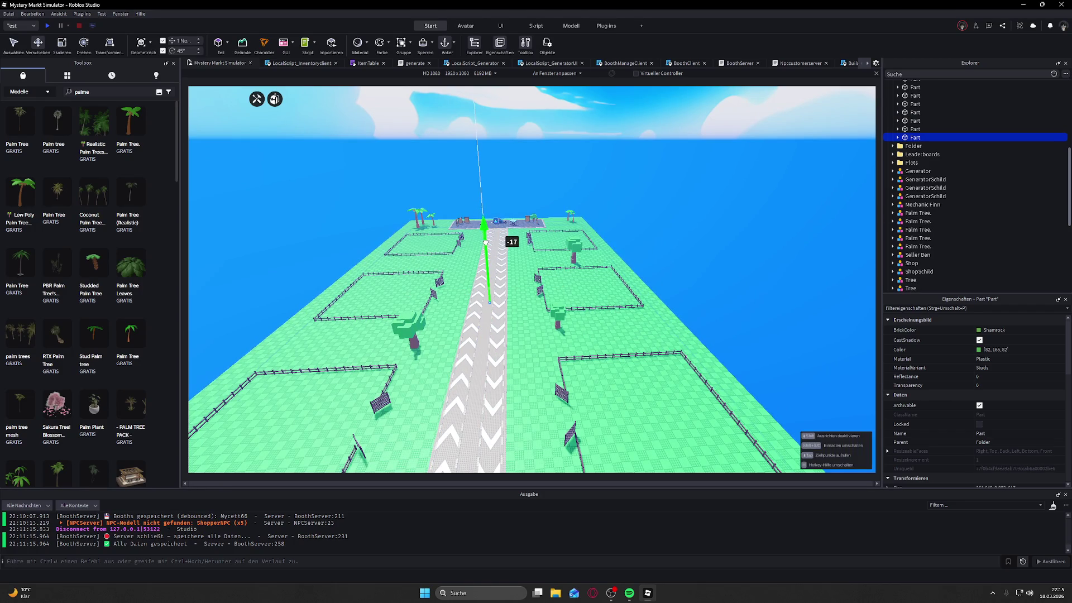
{"action": "key", "text": "f"}
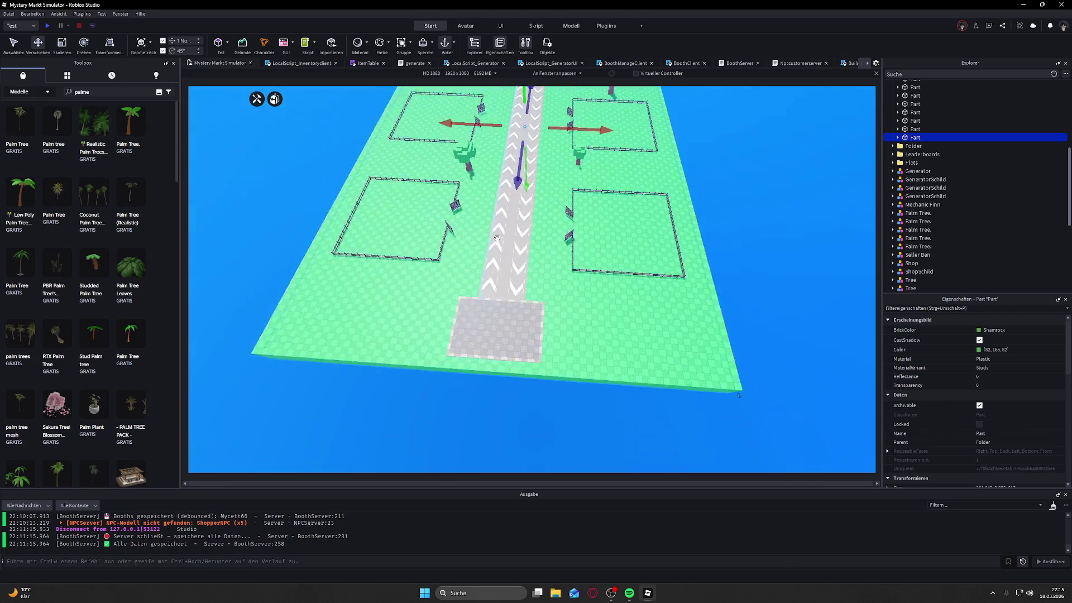
Step: Stretch the ground plate outward on the left, right, front and back with the Scale handles
{"action": "left_click", "coordinate": [59, 44]}
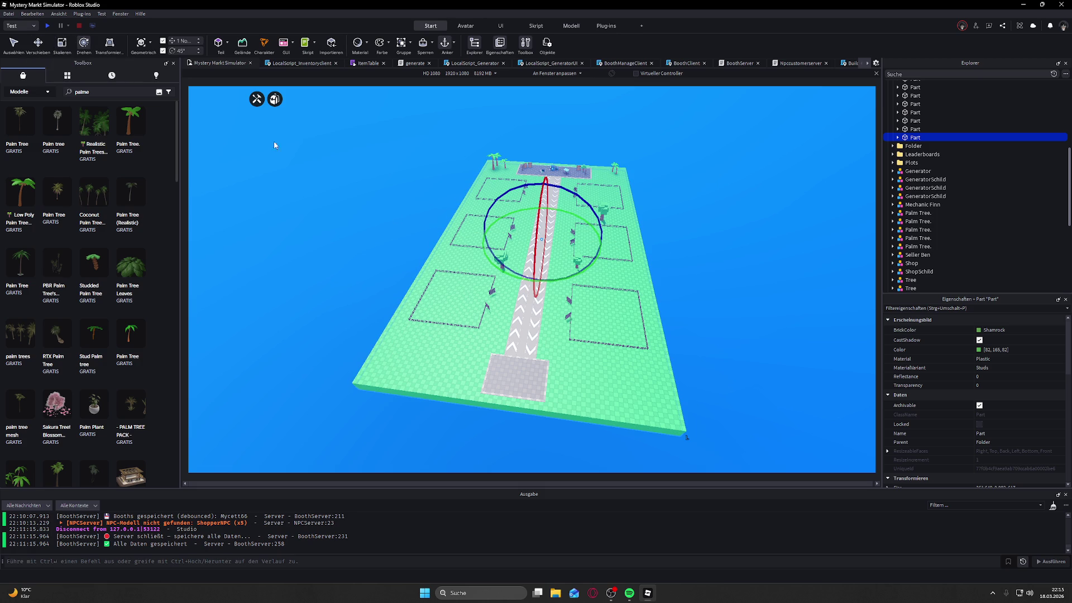
{"action": "left_click", "coordinate": [104, 45]}
{"action": "left_click", "coordinate": [62, 44]}
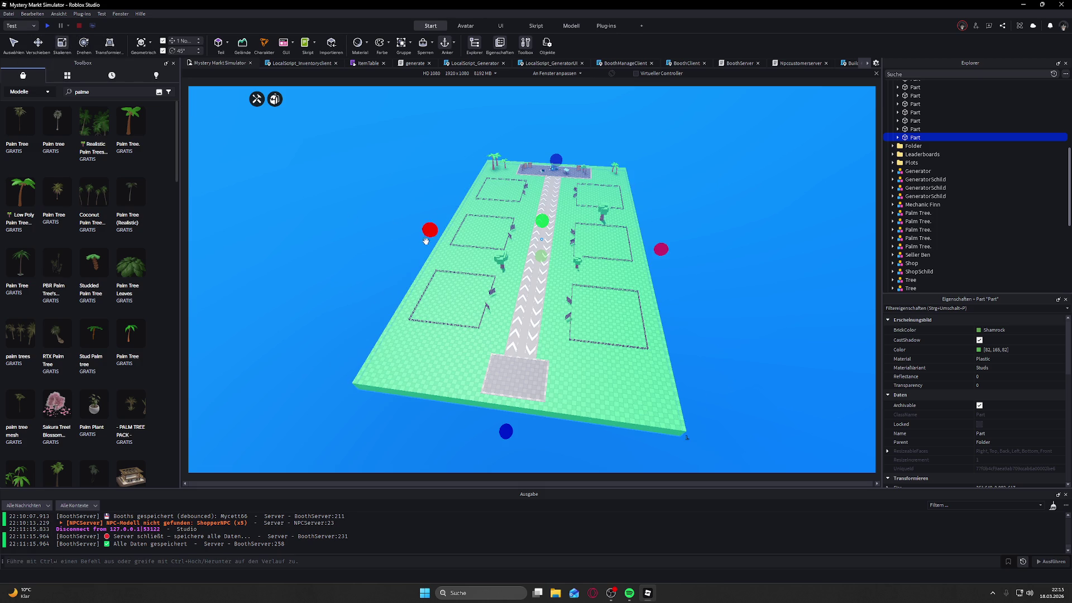
{"action": "left_click_drag", "start_coordinate": [425, 242], "coordinate": [371, 224]}
{"action": "left_click_drag", "start_coordinate": [661, 249], "coordinate": [721, 254]}
{"action": "left_click_drag", "start_coordinate": [512, 434], "coordinate": [491, 464]}
{"action": "mouse_move", "coordinate": [552, 157]}
{"action": "left_mouse_down"}
{"action": "mouse_move", "coordinate": [563, 144]}
{"action": "mouse_move", "coordinate": [606, 163]}
{"action": "left_mouse_up"}
Step: Fine-tune the plate's thickness and width, extending it past the shop end
{"action": "left_click_drag", "start_coordinate": [511, 186], "coordinate": [511, 190]}
{"action": "left_click_drag", "start_coordinate": [355, 179], "coordinate": [380, 186]}
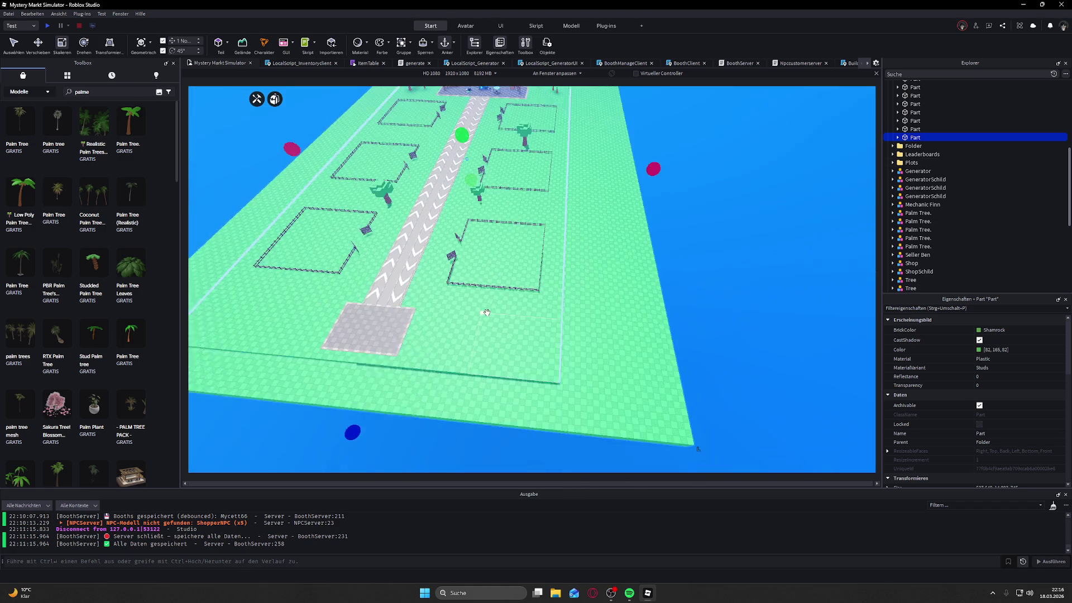
{"action": "left_click_drag", "start_coordinate": [642, 175], "coordinate": [614, 175]}
{"action": "scroll", "coordinate": [614, 174], "scroll_direction": "down", "scroll_amount": 3}
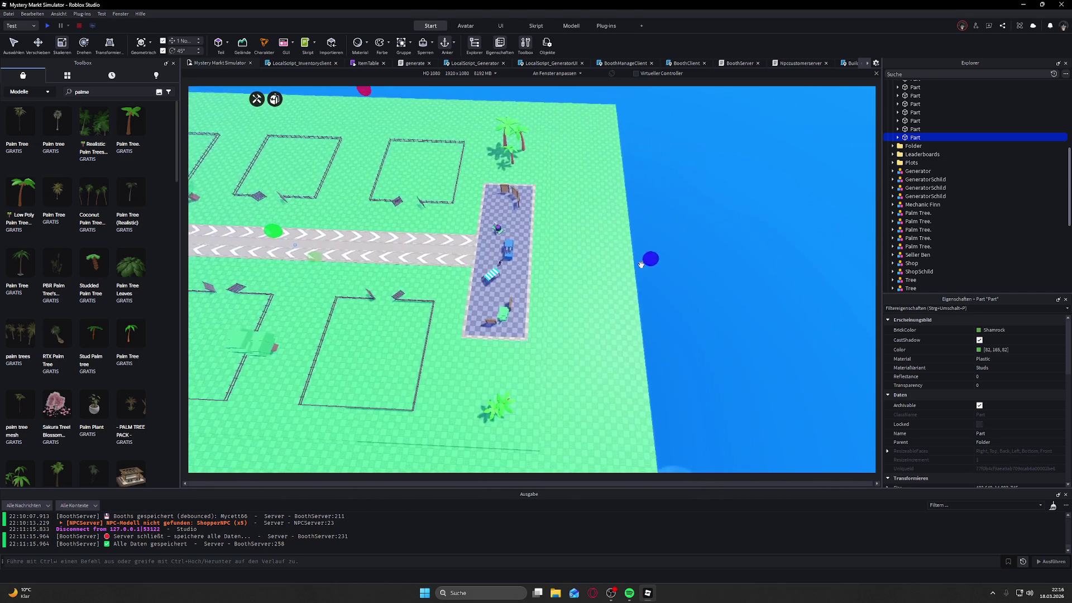
{"action": "left_click_drag", "start_coordinate": [642, 264], "coordinate": [616, 257]}
{"action": "scroll", "coordinate": [617, 257], "scroll_direction": "down", "scroll_amount": 5}
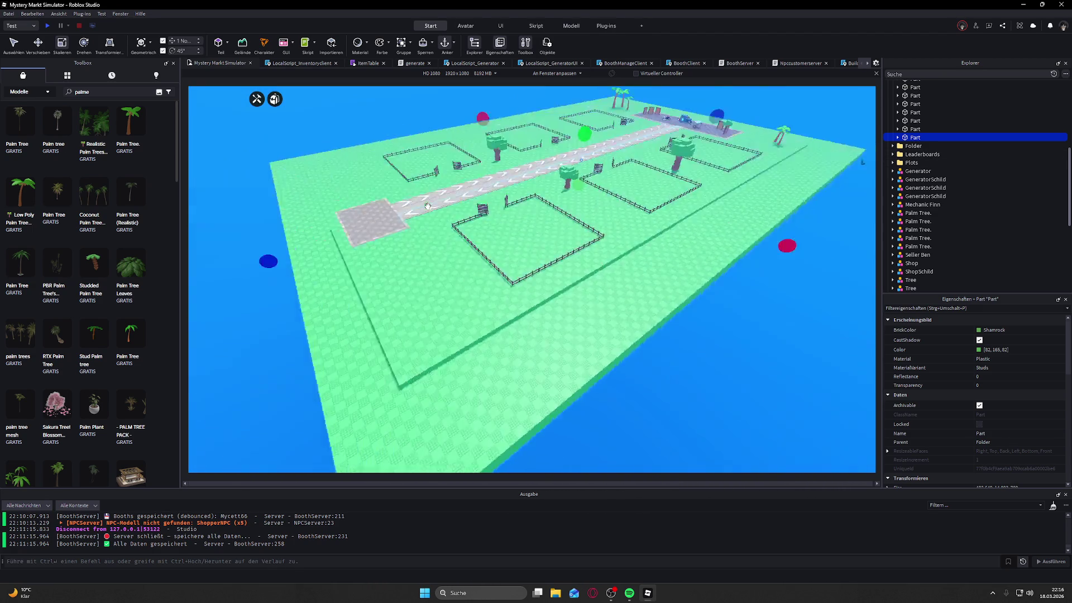
Step: Adjust how far the enlarged plate's end extends
{"action": "left_click_drag", "start_coordinate": [411, 223], "coordinate": [392, 221]}
{"action": "scroll", "coordinate": [512, 130], "scroll_direction": "up", "scroll_amount": 3}
{"action": "key", "text": "d"}
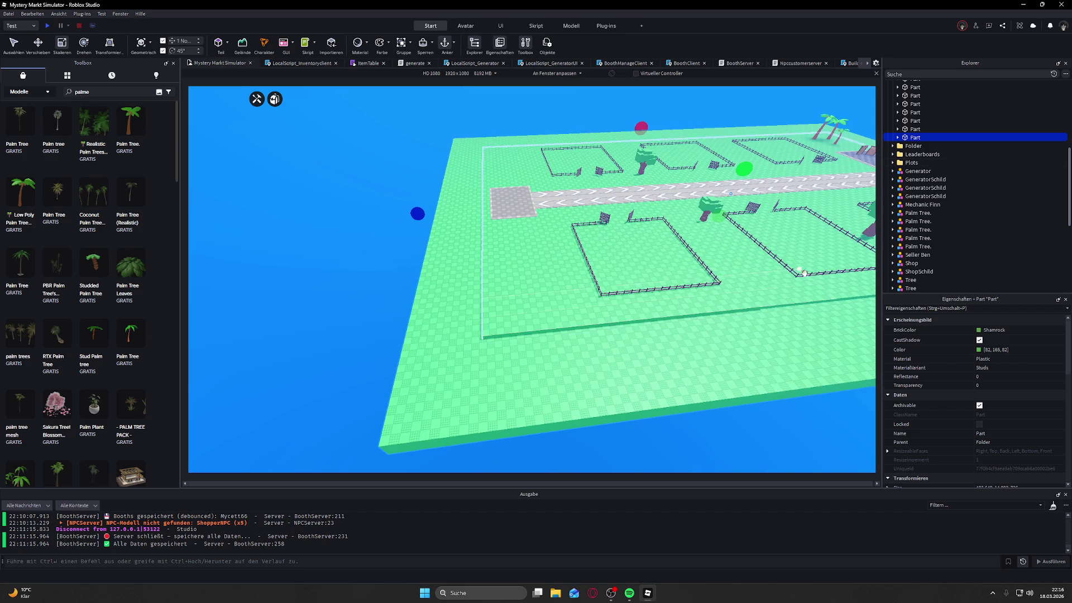
Step: Change the plate's BrickColor from Khaki to Cashmere and select its Texture in Explorer
{"action": "left_click", "coordinate": [983, 331]}
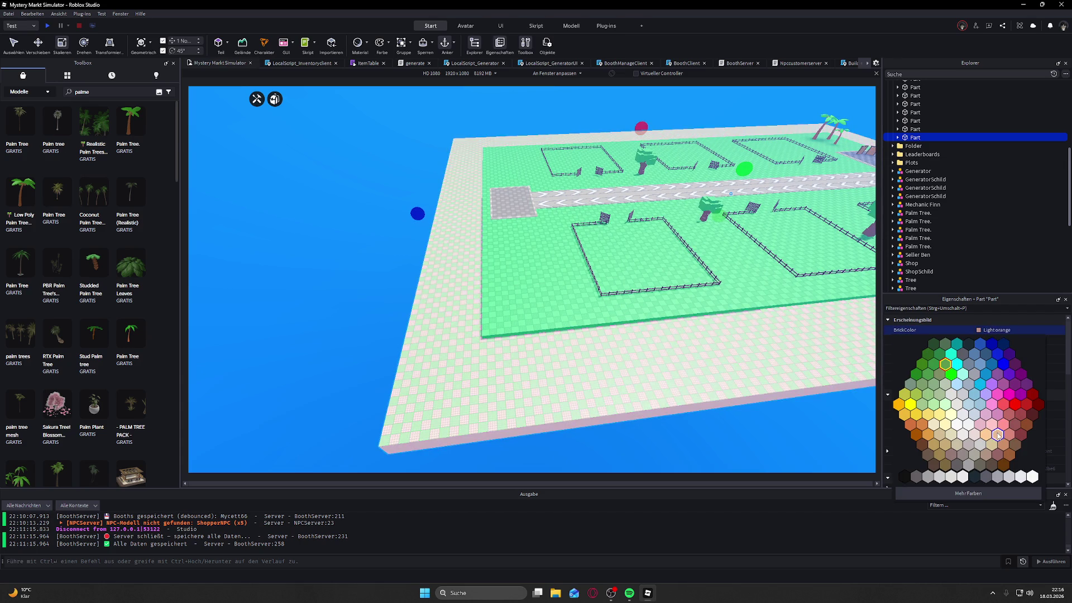
{"action": "left_click", "coordinate": [955, 441]}
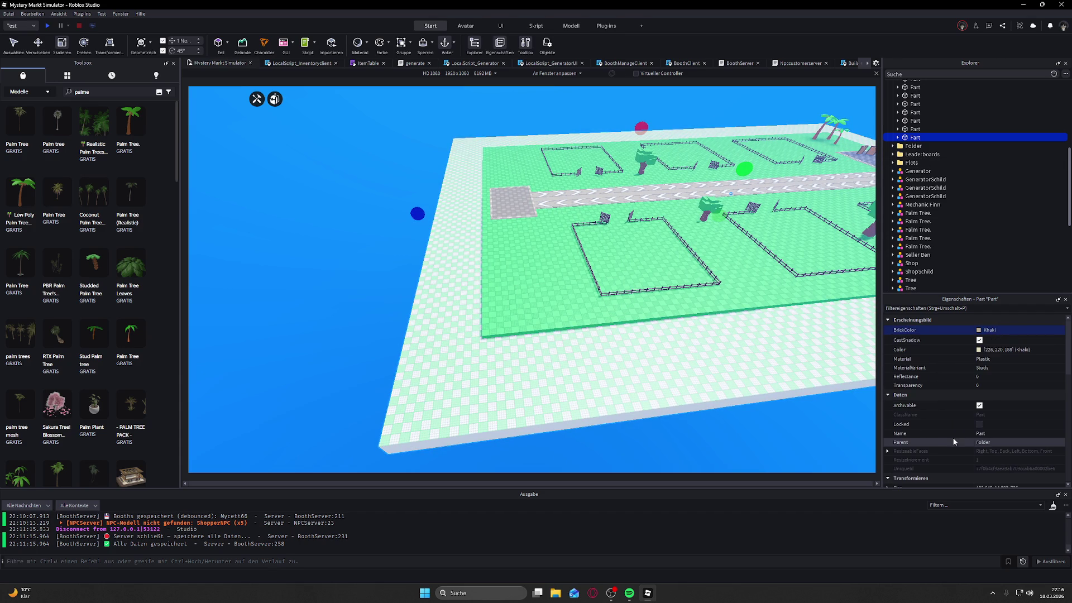
{"action": "left_click", "coordinate": [976, 330]}
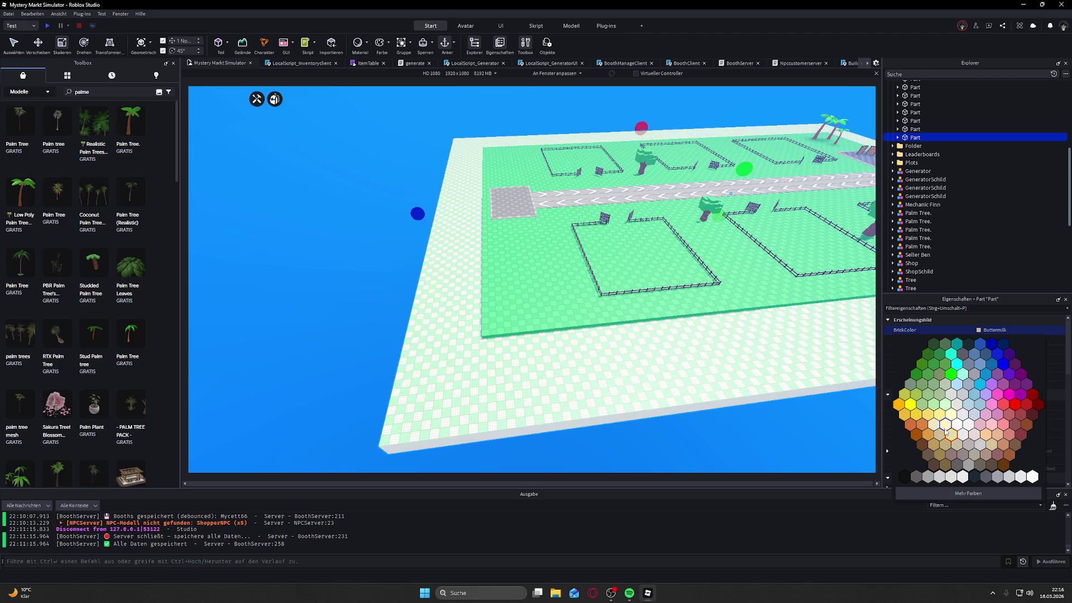
{"action": "left_click", "coordinate": [944, 436]}
{"action": "scroll", "coordinate": [805, 347], "scroll_direction": "down", "scroll_amount": 5}
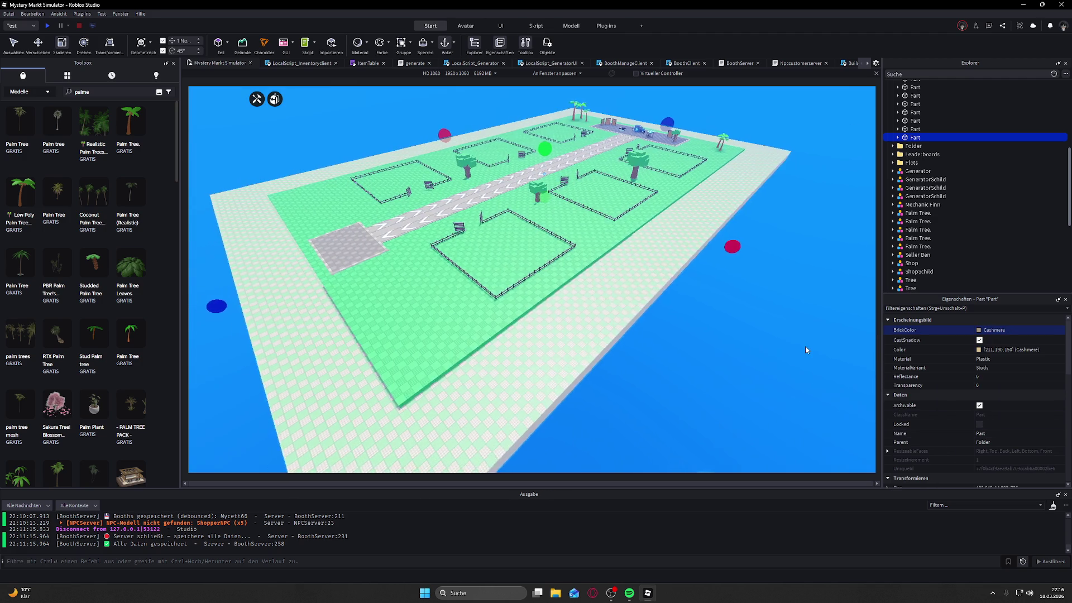
{"action": "left_click", "coordinate": [980, 330]}
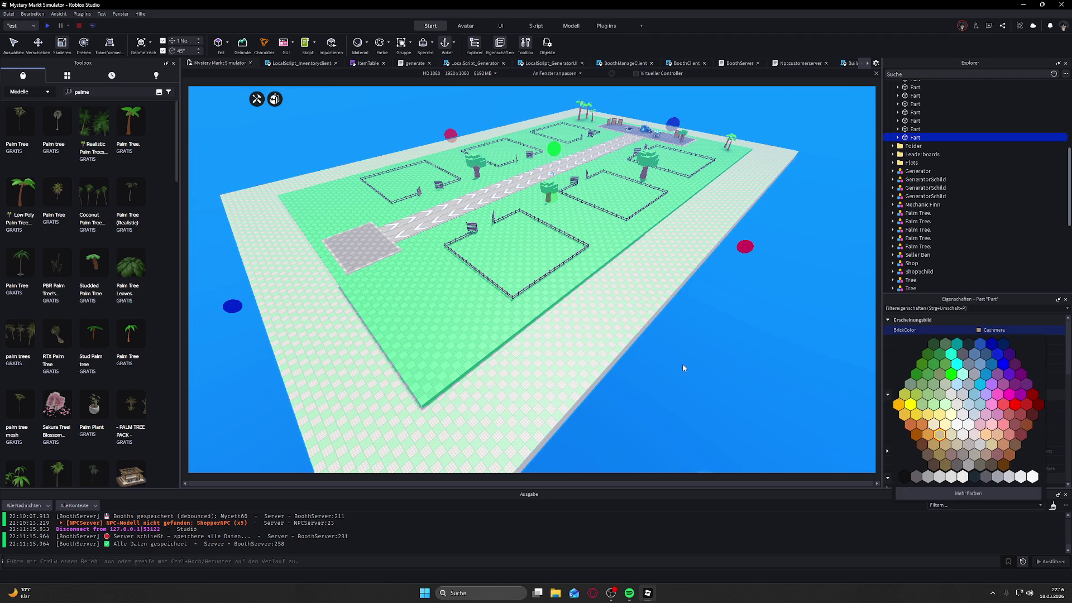
{"action": "scroll", "coordinate": [626, 360], "scroll_direction": "up", "scroll_amount": 10}
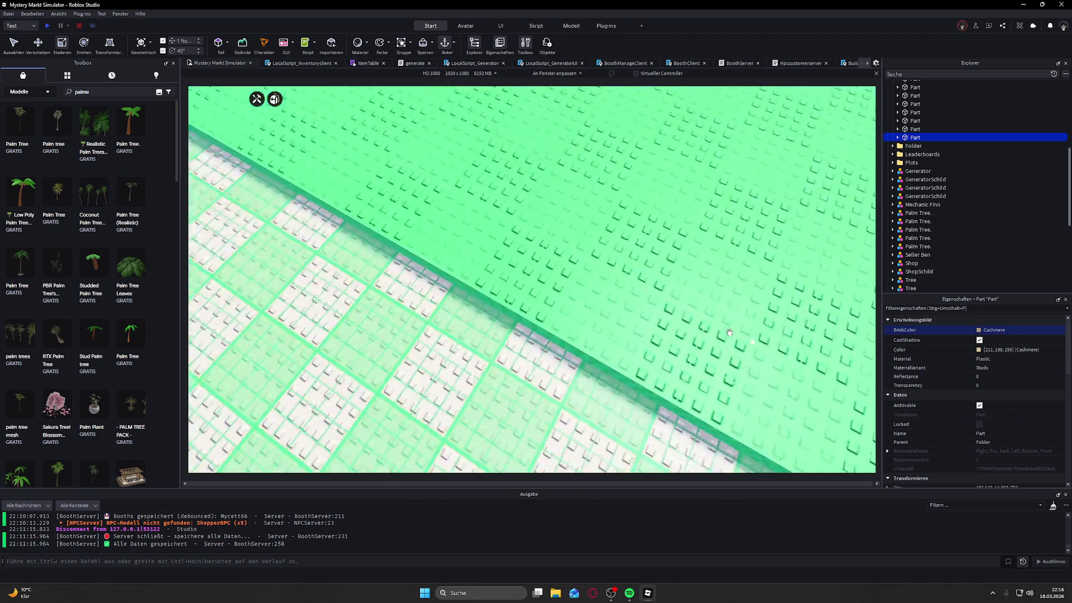
{"action": "scroll", "coordinate": [729, 333], "scroll_direction": "down", "scroll_amount": 10}
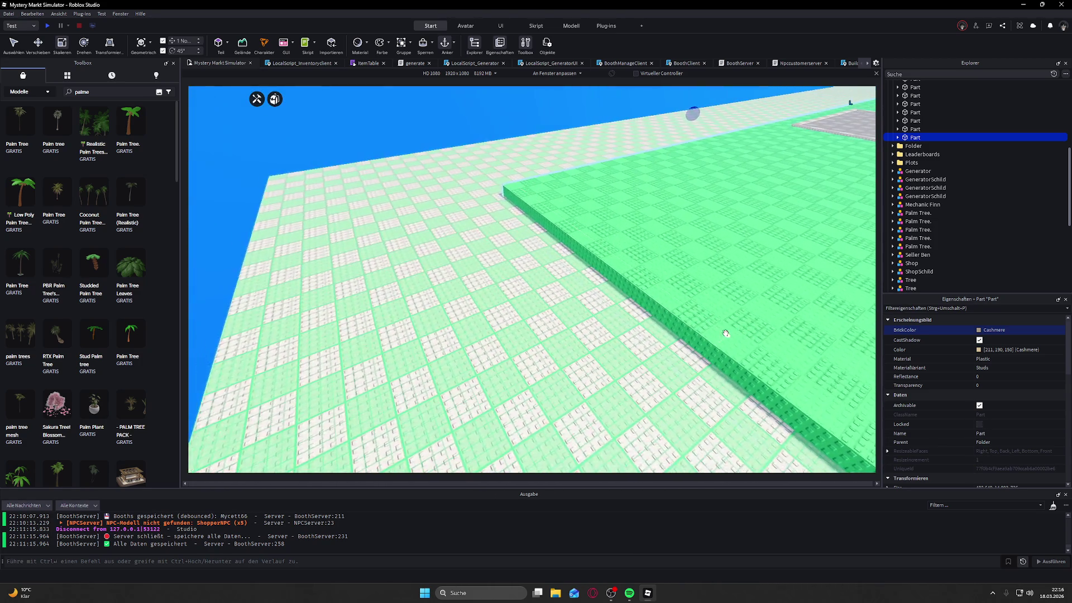
{"action": "left_click", "coordinate": [913, 147]}
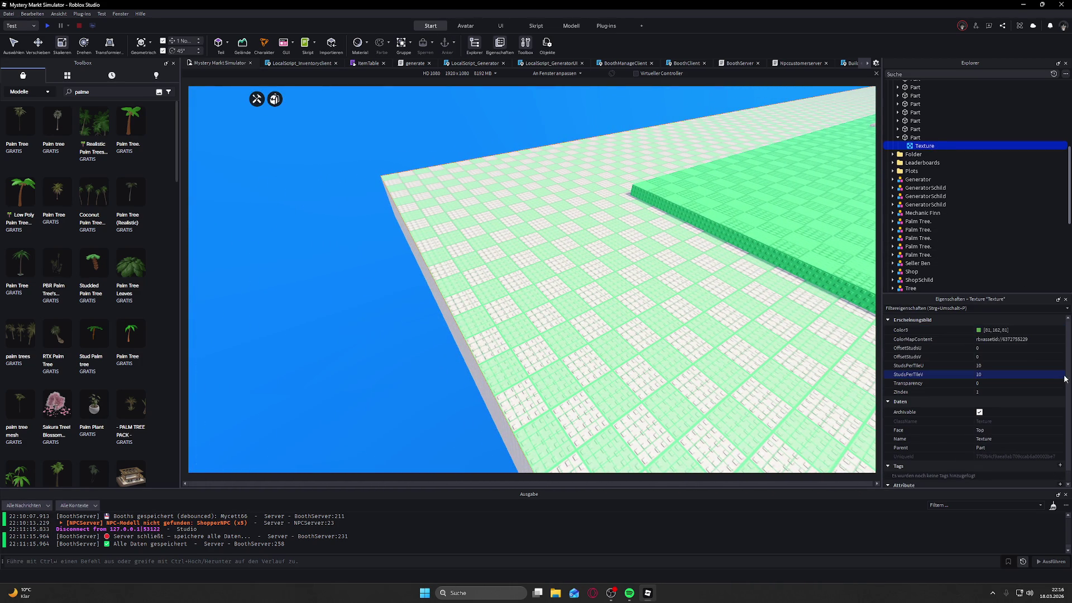
Step: Adjust the texture's colour brightness in the colour picker and confirm it
{"action": "left_click", "coordinate": [979, 330]}
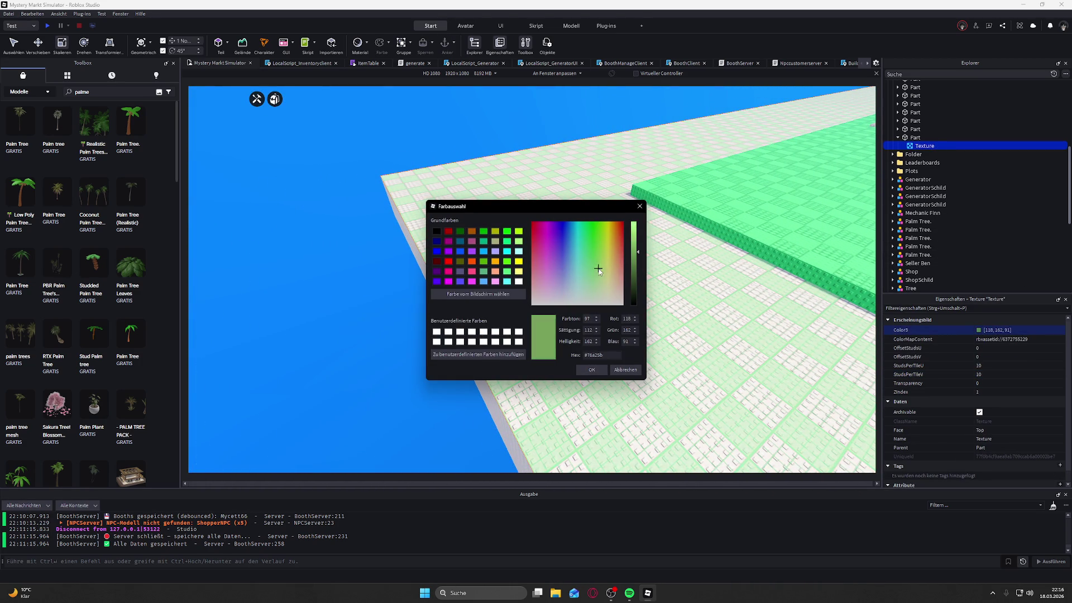
{"action": "left_click", "coordinate": [609, 100]}
{"action": "left_click_drag", "start_coordinate": [636, 263], "coordinate": [637, 262]}
{"action": "left_click", "coordinate": [590, 370]}
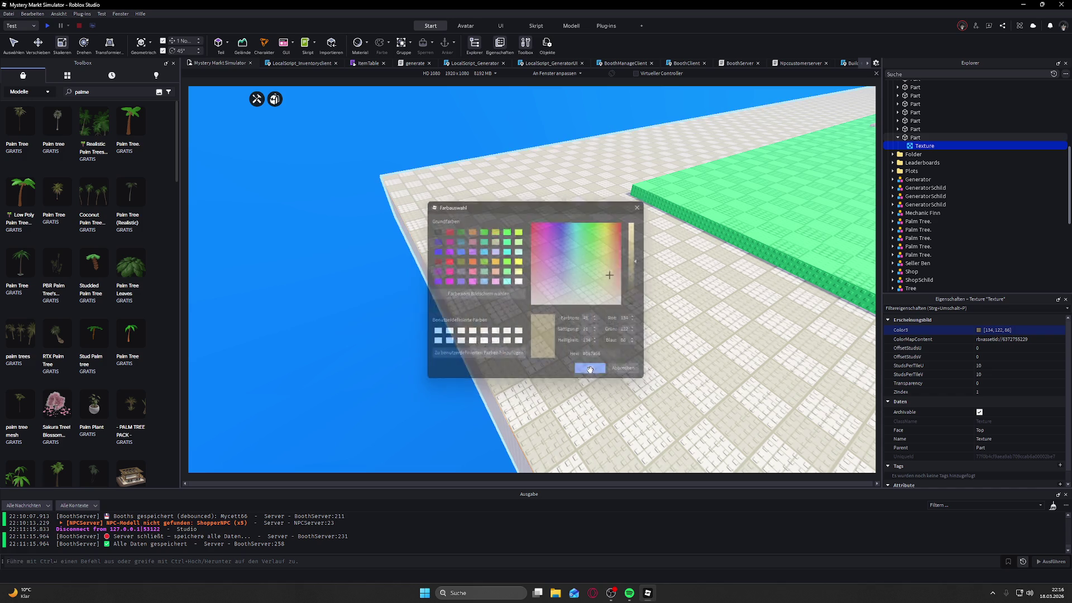
Step: Fly the camera over the map to the small palm tree near the booths and select it
{"action": "scroll", "coordinate": [590, 335], "scroll_direction": "down", "scroll_amount": 5}
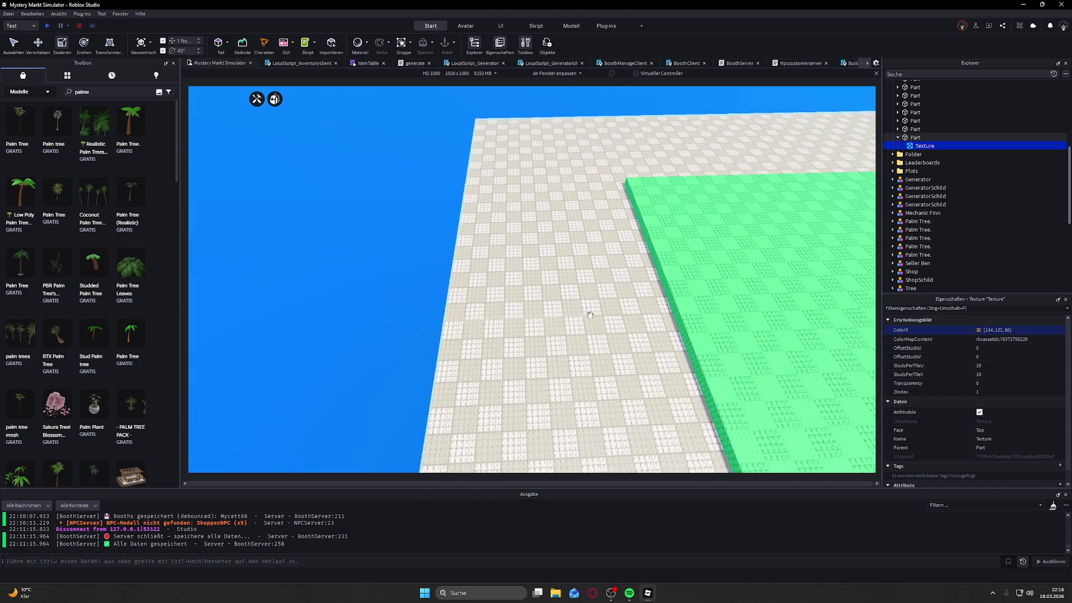
{"action": "key", "text": "a"}
{"action": "key", "text": "s"}
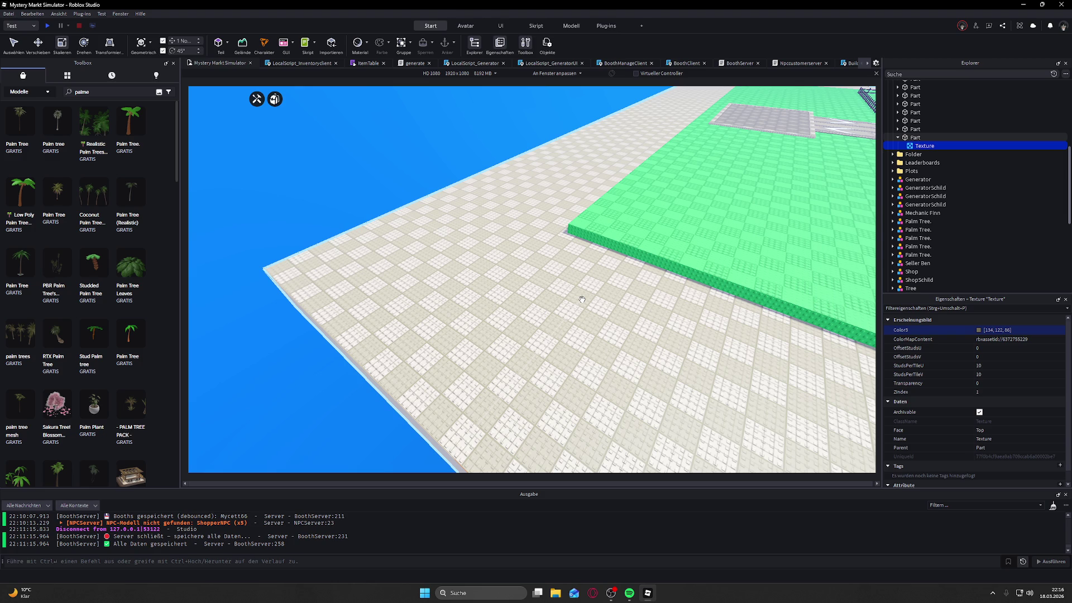
{"action": "key", "text": "w"}
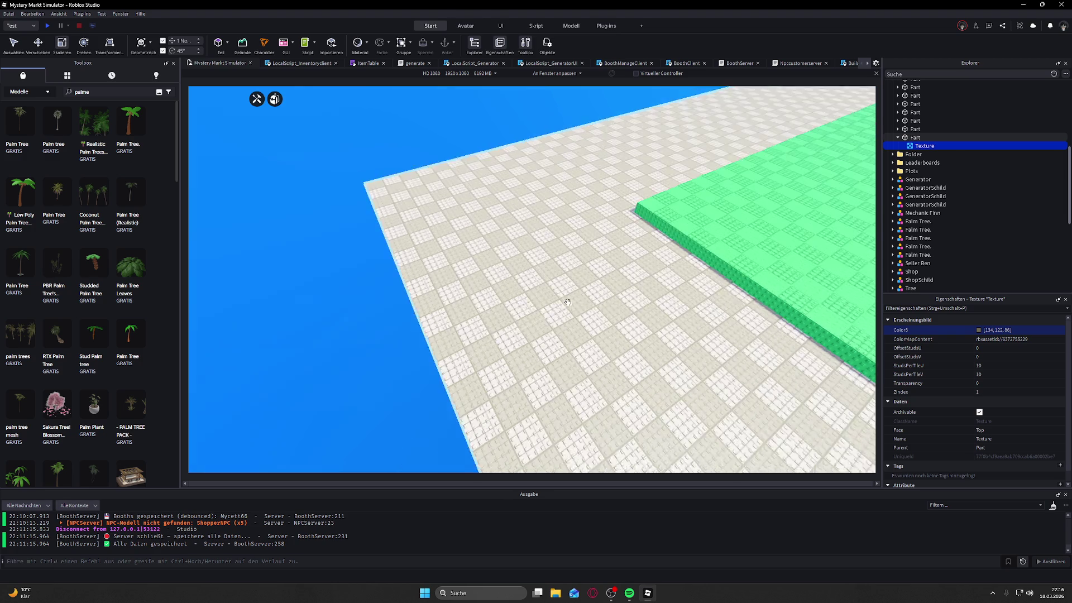
{"action": "scroll", "coordinate": [568, 302], "scroll_direction": "up", "scroll_amount": 10}
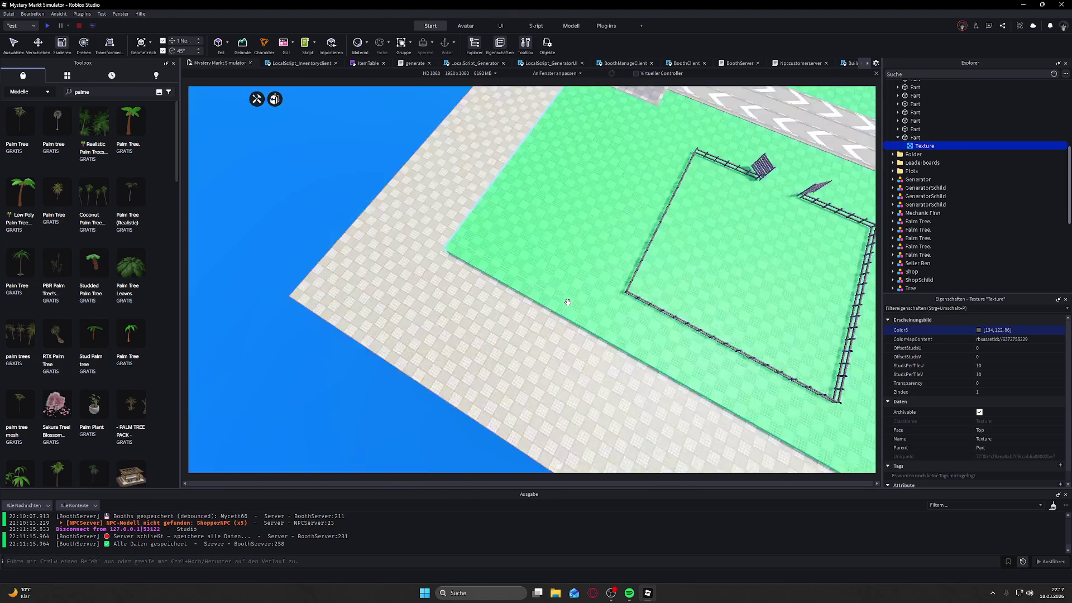
{"action": "scroll", "coordinate": [575, 300], "scroll_direction": "down", "scroll_amount": 10}
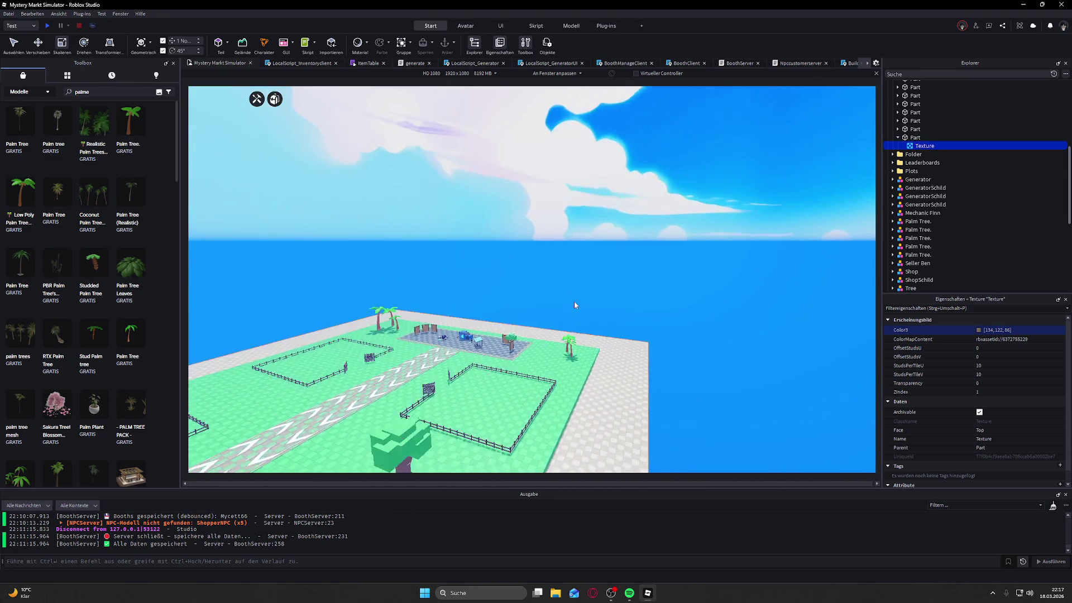
{"action": "scroll", "coordinate": [574, 302], "scroll_direction": "up", "scroll_amount": 5}
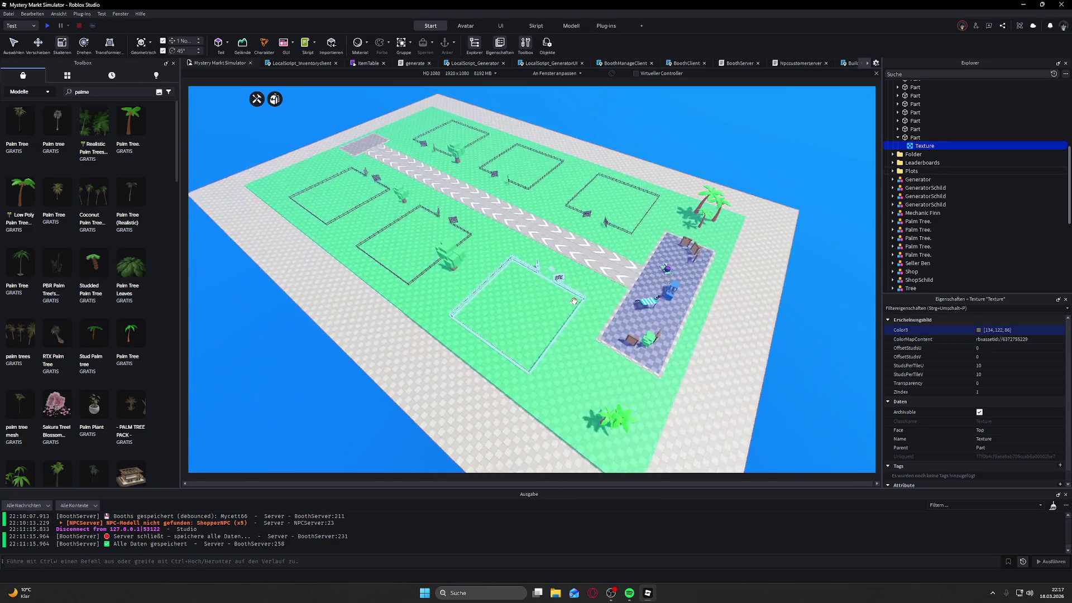
{"action": "scroll", "coordinate": [575, 302], "scroll_direction": "down", "scroll_amount": 8}
{"action": "scroll", "coordinate": [574, 301], "scroll_direction": "down", "scroll_amount": 5}
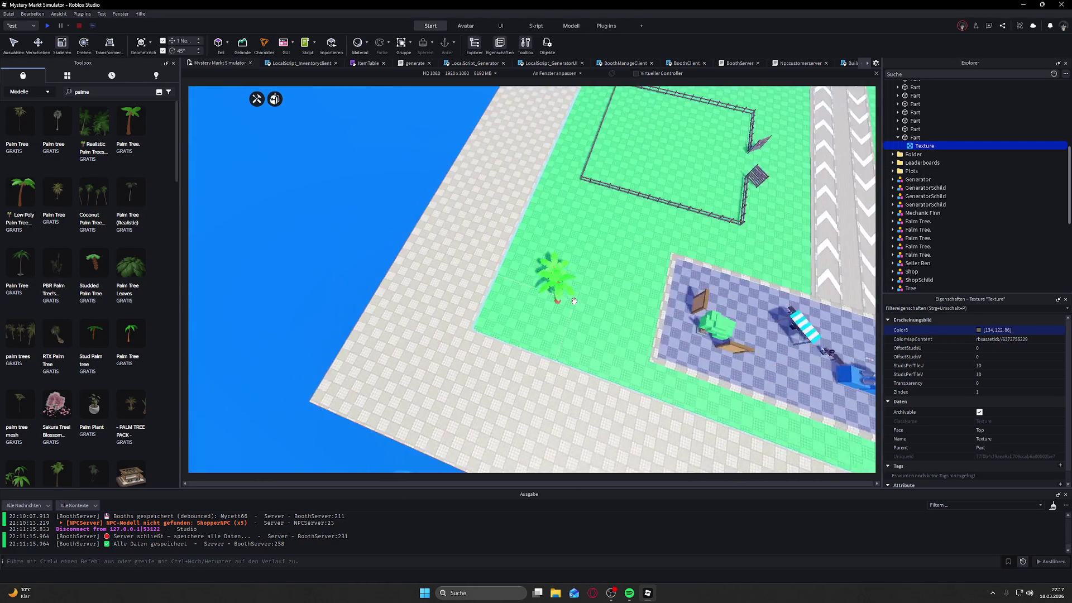
{"action": "left_click", "coordinate": [571, 313]}
Step: Select the palm trees and lower the two selected palms slightly
{"action": "key", "text": "s"}
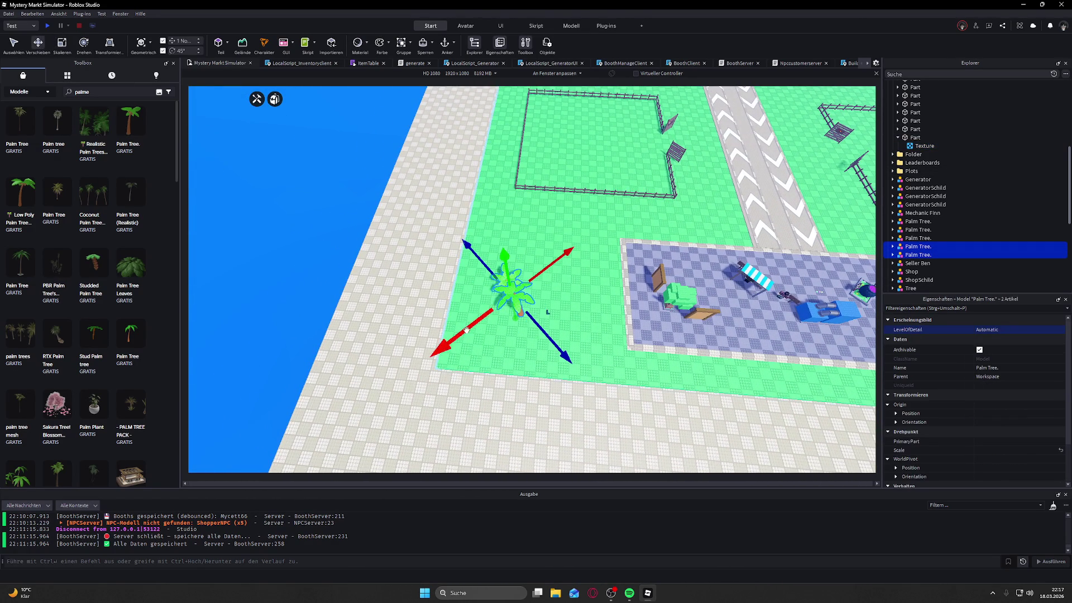
{"action": "left_click", "coordinate": [411, 389]}
{"action": "scroll", "coordinate": [510, 295], "scroll_direction": "down", "scroll_amount": 3}
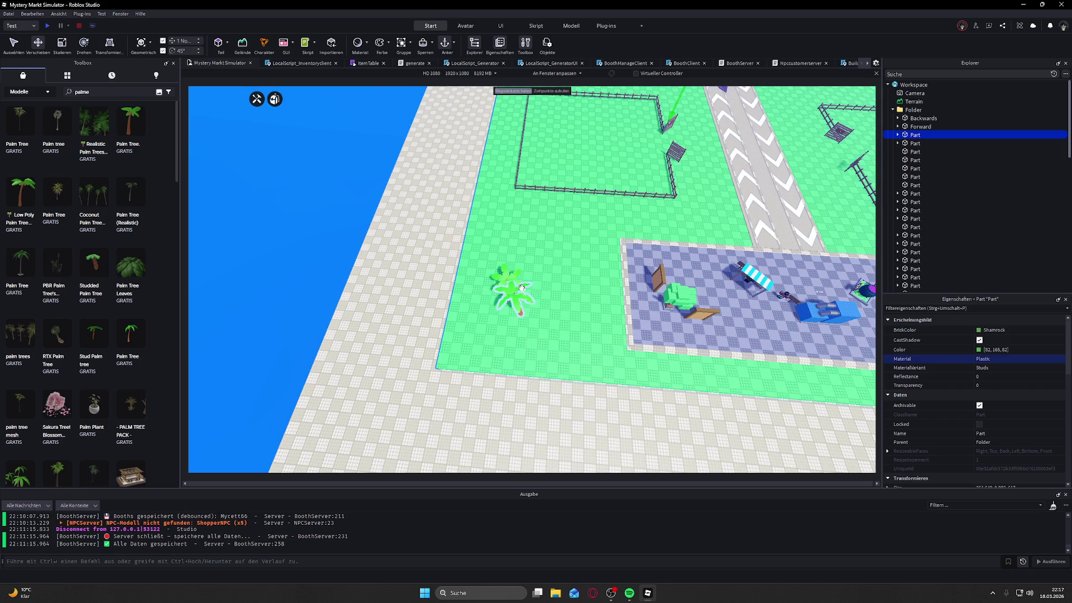
{"action": "left_click", "coordinate": [510, 295]}
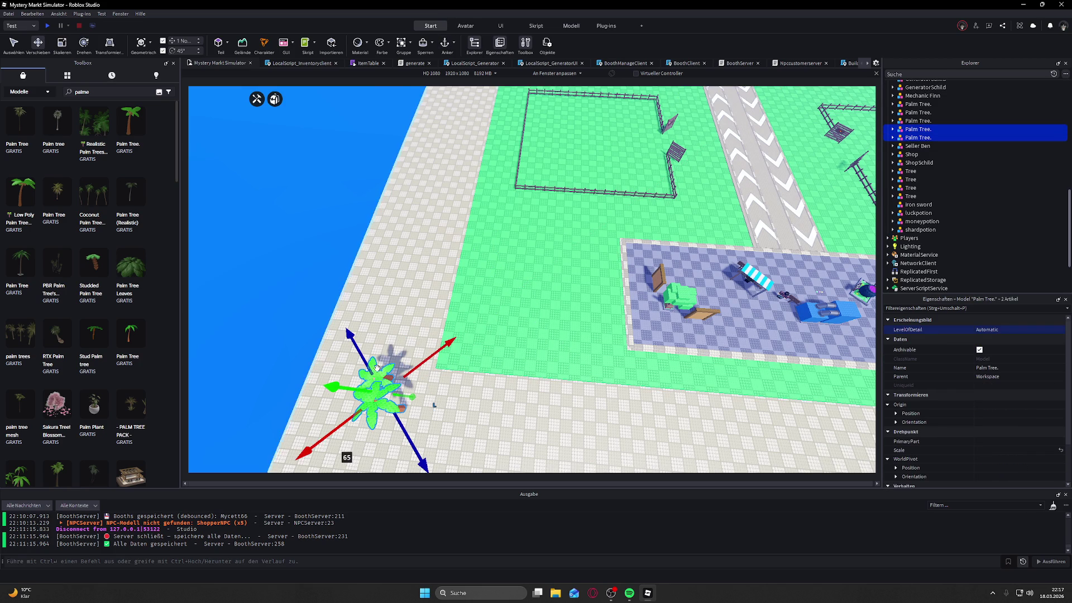
{"action": "scroll", "coordinate": [366, 382], "scroll_direction": "up", "scroll_amount": 5}
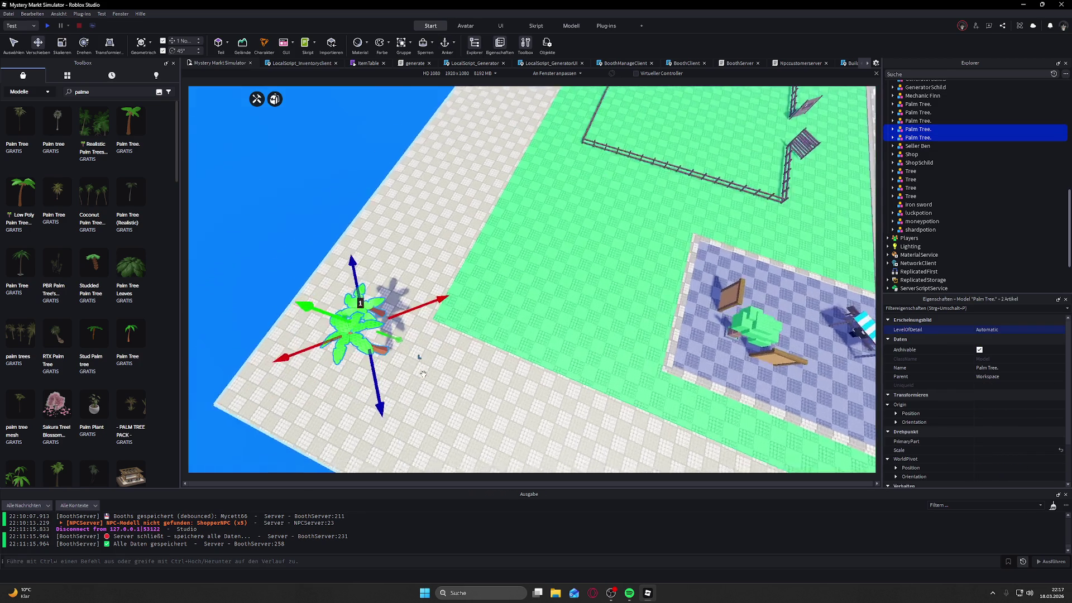
{"action": "left_click_drag", "start_coordinate": [372, 171], "coordinate": [388, 199]}
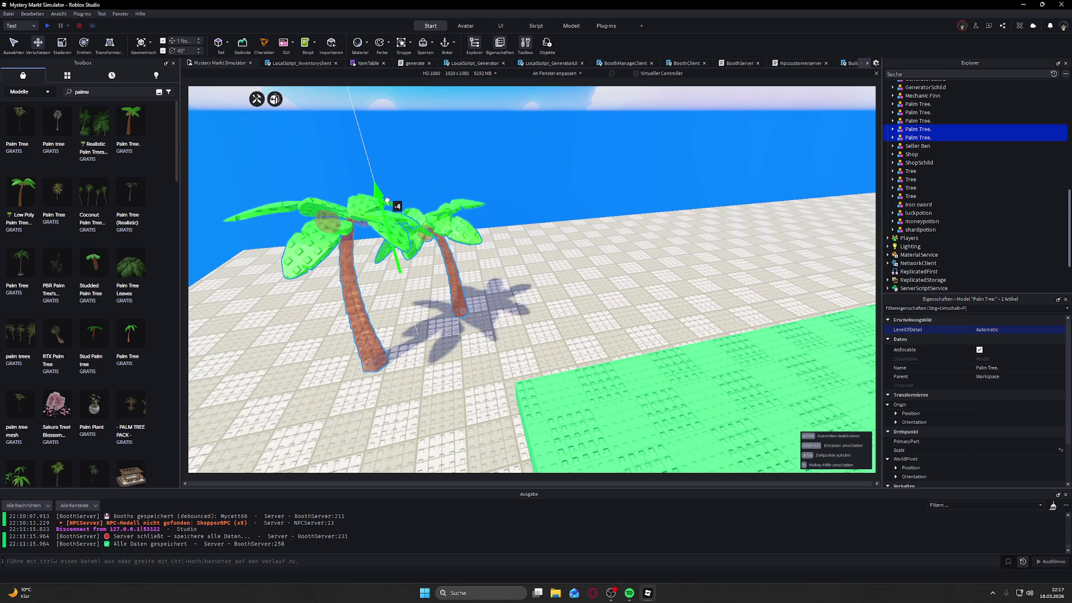
{"action": "left_click", "coordinate": [553, 163]}
{"action": "scroll", "coordinate": [553, 163], "scroll_direction": "down", "scroll_amount": 10}
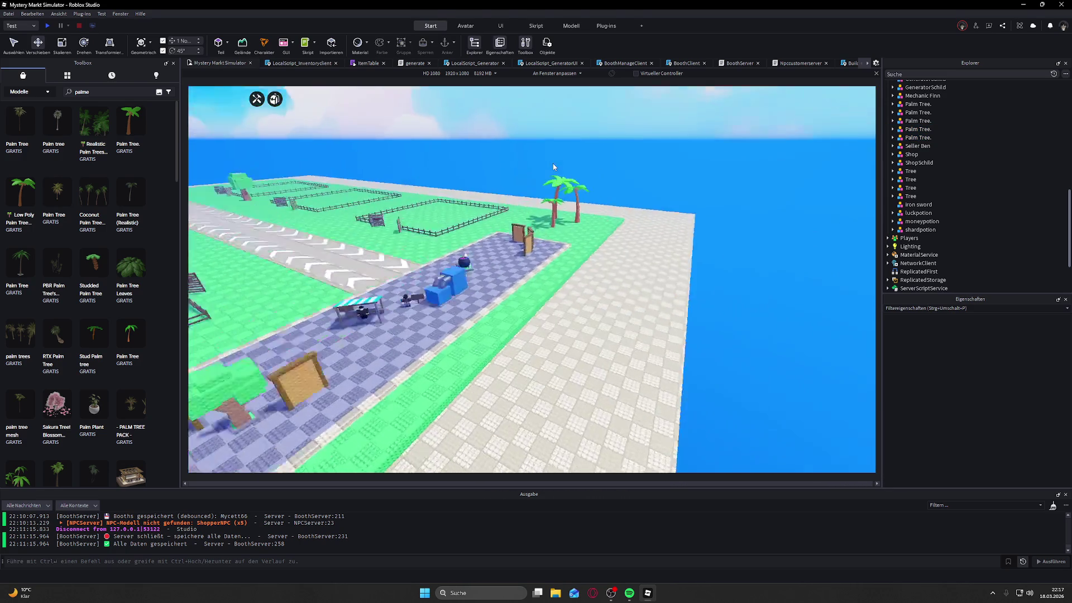
{"action": "scroll", "coordinate": [455, 254], "scroll_direction": "up", "scroll_amount": 5}
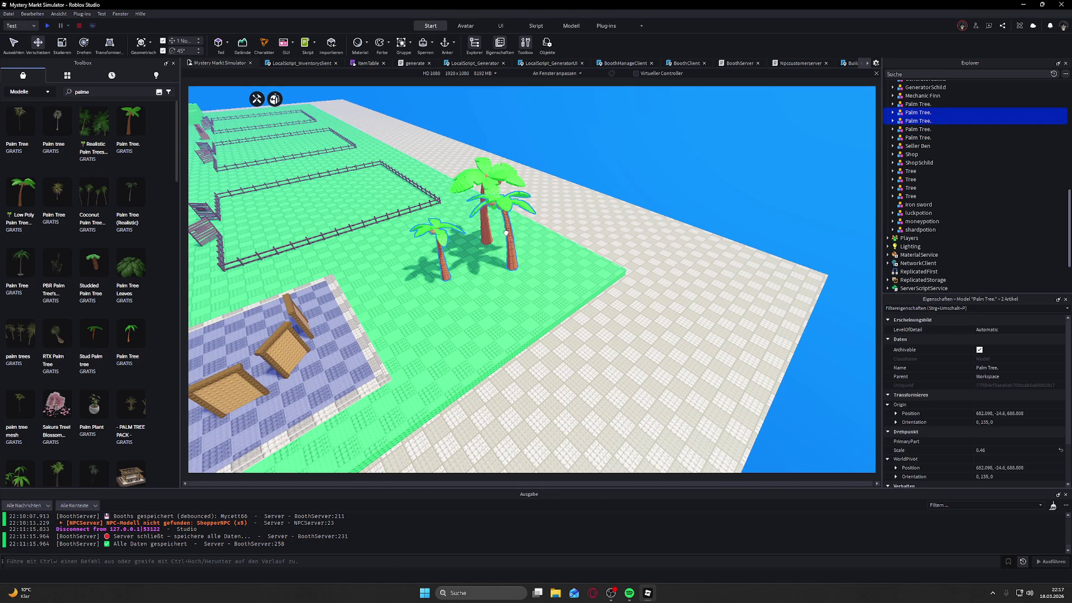
Step: Slide the three palms toward the map's edge onto the pale tiled border
{"action": "left_click_drag", "start_coordinate": [525, 207], "coordinate": [619, 180]}
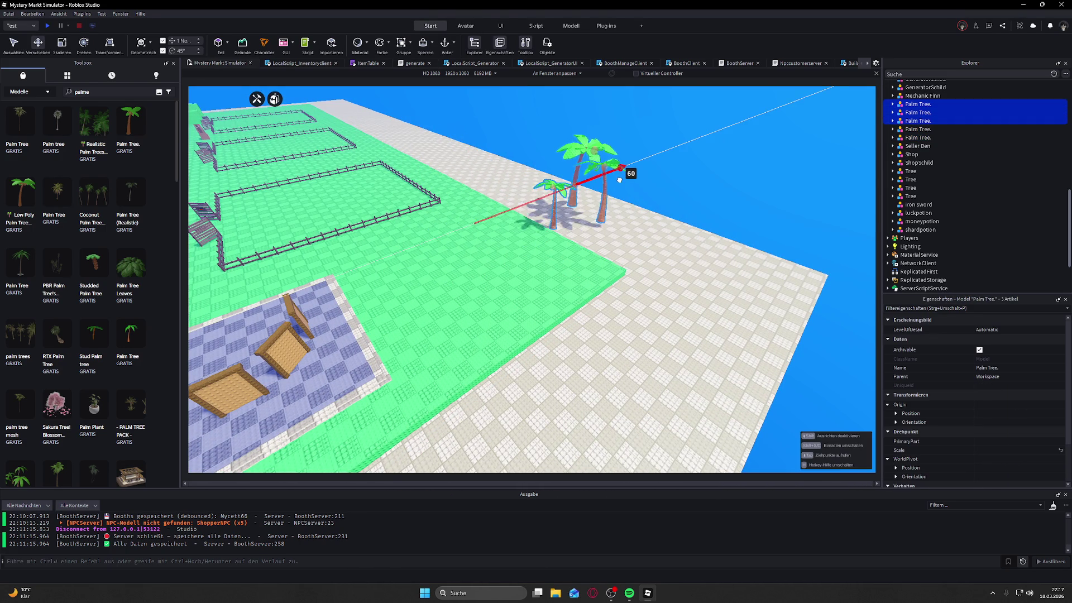
{"action": "left_click_drag", "start_coordinate": [636, 222], "coordinate": [797, 273]}
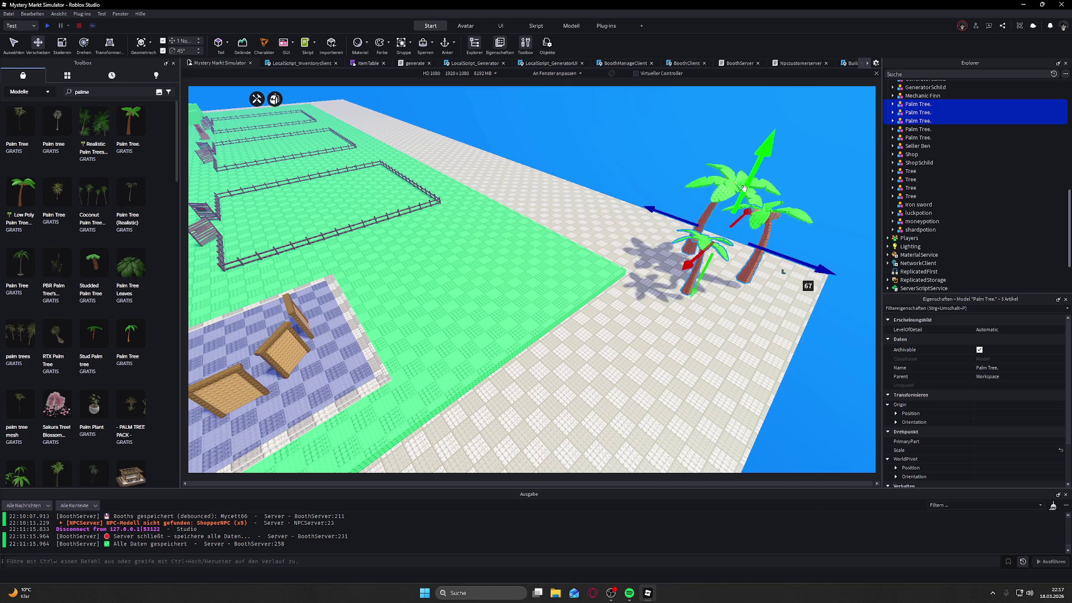
{"action": "left_click", "coordinate": [614, 198]}
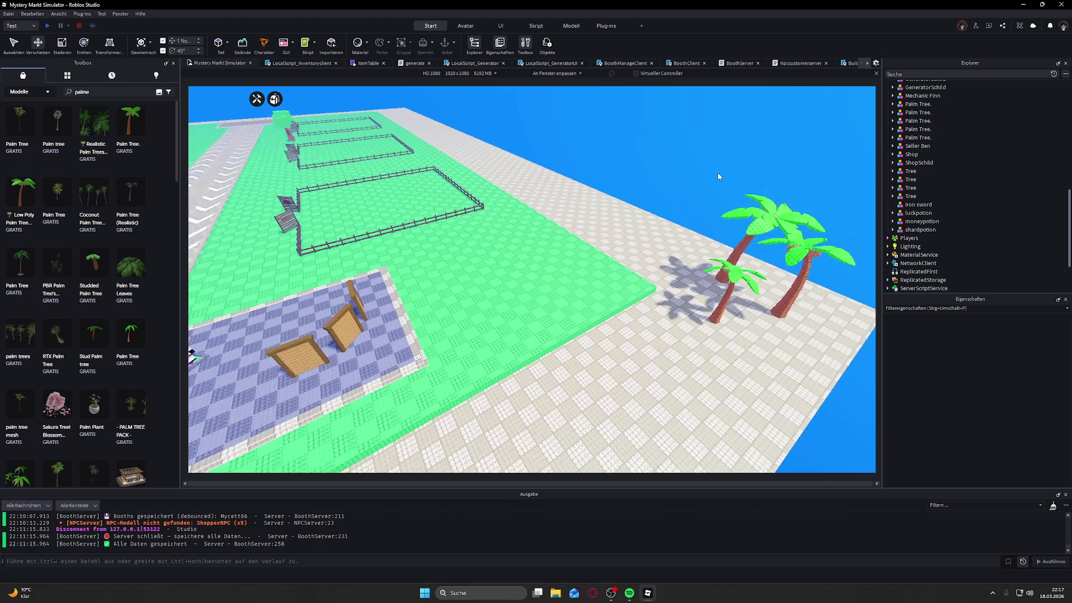
{"action": "scroll", "coordinate": [614, 198], "scroll_direction": "down", "scroll_amount": 10}
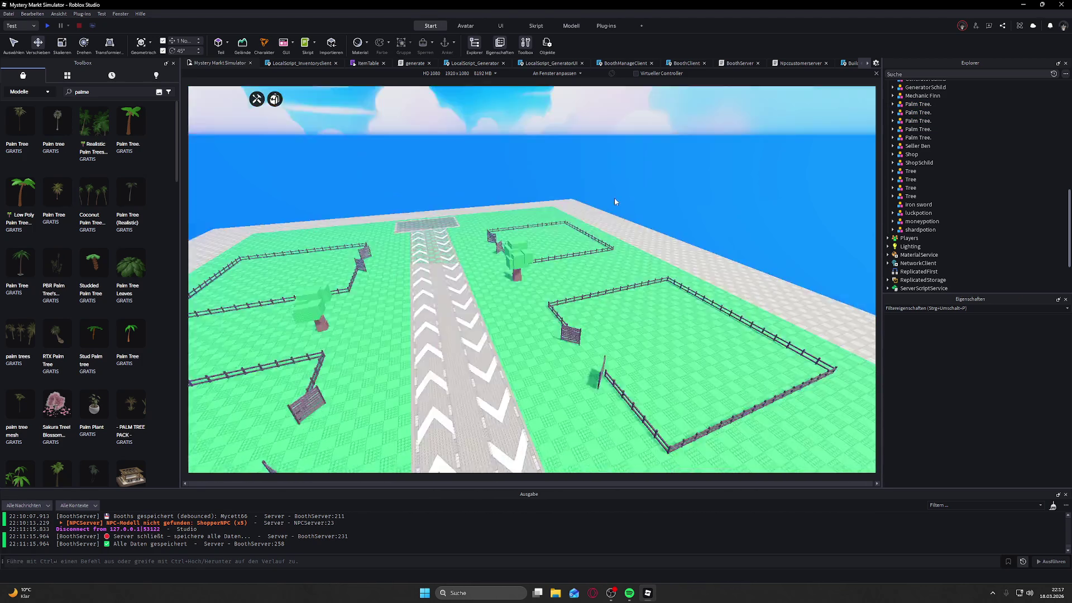
{"action": "scroll", "coordinate": [601, 198], "scroll_direction": "up", "scroll_amount": 10}
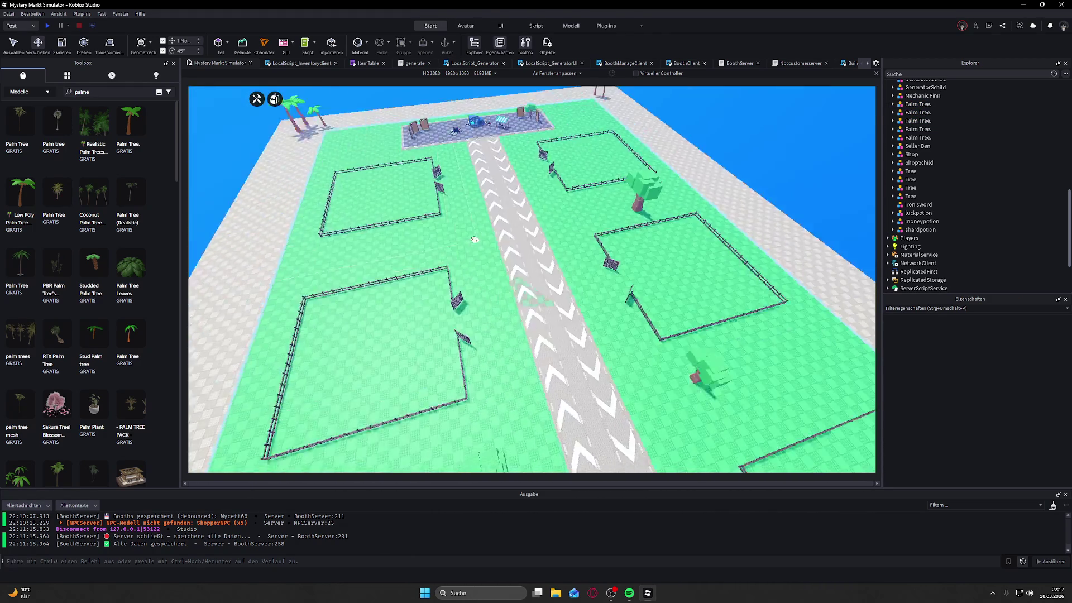
{"action": "left_click", "coordinate": [475, 240]}
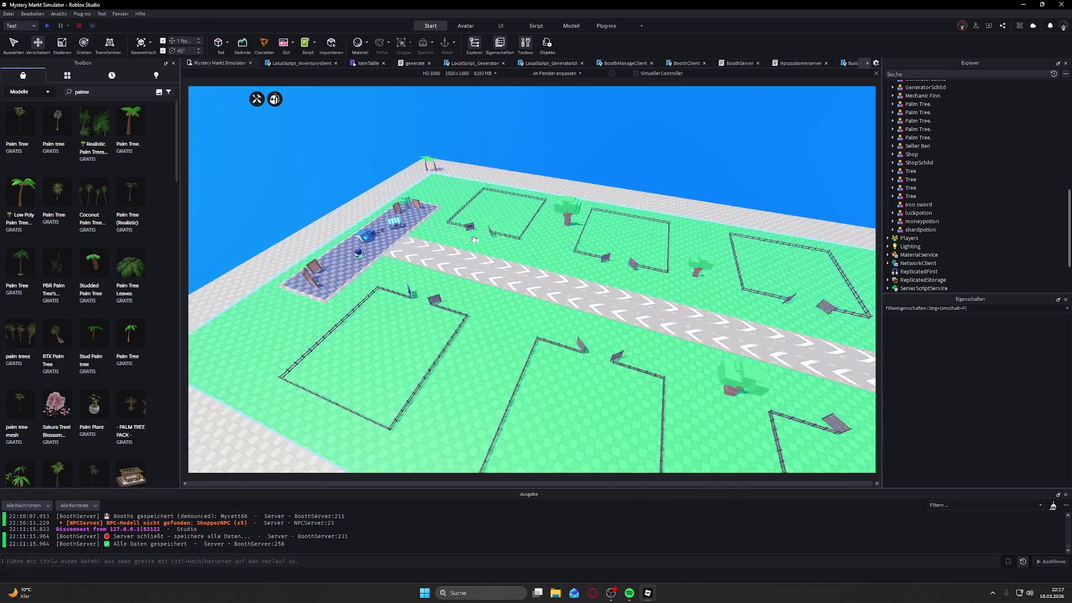
{"action": "key", "text": "a"}
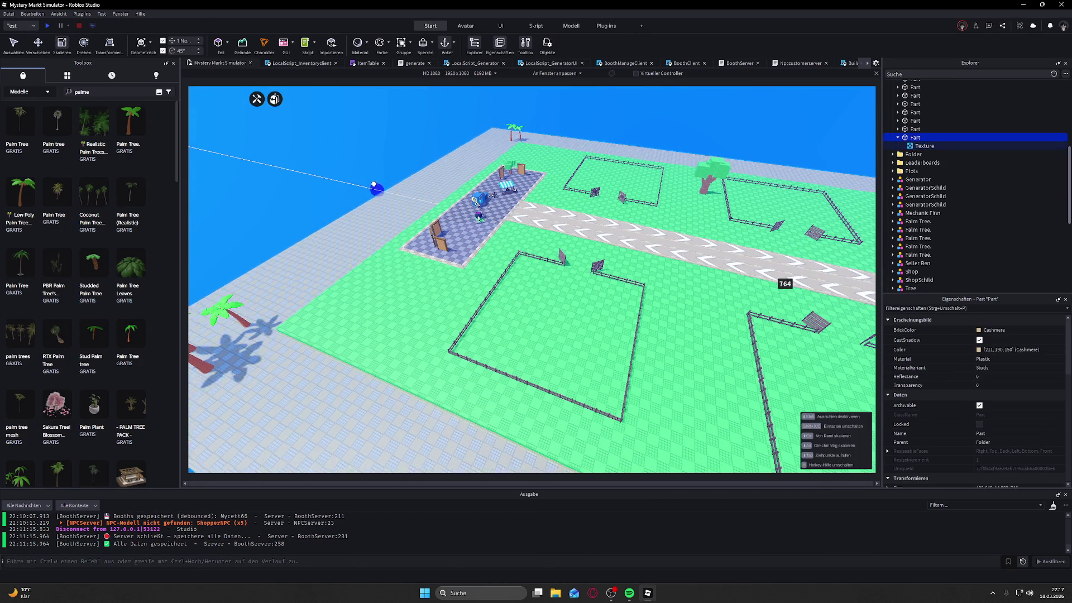
{"action": "left_click", "coordinate": [369, 180]}
{"action": "scroll", "coordinate": [405, 148], "scroll_direction": "down", "scroll_amount": 5}
{"action": "scroll", "coordinate": [405, 148], "scroll_direction": "down", "scroll_amount": 5}
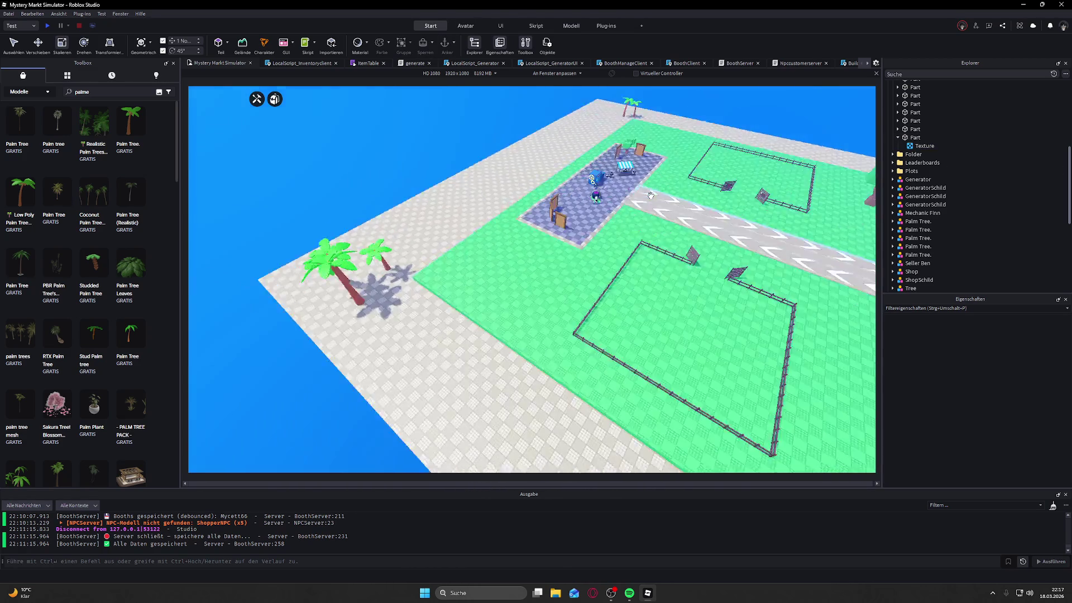
{"action": "left_click", "coordinate": [476, 286]}
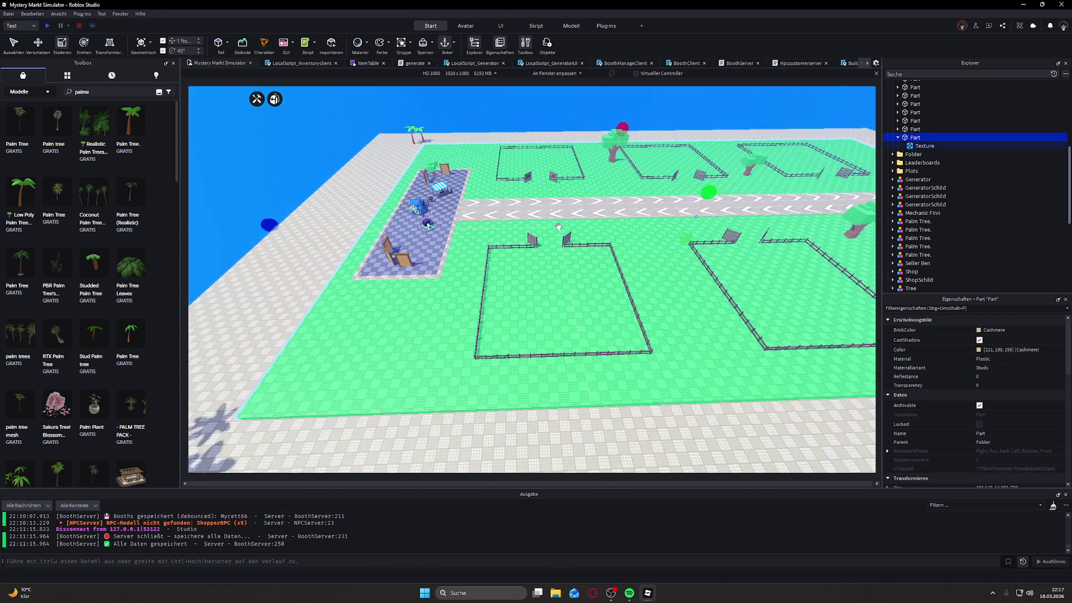
{"action": "left_click_drag", "start_coordinate": [709, 195], "coordinate": [709, 199]}
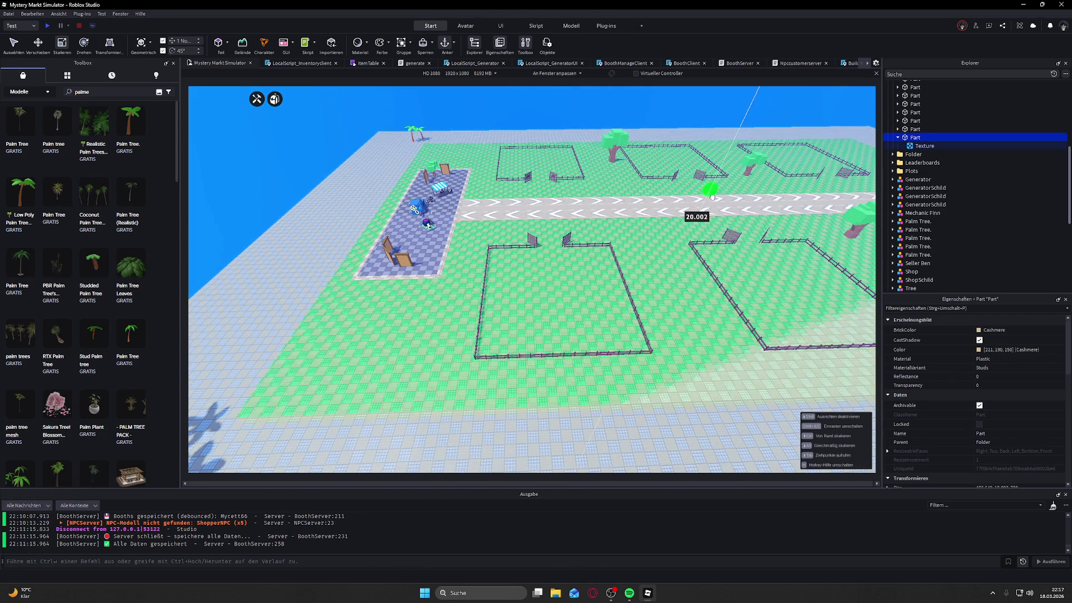
{"action": "scroll", "coordinate": [376, 218], "scroll_direction": "up", "scroll_amount": 5}
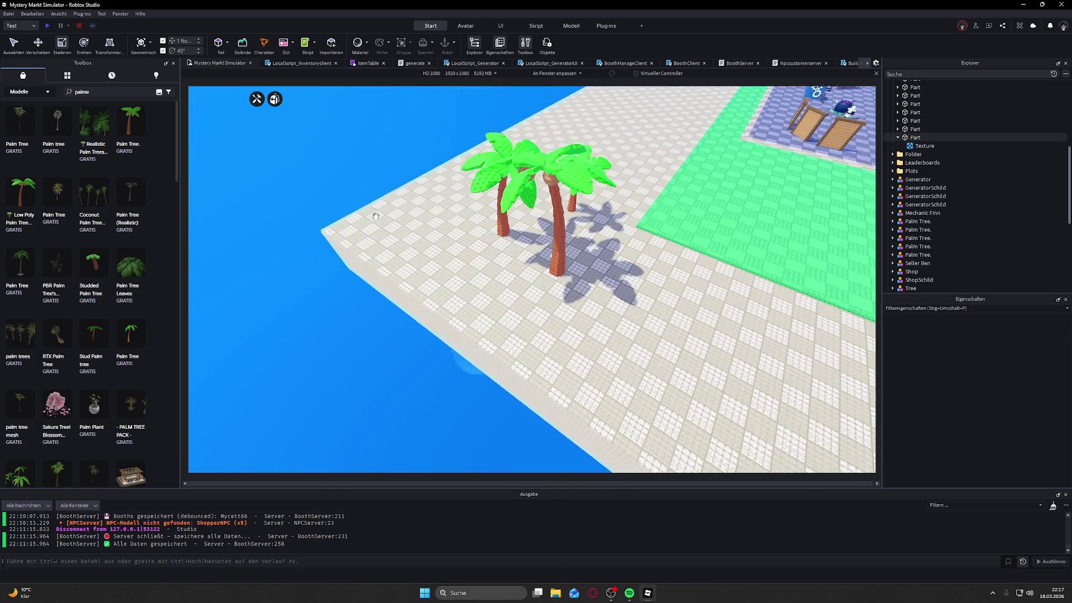
{"action": "key", "text": "d"}
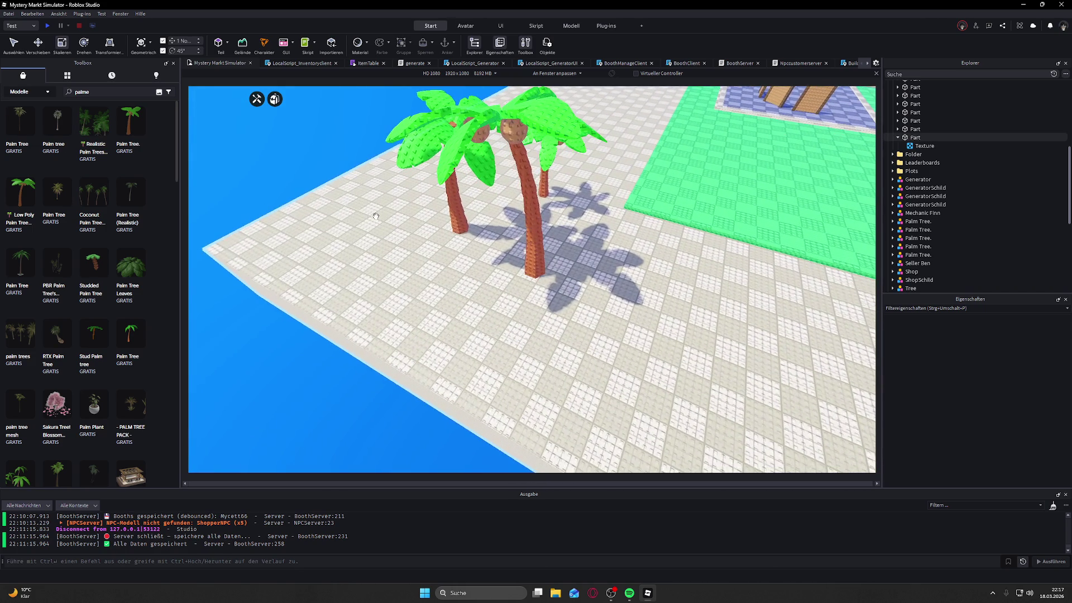
{"action": "scroll", "coordinate": [376, 216], "scroll_direction": "down", "scroll_amount": 5}
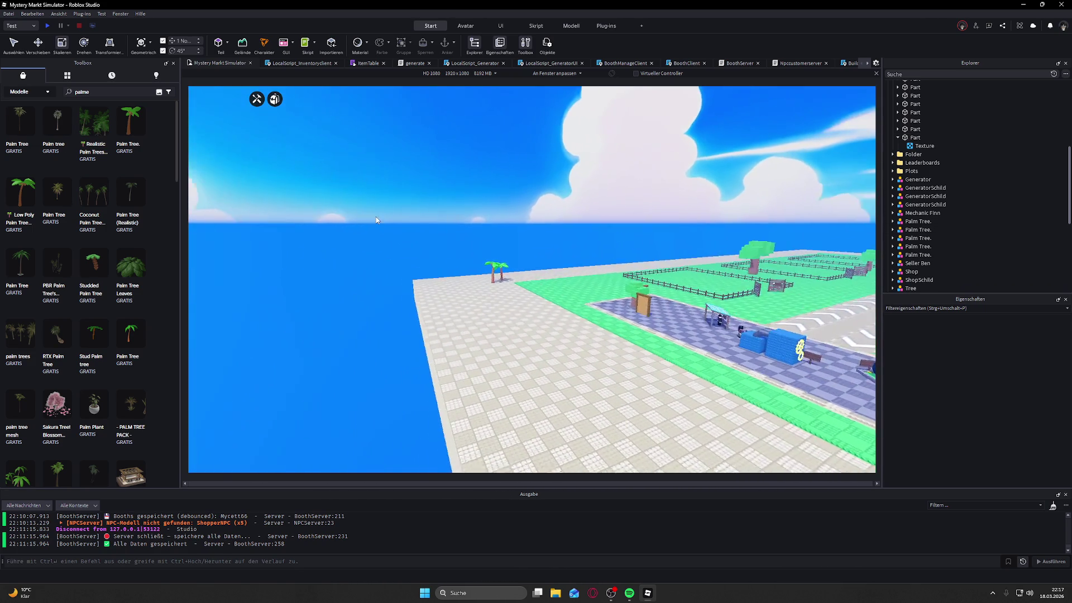
{"action": "left_click_drag", "start_coordinate": [376, 217], "coordinate": [375, 216]}
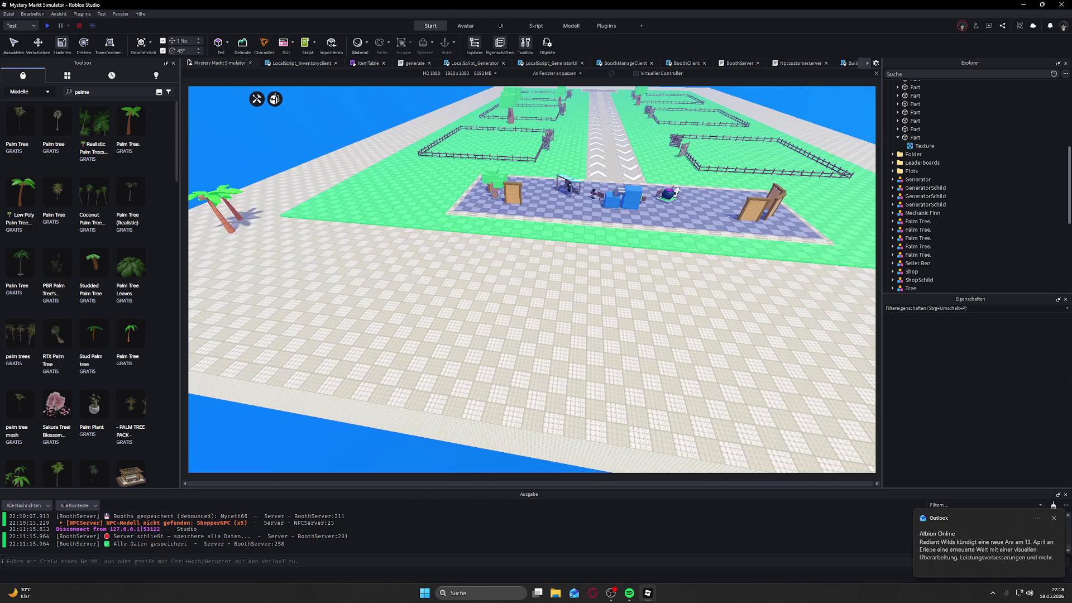
{"action": "left_click", "coordinate": [1054, 522]}
{"action": "left_click_drag", "start_coordinate": [558, 385], "coordinate": [558, 384]}
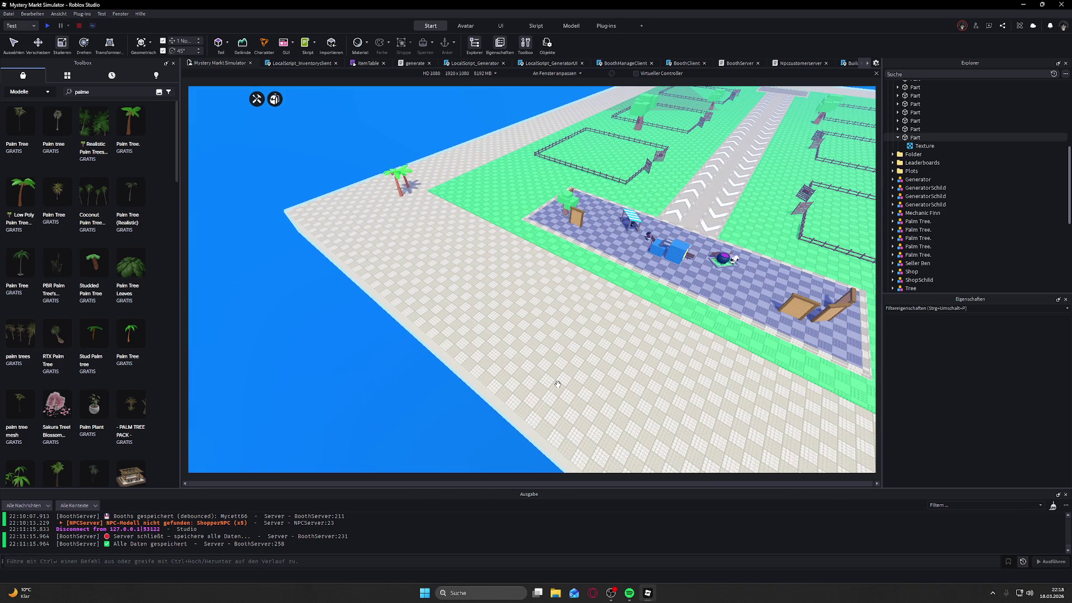
{"action": "mouse_move", "coordinate": [508, 343]}
{"action": "left_mouse_down"}
{"action": "mouse_move", "coordinate": [499, 320]}
{"action": "mouse_move", "coordinate": [512, 304]}
{"action": "mouse_move", "coordinate": [593, 340]}
{"action": "left_mouse_up"}
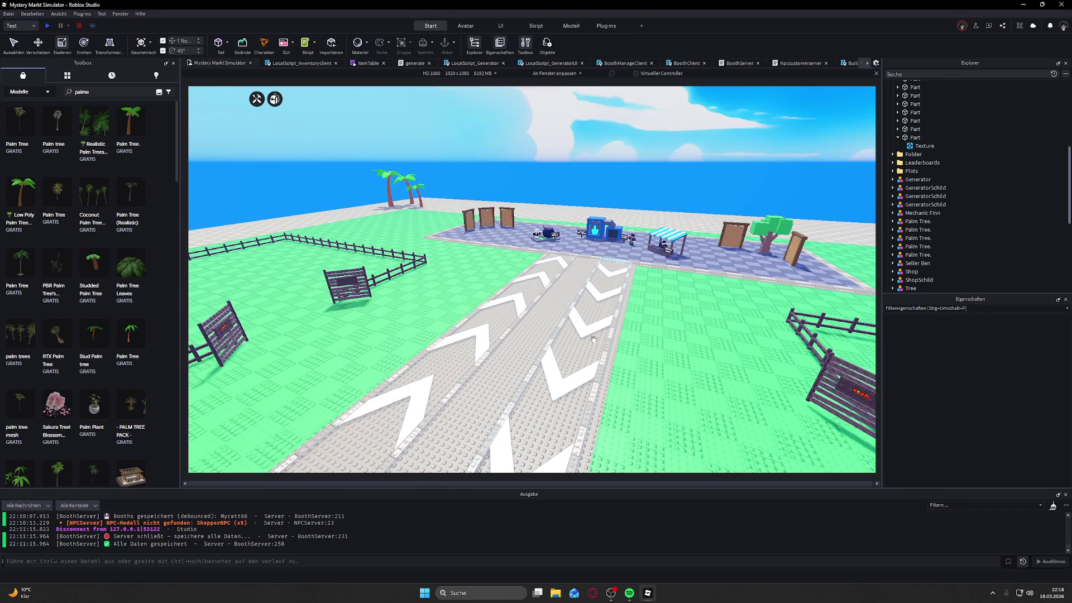
{"action": "mouse_move", "coordinate": [636, 323]}
{"action": "left_mouse_down"}
{"action": "mouse_move", "coordinate": [642, 311]}
{"action": "mouse_move", "coordinate": [607, 324]}
{"action": "left_mouse_up"}
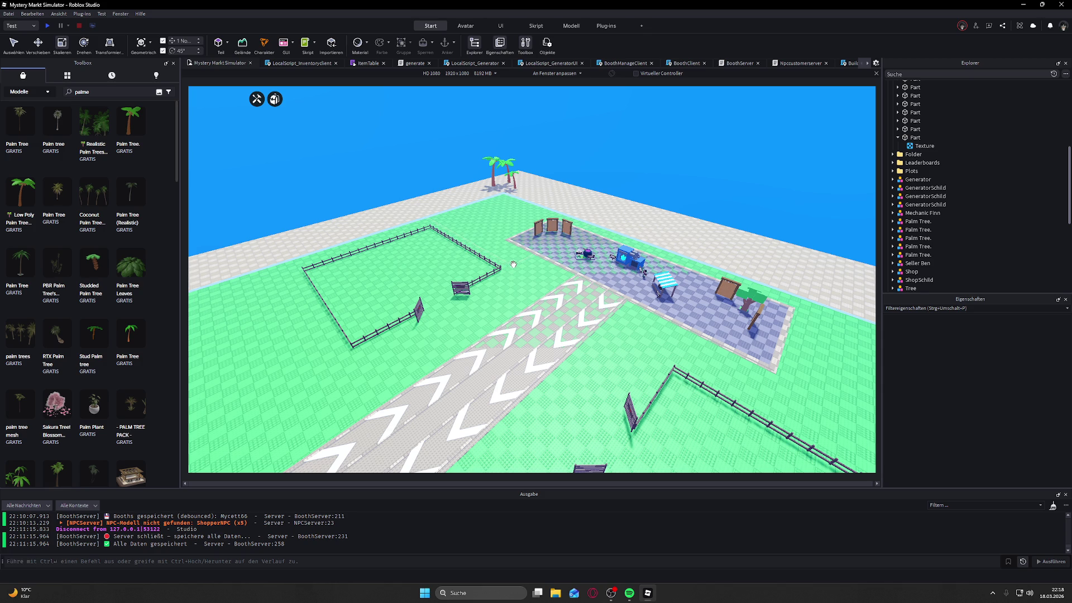
Step: Enlarge the pair of palm trees at the baseplate corner by dragging a scale handle outward
{"action": "key", "text": "f"}
{"action": "scroll", "coordinate": [513, 265], "scroll_direction": "down", "scroll_amount": 5}
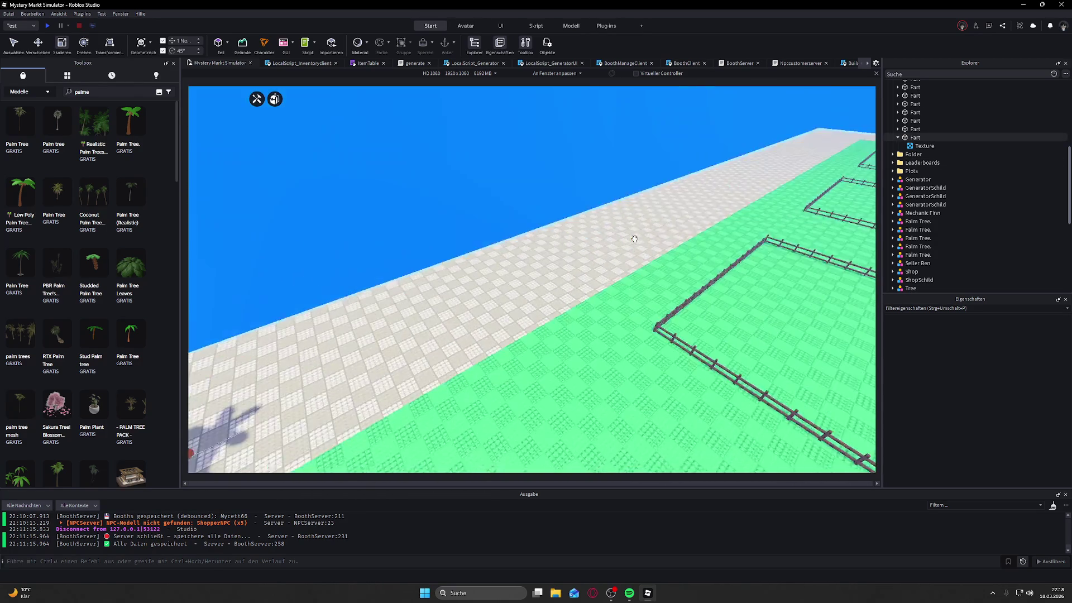
{"action": "left_click", "coordinate": [716, 281]}
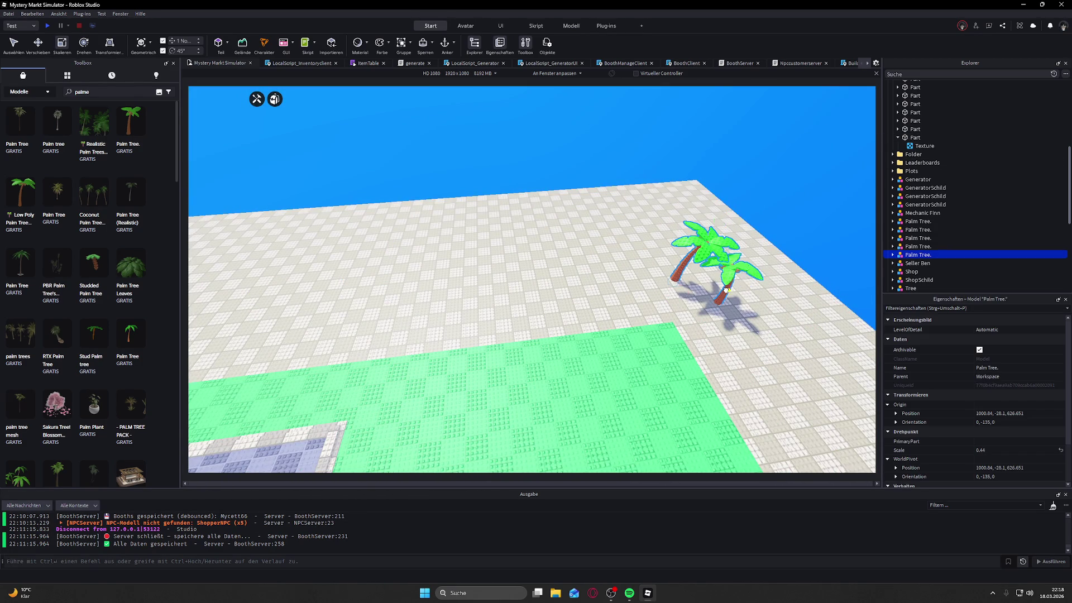
{"action": "left_click_drag", "start_coordinate": [735, 225], "coordinate": [747, 182]}
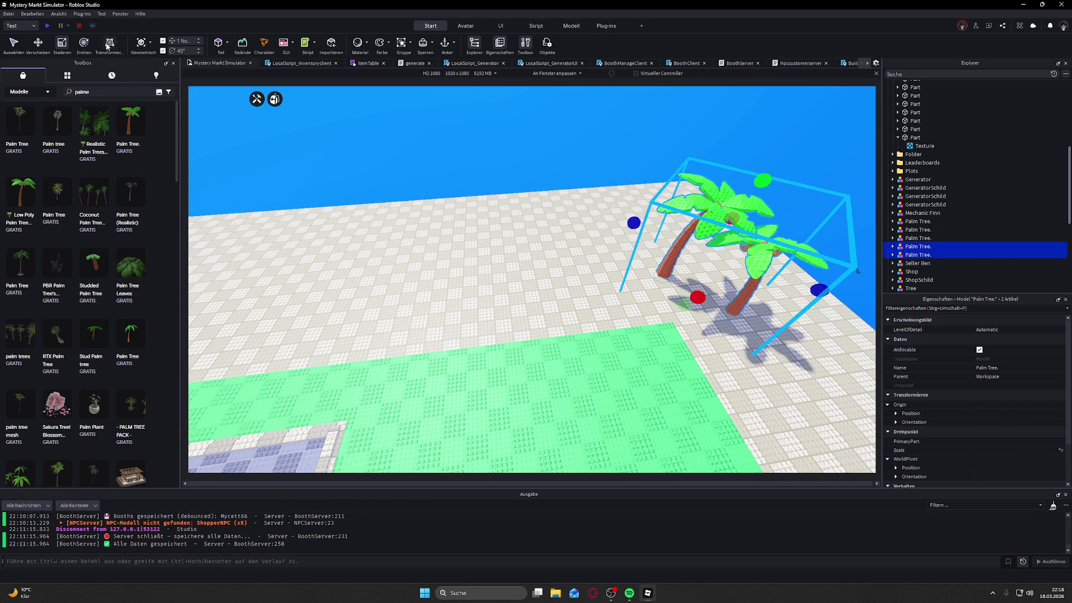
{"action": "scroll", "coordinate": [773, 268], "scroll_direction": "down", "scroll_amount": 5}
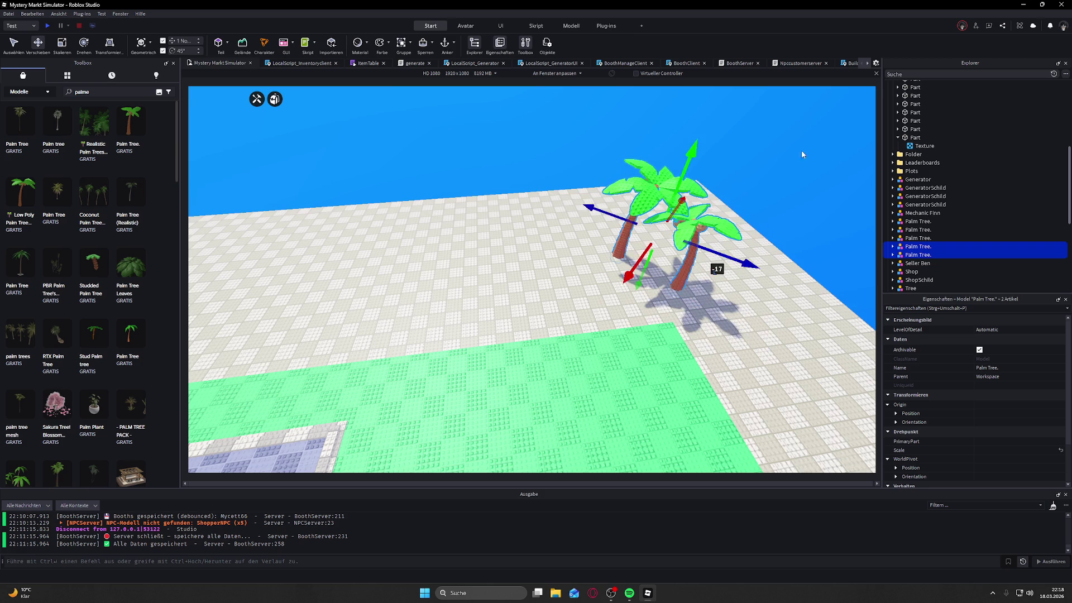
{"action": "left_click", "coordinate": [793, 192]}
{"action": "left_click_drag", "start_coordinate": [608, 195], "coordinate": [527, 175]}
{"action": "scroll", "coordinate": [526, 175], "scroll_direction": "down", "scroll_amount": 10}
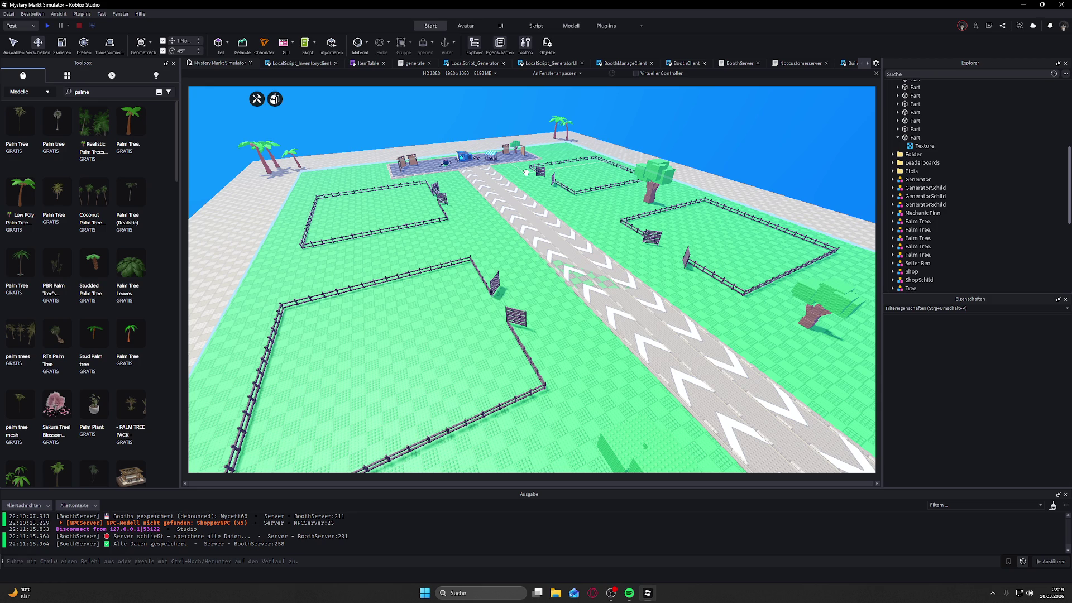
{"action": "scroll", "coordinate": [526, 173], "scroll_direction": "up", "scroll_amount": 10}
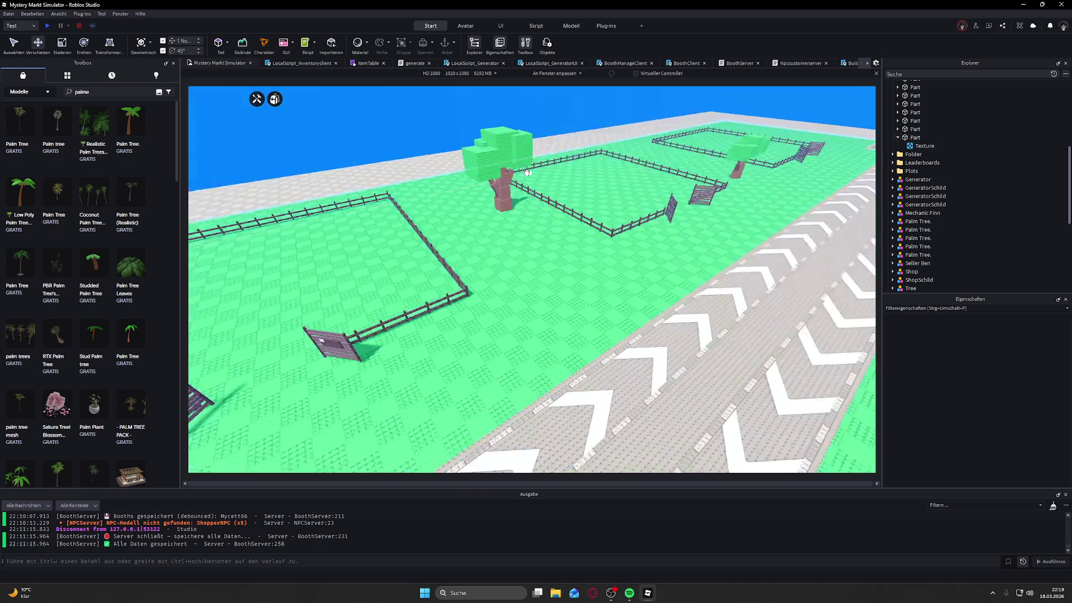
{"action": "left_click", "coordinate": [419, 161]}
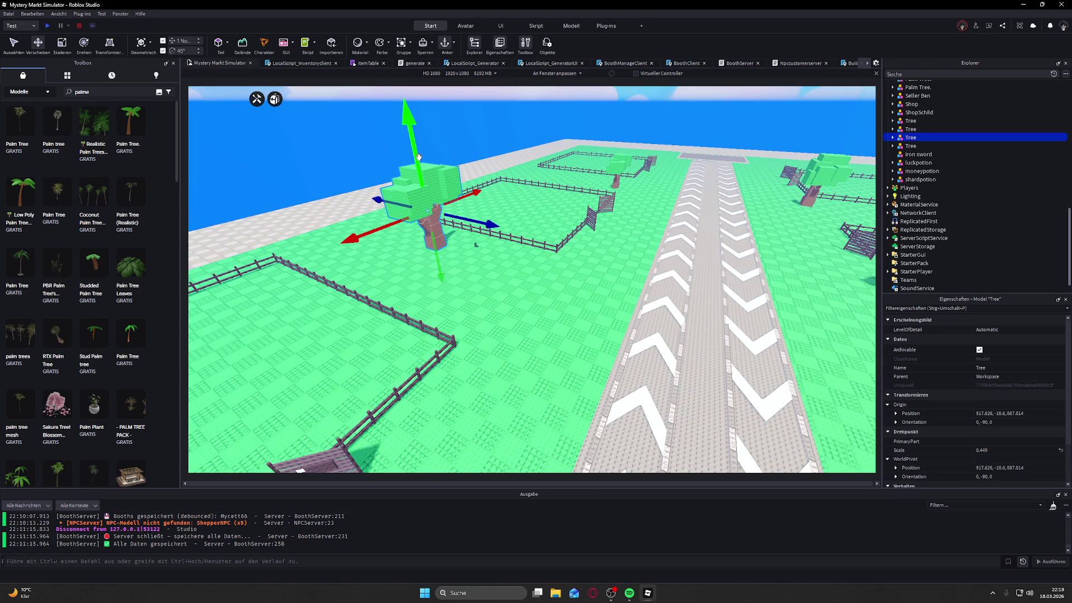
{"action": "scroll", "coordinate": [419, 160], "scroll_direction": "down", "scroll_amount": 3}
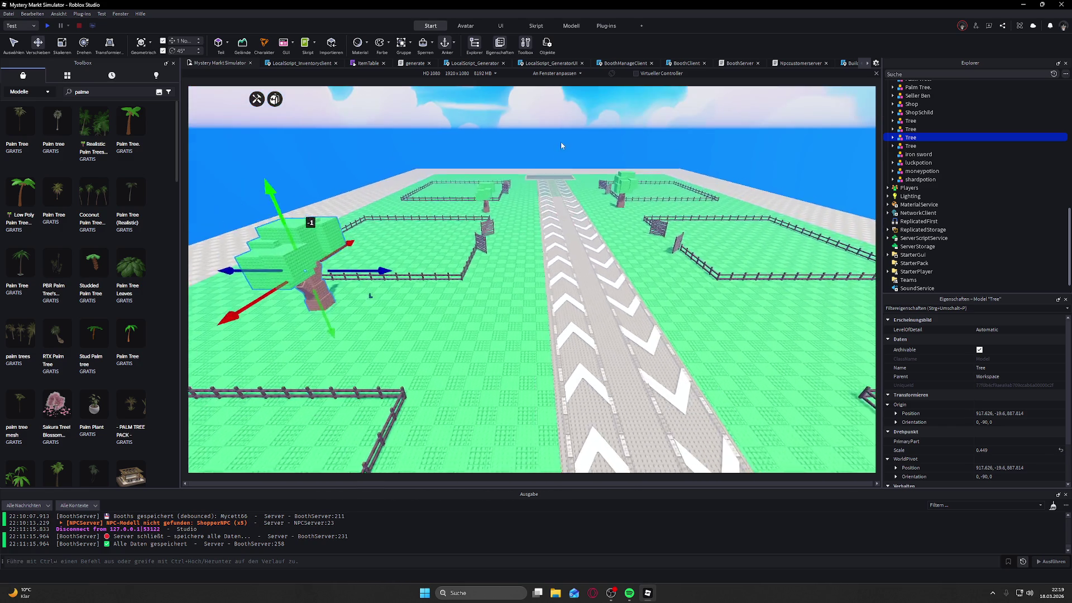
{"action": "left_click", "coordinate": [596, 155]}
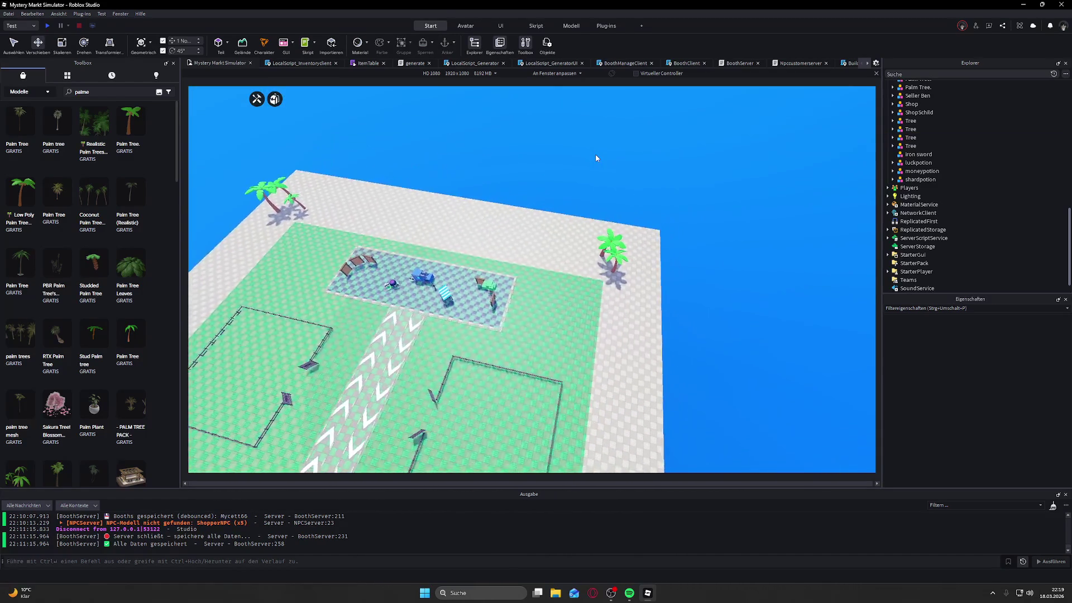
{"action": "scroll", "coordinate": [595, 154], "scroll_direction": "up", "scroll_amount": 5}
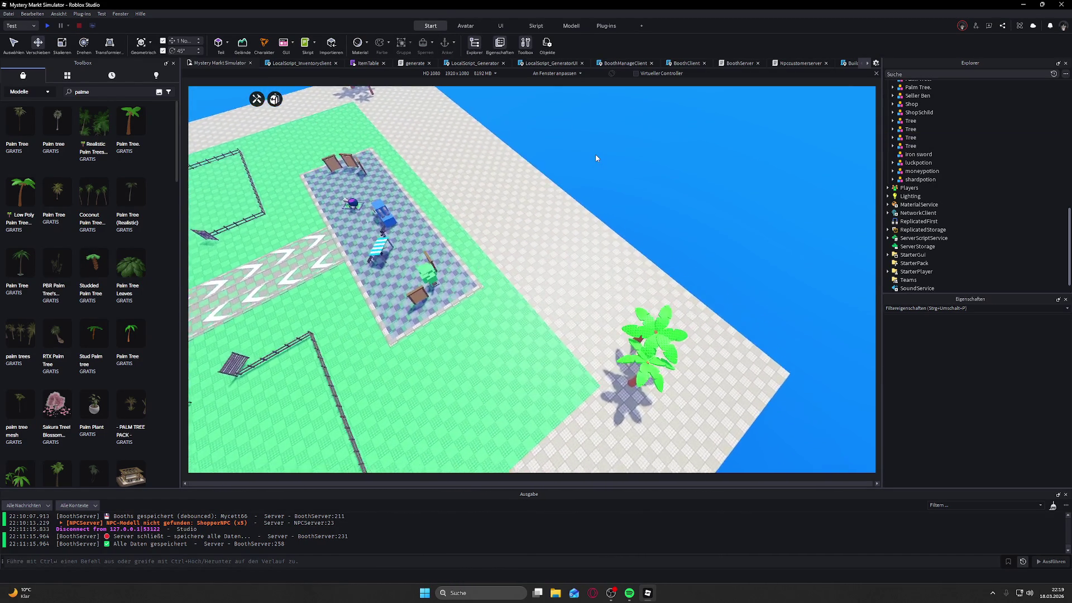
{"action": "left_click", "coordinate": [548, 226]}
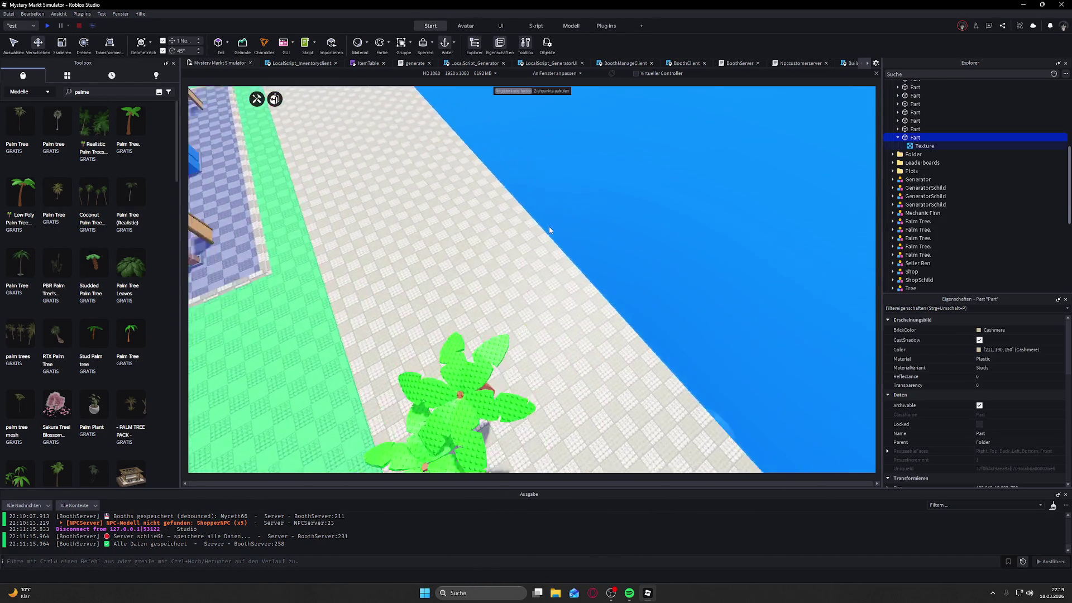
{"action": "scroll", "coordinate": [550, 230], "scroll_direction": "down", "scroll_amount": 5}
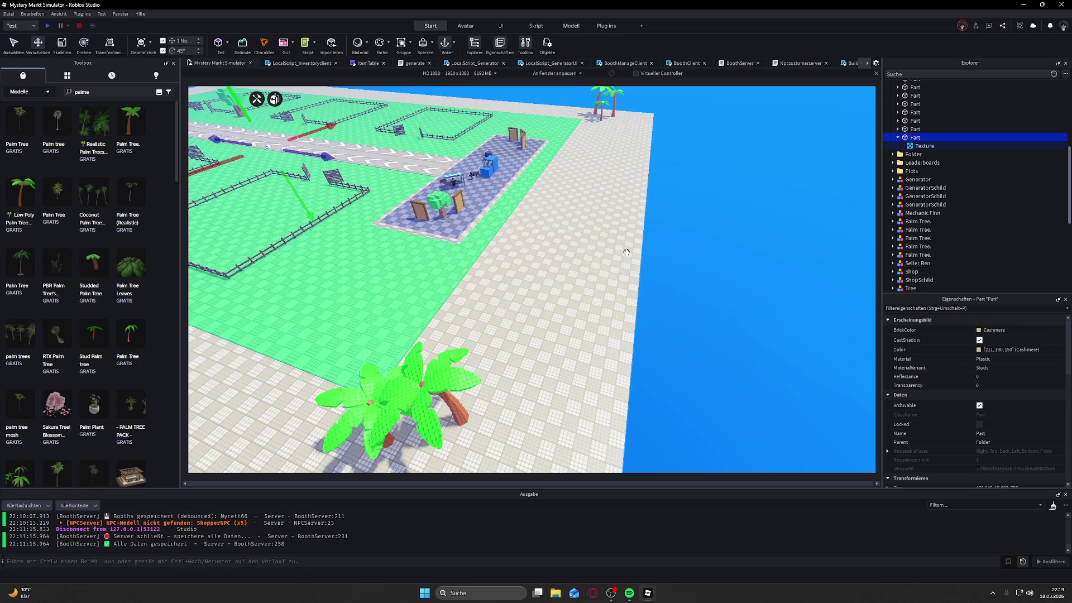
{"action": "scroll", "coordinate": [626, 251], "scroll_direction": "down", "scroll_amount": 3}
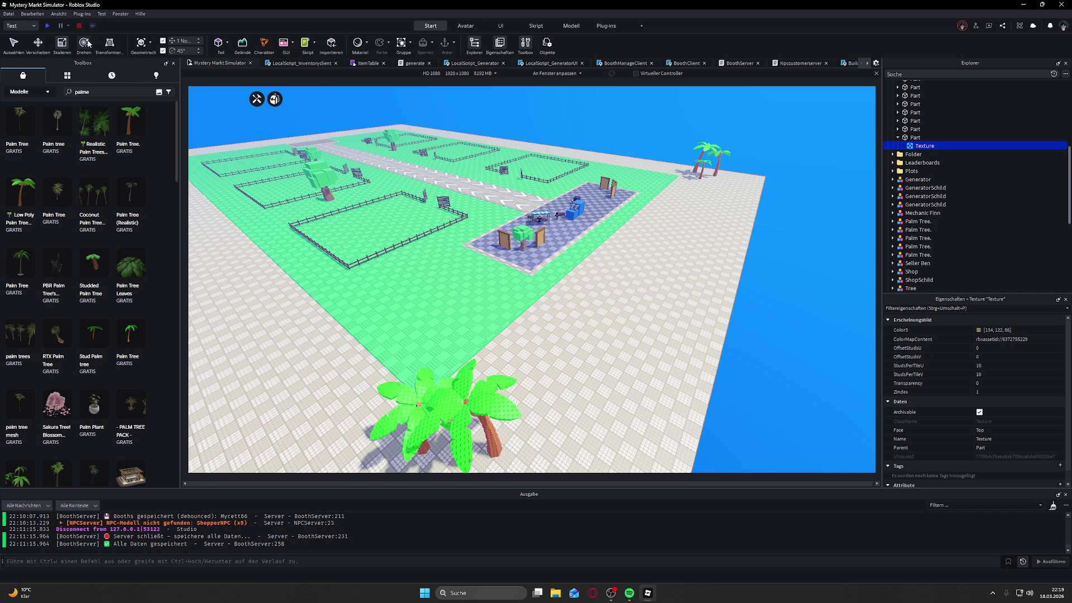
{"action": "key", "text": "w"}
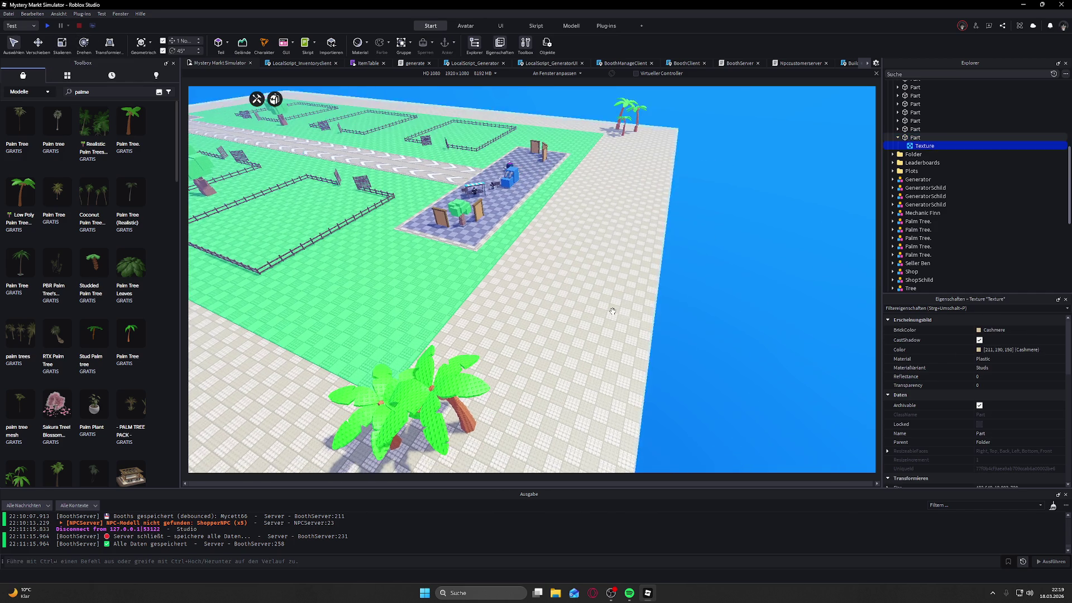
{"action": "key", "text": "s"}
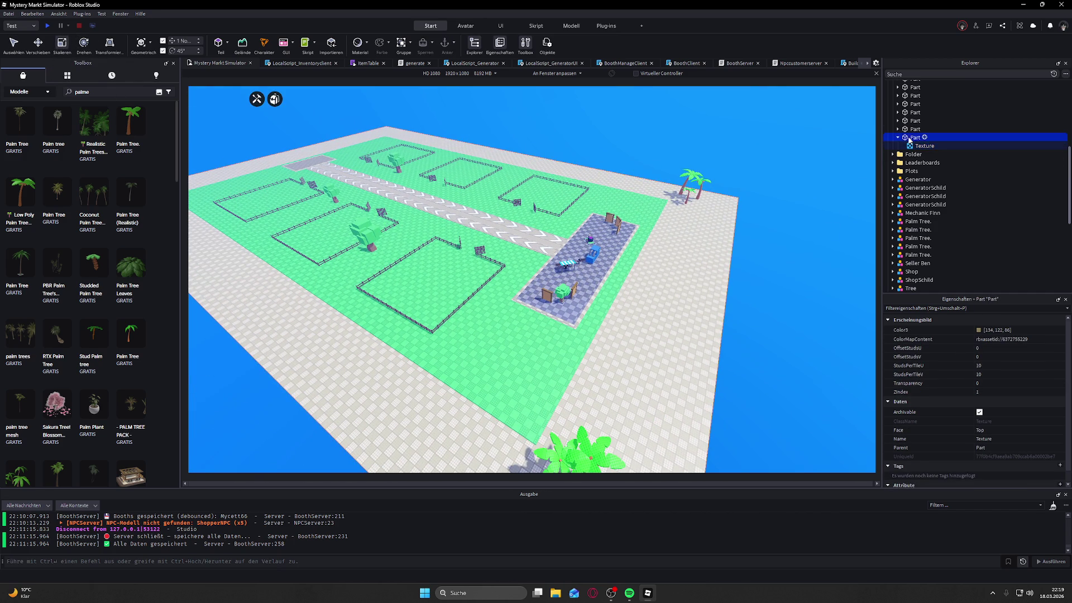
{"action": "left_click", "coordinate": [915, 137]}
{"action": "scroll", "coordinate": [659, 256], "scroll_direction": "up", "scroll_amount": 3}
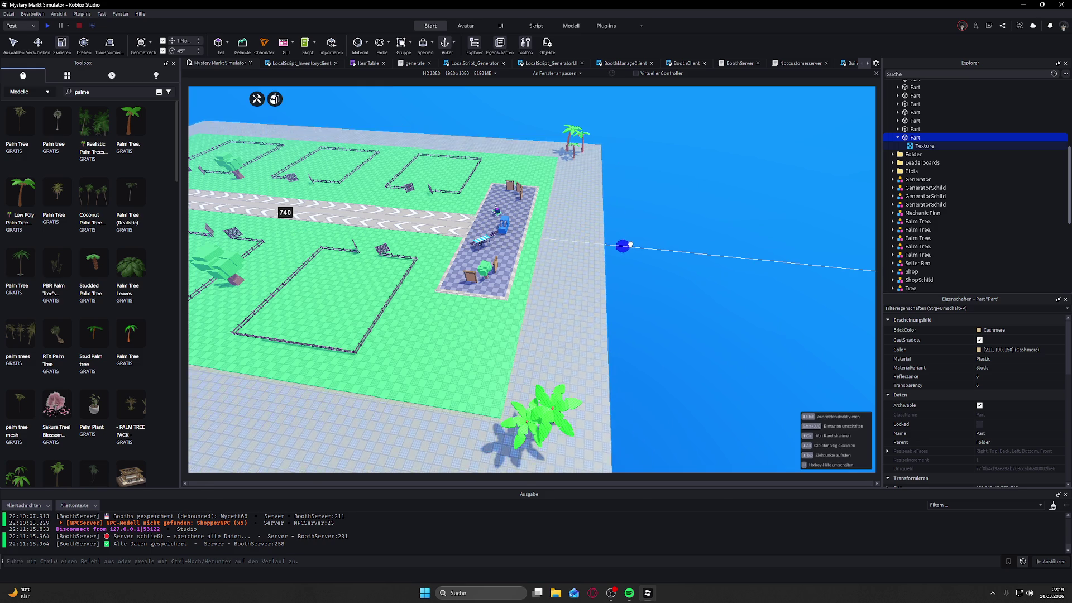
{"action": "left_click", "coordinate": [682, 280]}
{"action": "scroll", "coordinate": [682, 280], "scroll_direction": "down", "scroll_amount": 5}
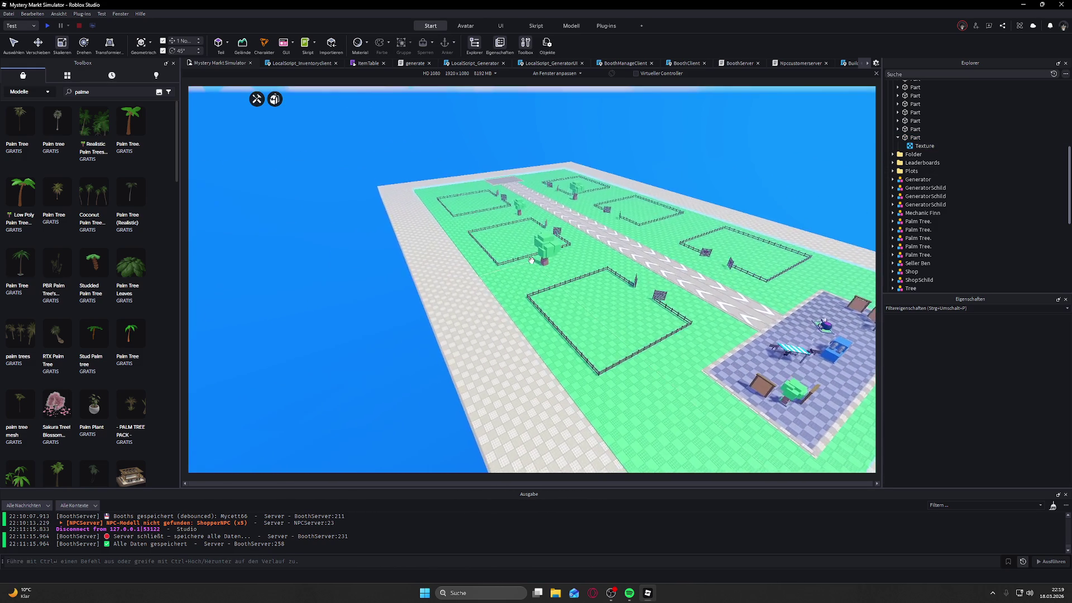
{"action": "scroll", "coordinate": [531, 260], "scroll_direction": "up", "scroll_amount": 5}
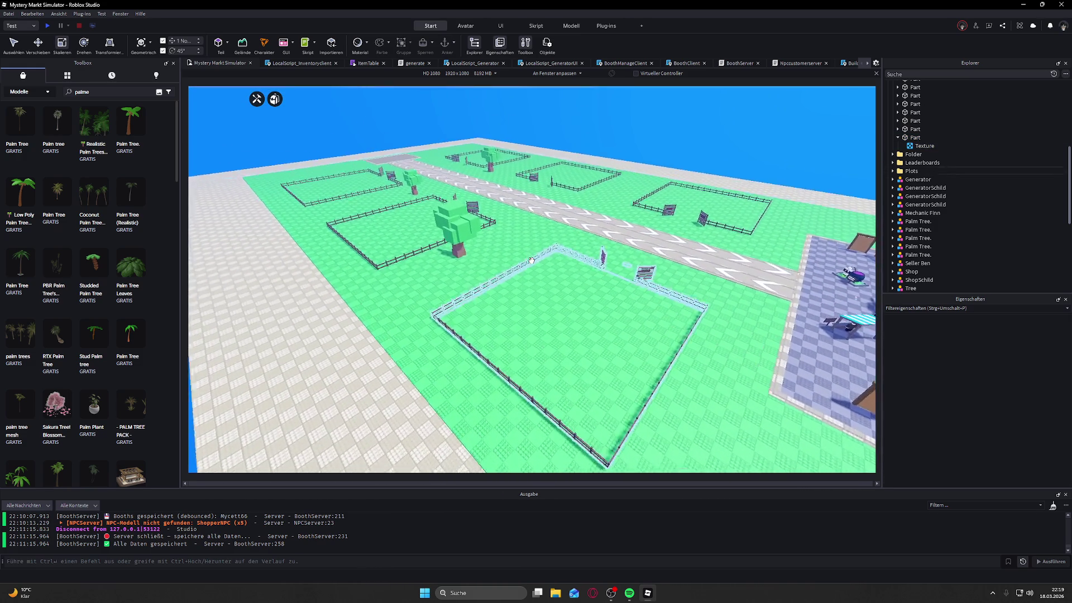
{"action": "key", "text": "a"}
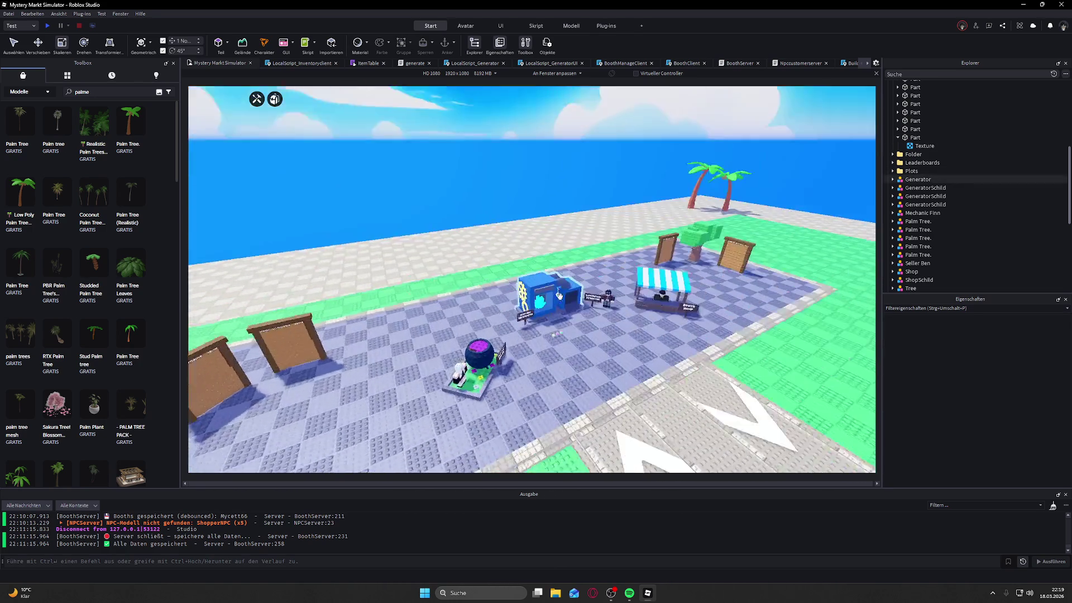
{"action": "scroll", "coordinate": [560, 296], "scroll_direction": "down", "scroll_amount": 10}
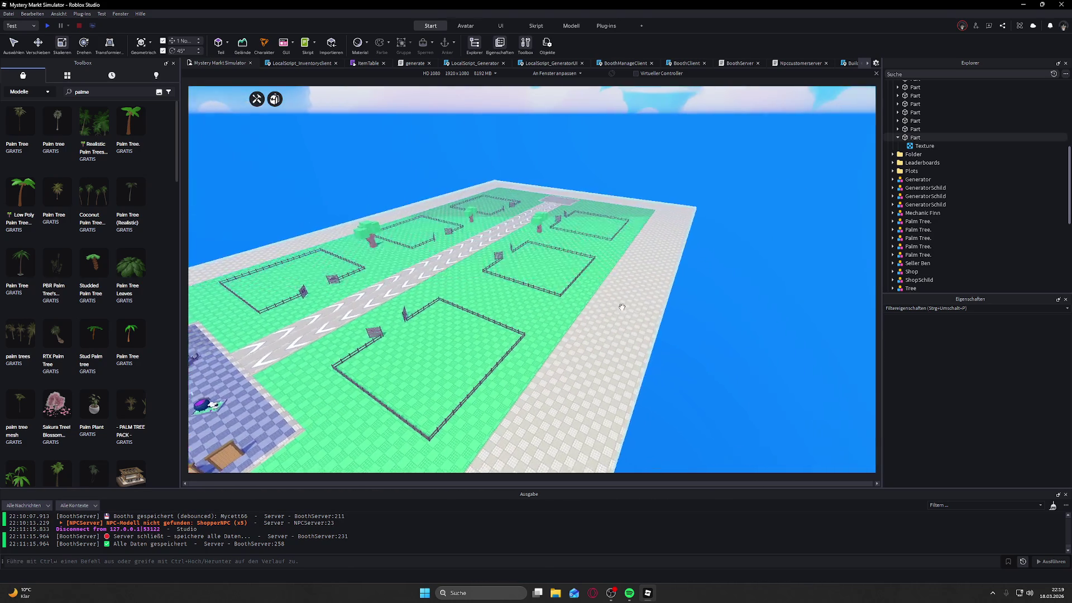
{"action": "scroll", "coordinate": [586, 313], "scroll_direction": "up", "scroll_amount": 10}
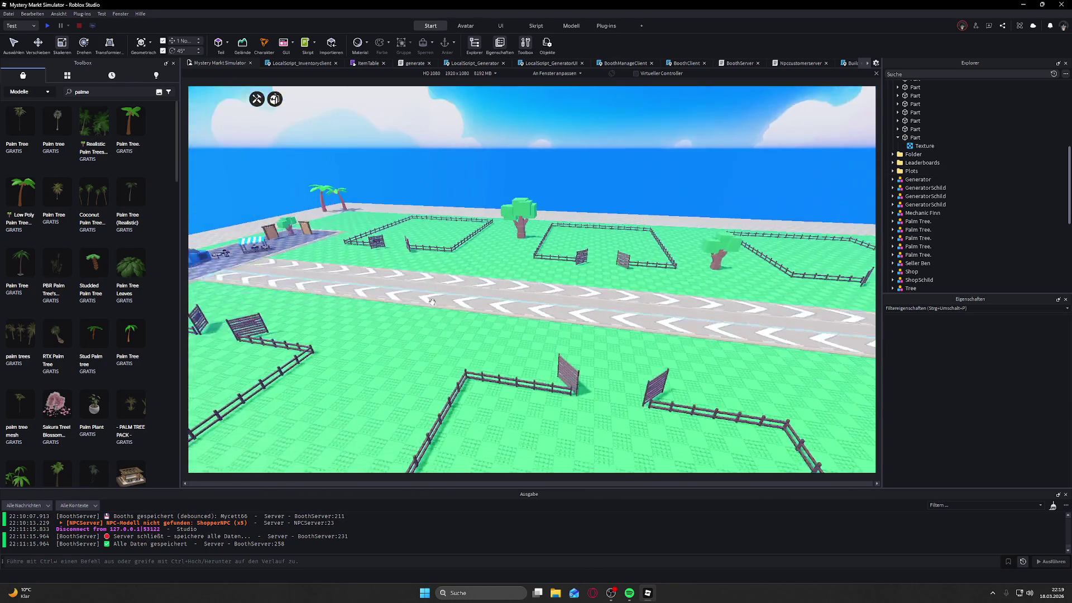
{"action": "left_click", "coordinate": [551, 150]}
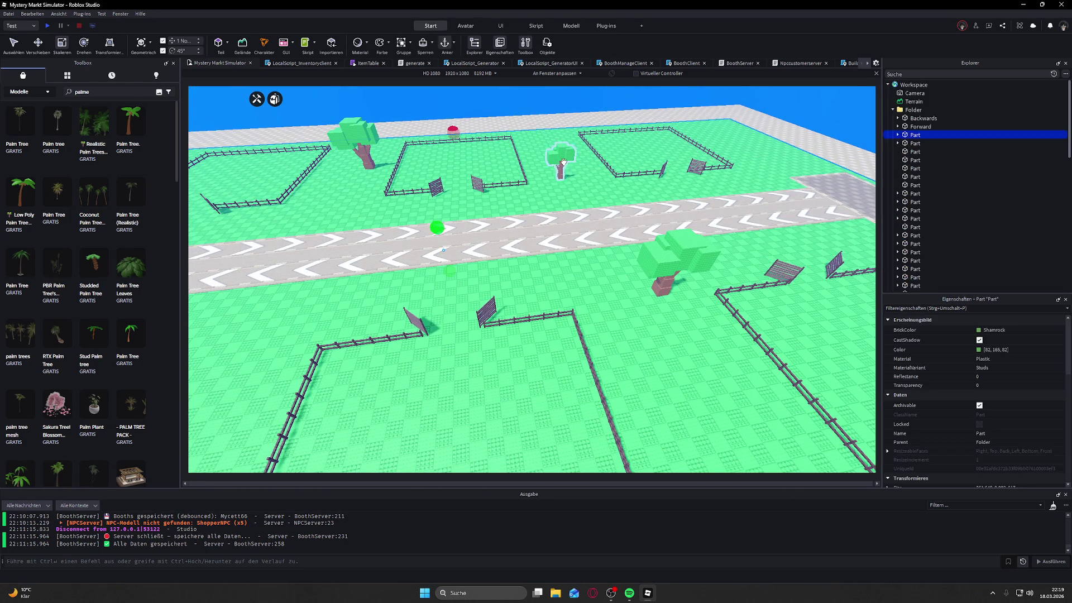
Step: Duplicate the blocky Tree model and move the copy to a new spot beside the road
{"action": "left_click", "coordinate": [557, 150]}
{"action": "key", "text": "ctrl+d"}
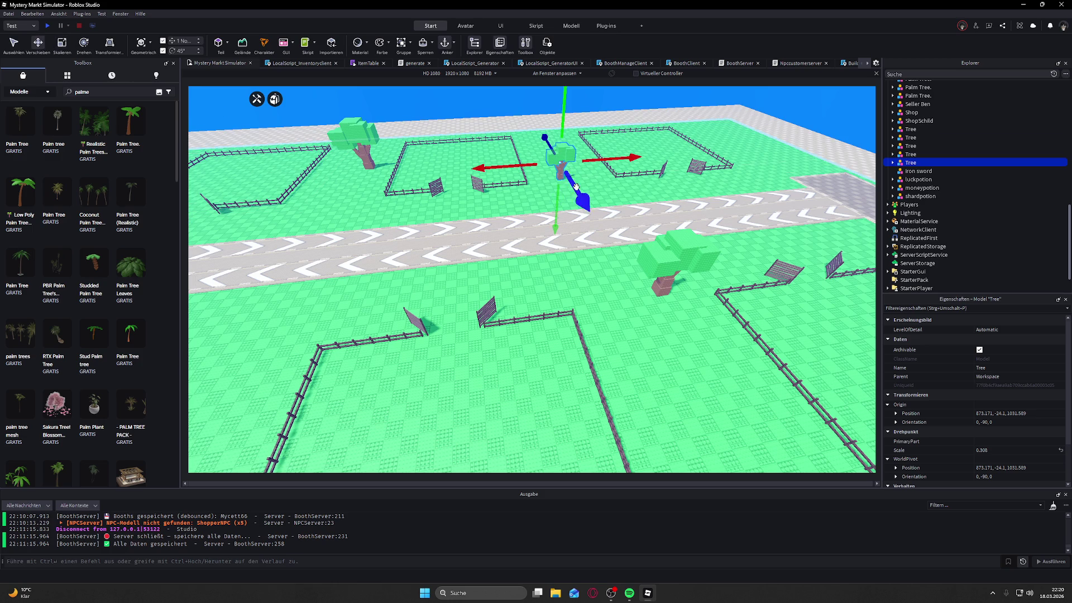
{"action": "mouse_move", "coordinate": [396, 300]}
{"action": "left_mouse_down"}
{"action": "mouse_move", "coordinate": [317, 297]}
{"action": "mouse_move", "coordinate": [370, 258]}
{"action": "left_mouse_up"}
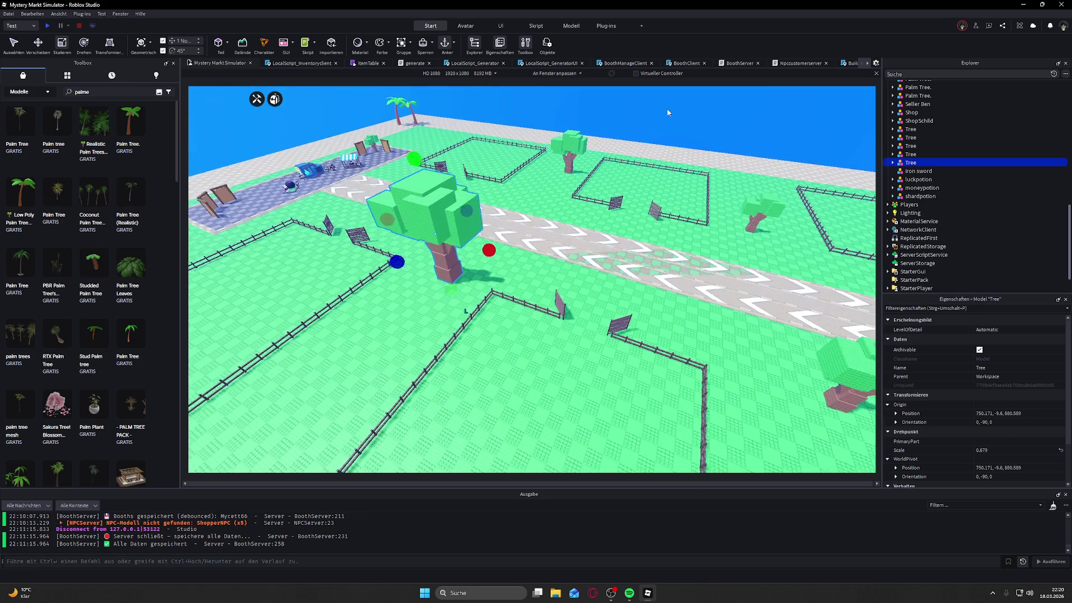
{"action": "left_click", "coordinate": [677, 175]}
Step: Fly the view back over the booth strip and start a test play
{"action": "key", "text": "w"}
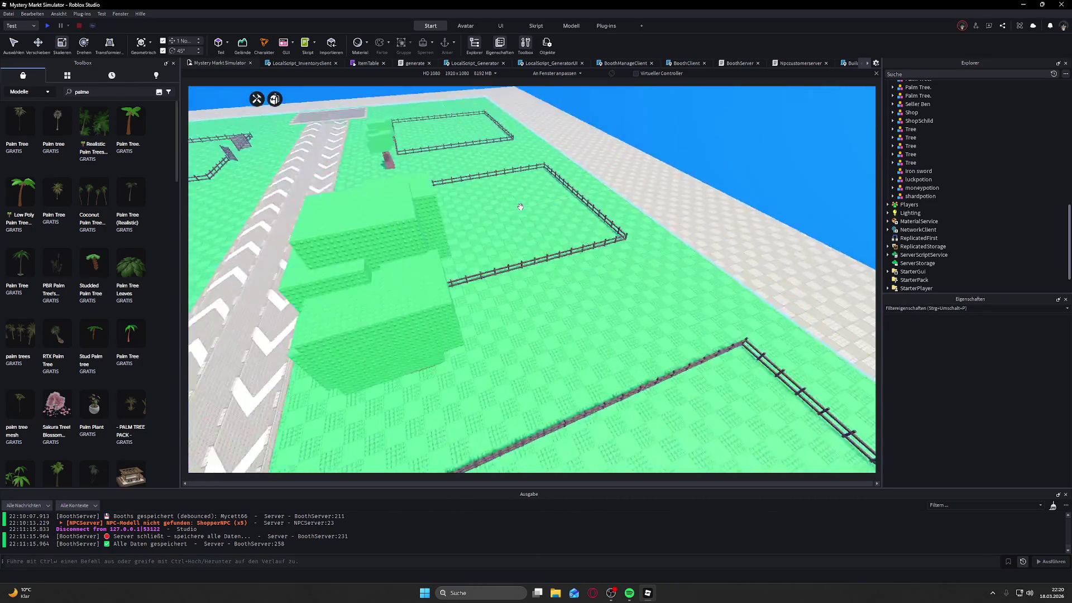
{"action": "key", "text": "w"}
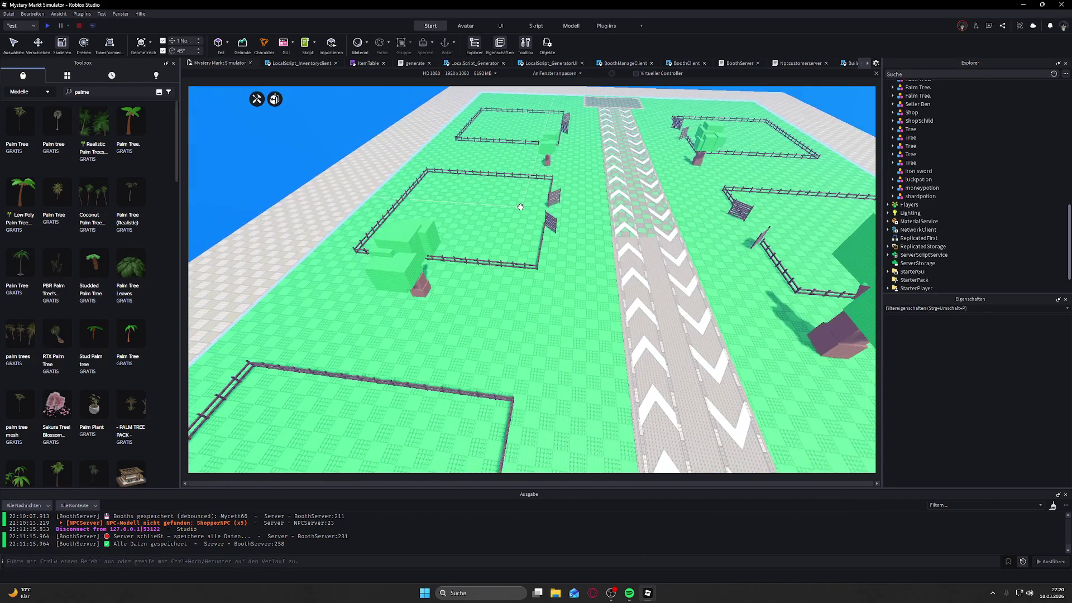
{"action": "key", "text": "s"}
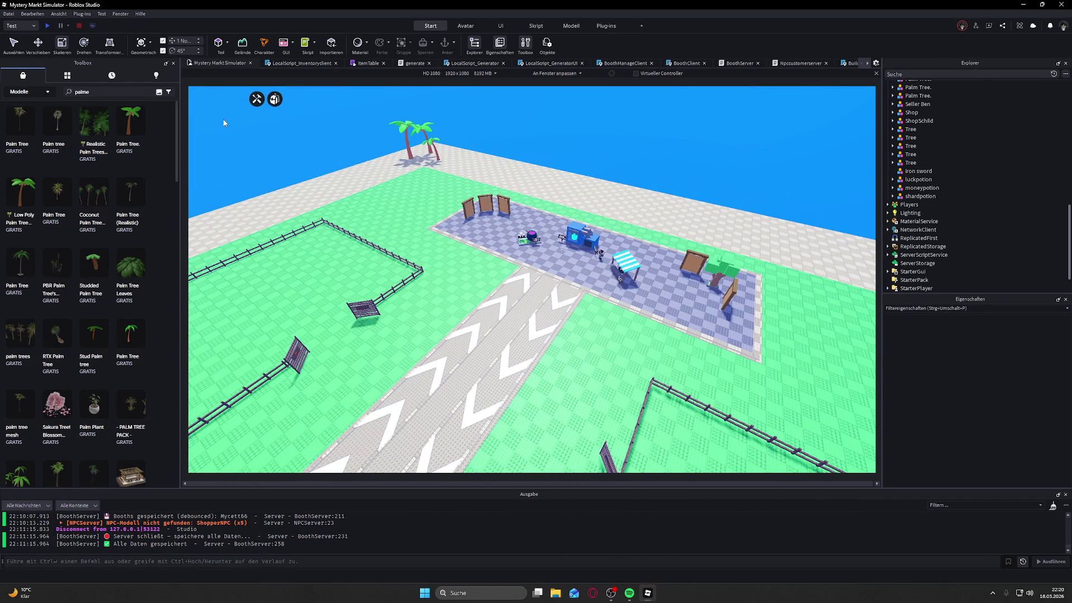
{"action": "left_click", "coordinate": [47, 26]}
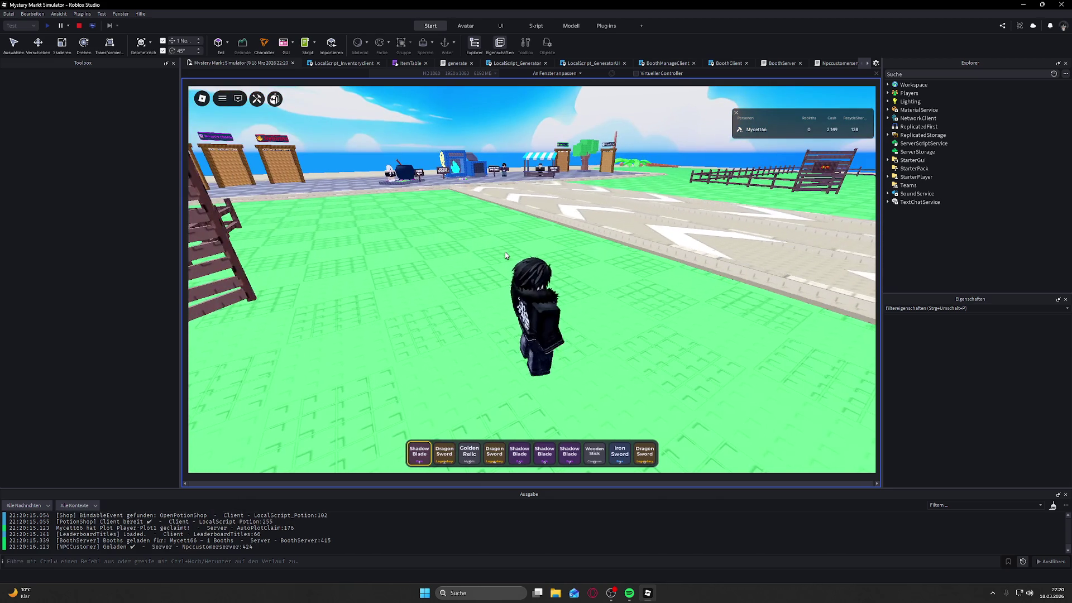
Step: Stop the running playtest from the toolbar
{"action": "left_click", "coordinate": [79, 25]}
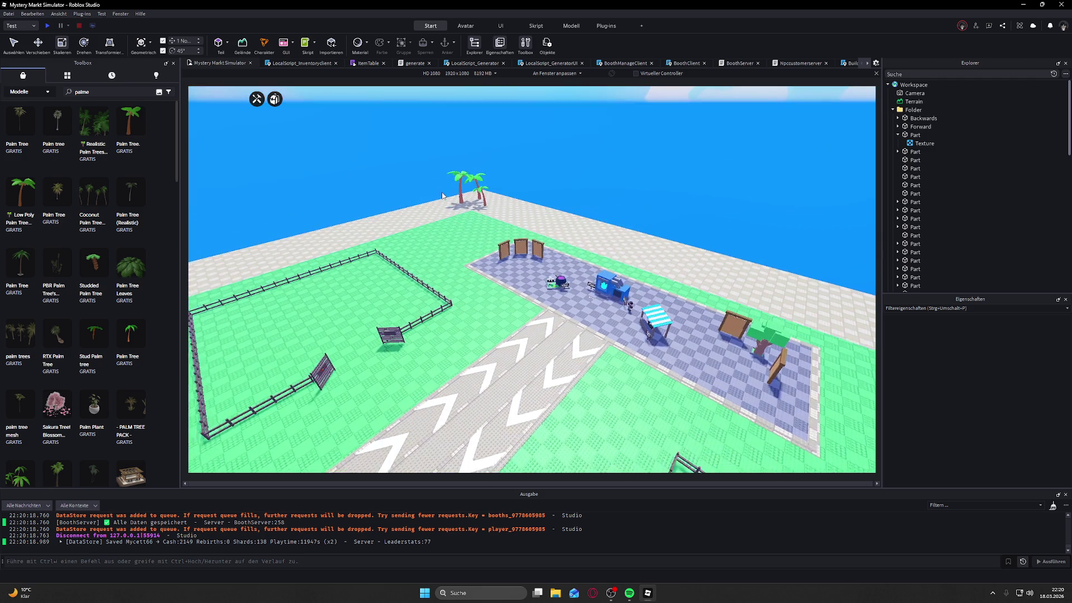
Step: Select three of the palm trees and frame them in the view
{"action": "scroll", "coordinate": [471, 190], "scroll_direction": "up", "scroll_amount": 10}
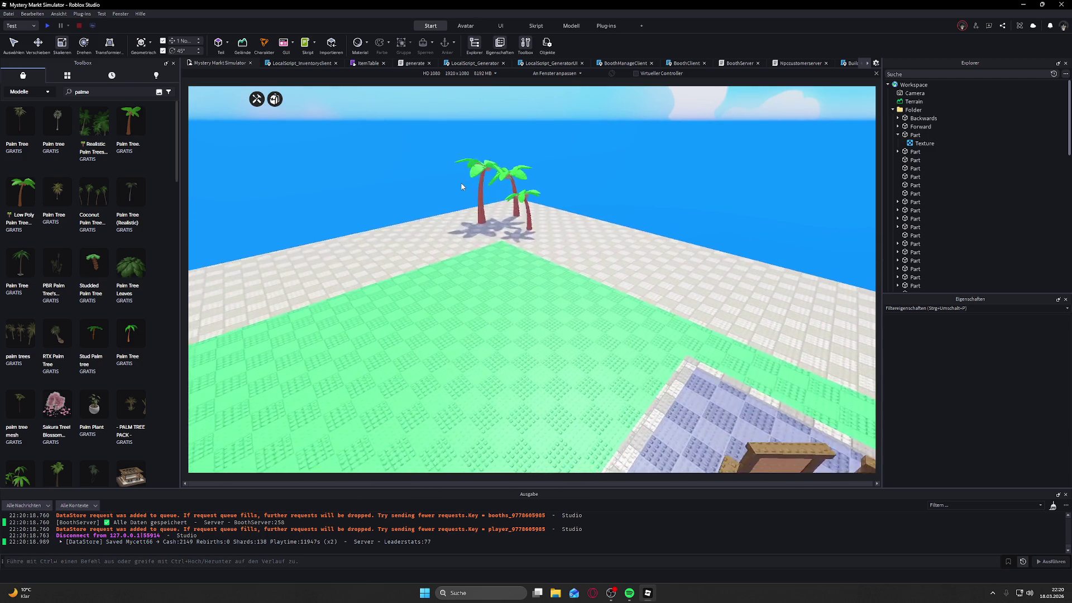
{"action": "left_click", "coordinate": [477, 190]}
{"action": "left_click", "coordinate": [527, 159], "text": "ctrl"}
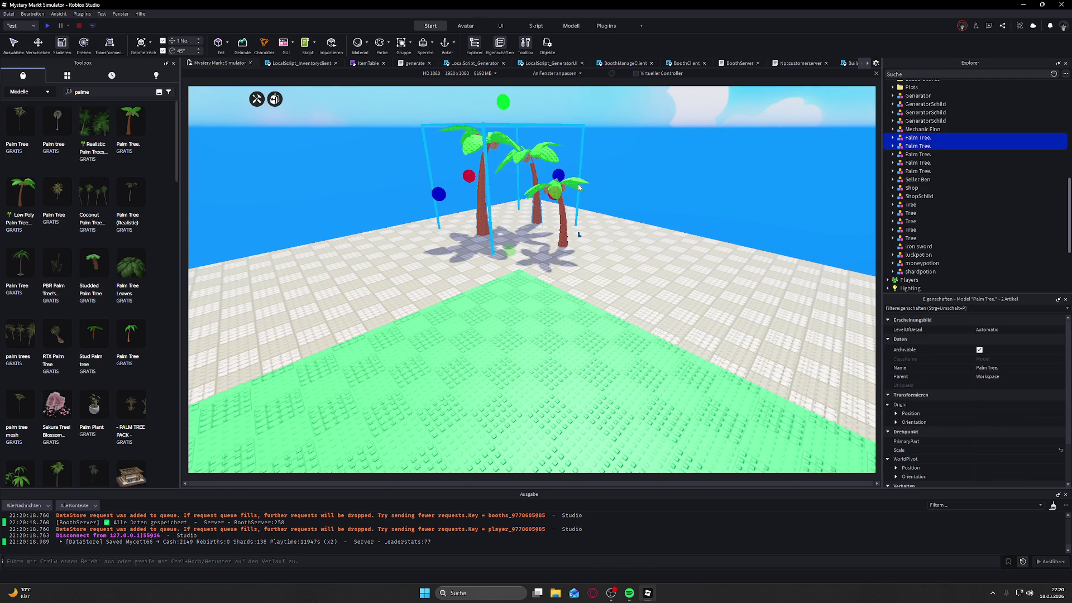
{"action": "key", "text": "f"}
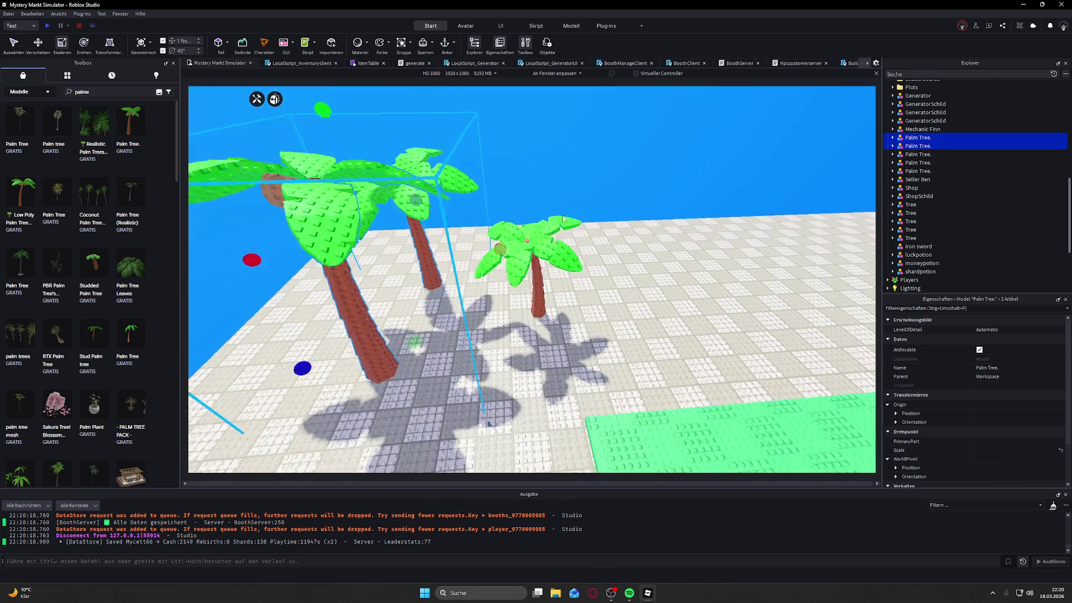
{"action": "left_click", "coordinate": [555, 228]}
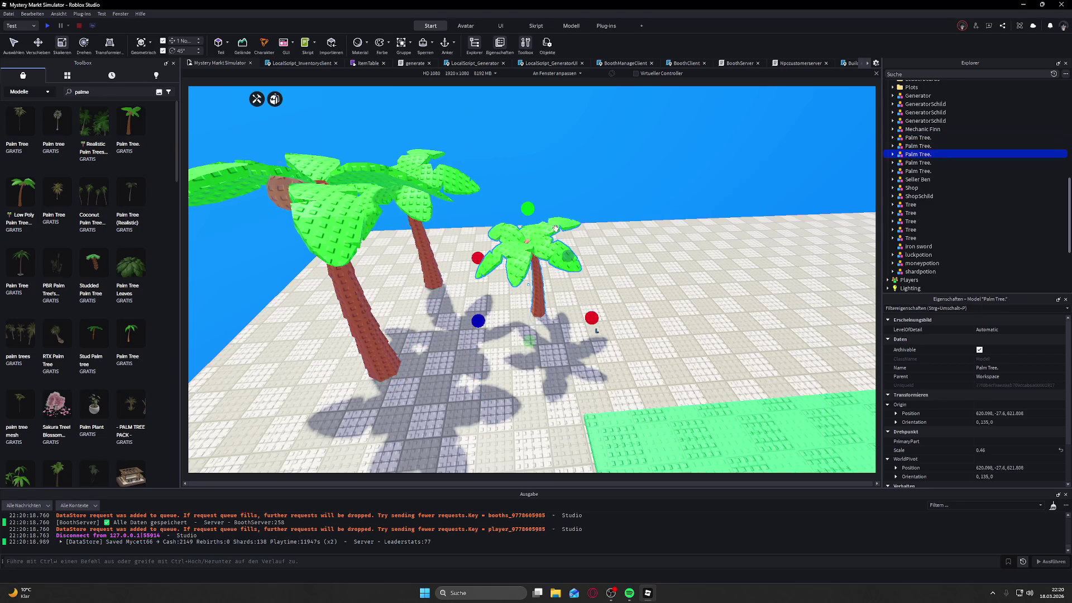
{"action": "left_click", "coordinate": [441, 175], "text": "ctrl"}
{"action": "key", "text": "f"}
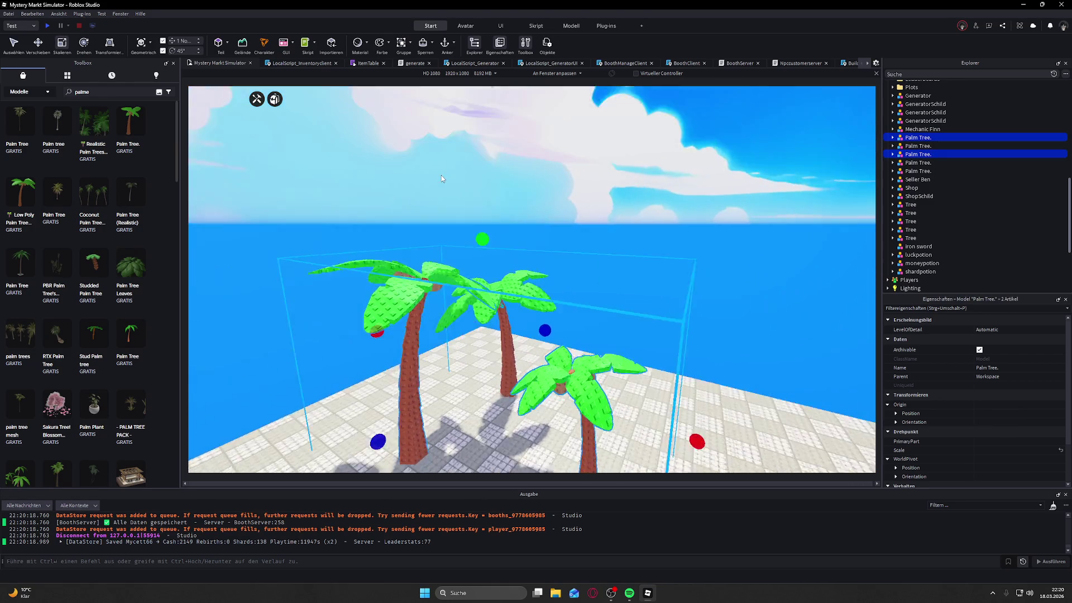
{"action": "left_click", "coordinate": [482, 239], "text": "ctrl"}
{"action": "key", "text": "f"}
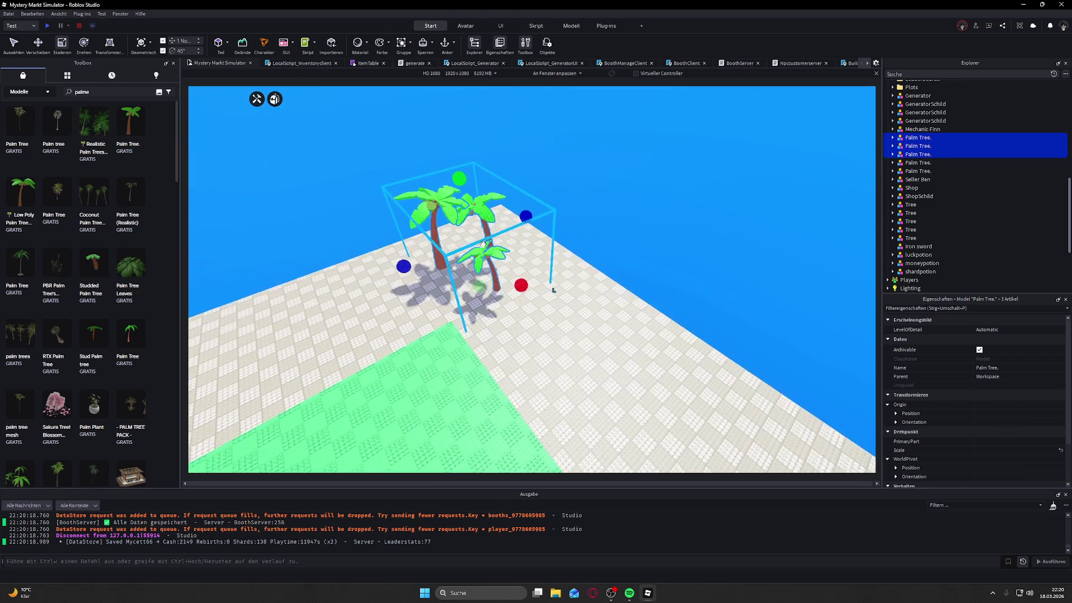
Step: Add the fifth palm tree to the selection and fly over the map to frame all five
{"action": "key", "text": "w"}
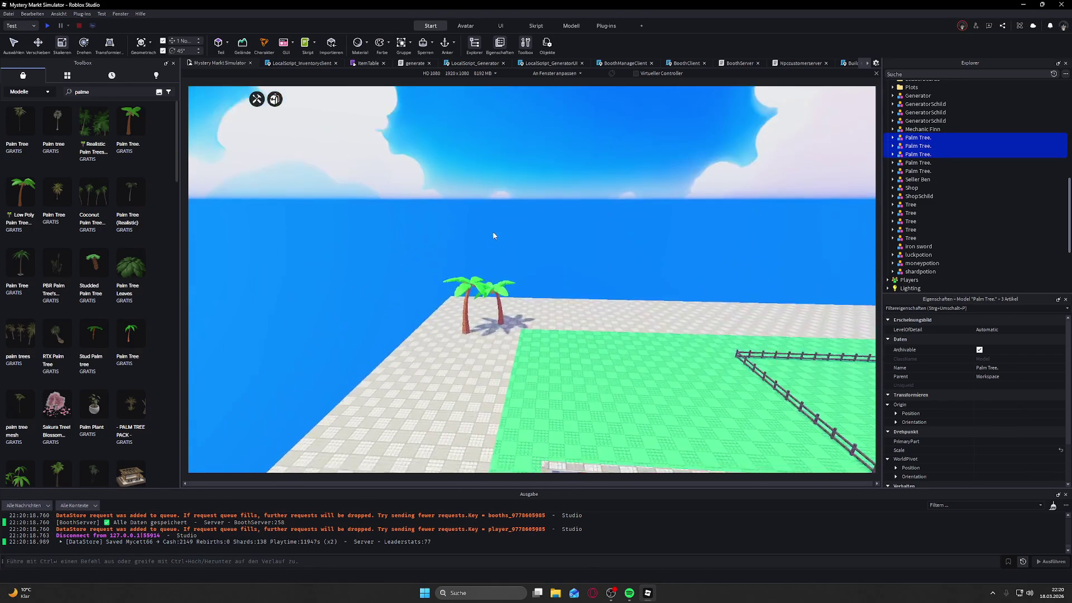
{"action": "key", "text": "w"}
{"action": "left_click", "coordinate": [519, 252], "text": "ctrl"}
{"action": "key", "text": "f"}
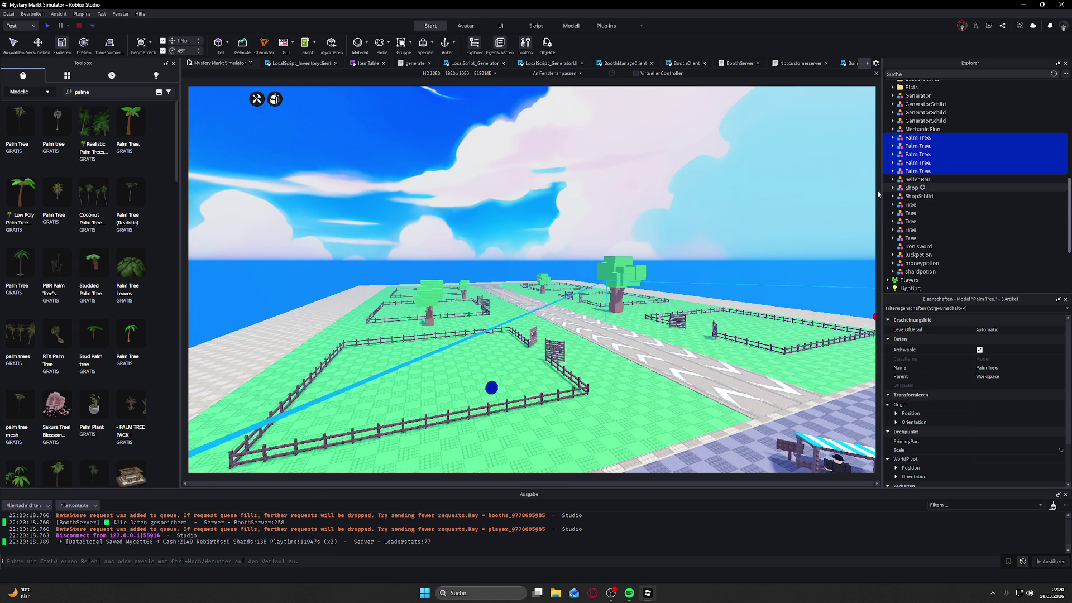
{"action": "key", "text": "w"}
{"action": "key", "text": "f"}
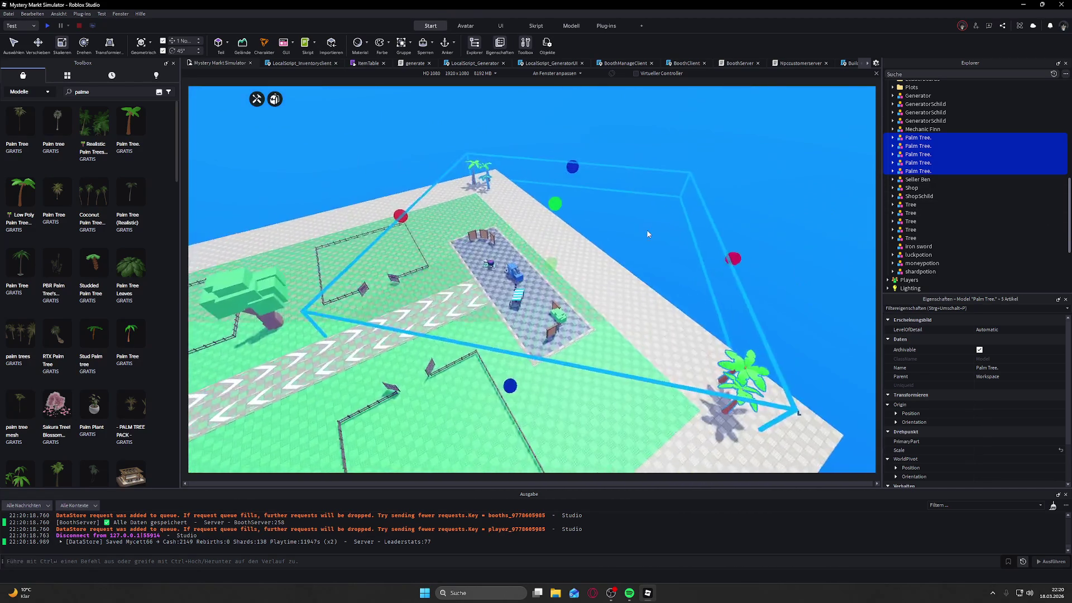
{"action": "key", "text": "w"}
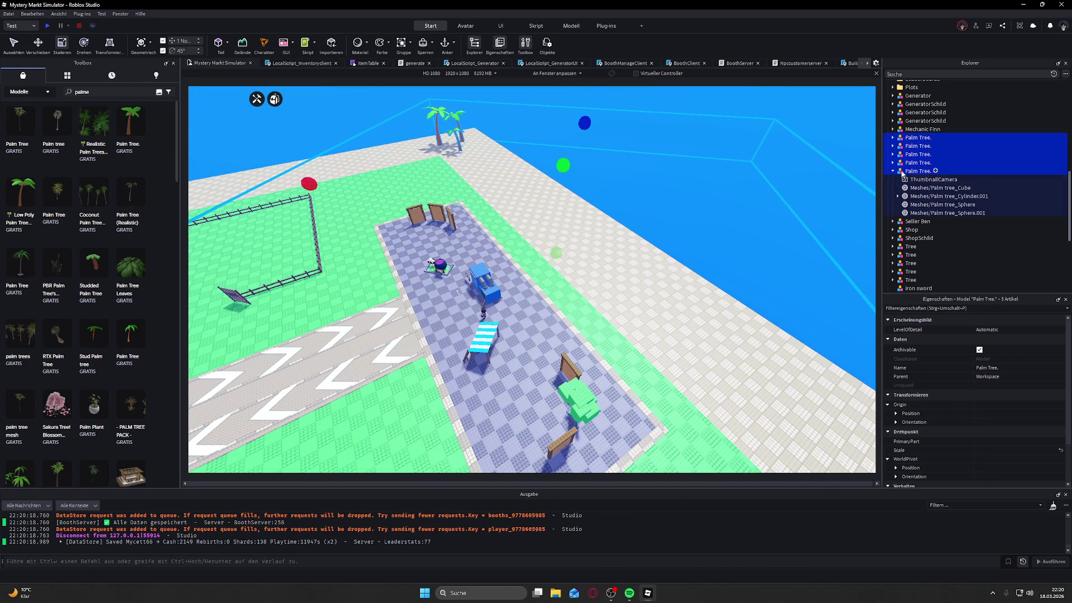
Step: Expand the fifth palm tree and select its mesh parts to review their properties
{"action": "scroll", "coordinate": [935, 395], "scroll_direction": "down", "scroll_amount": 2}
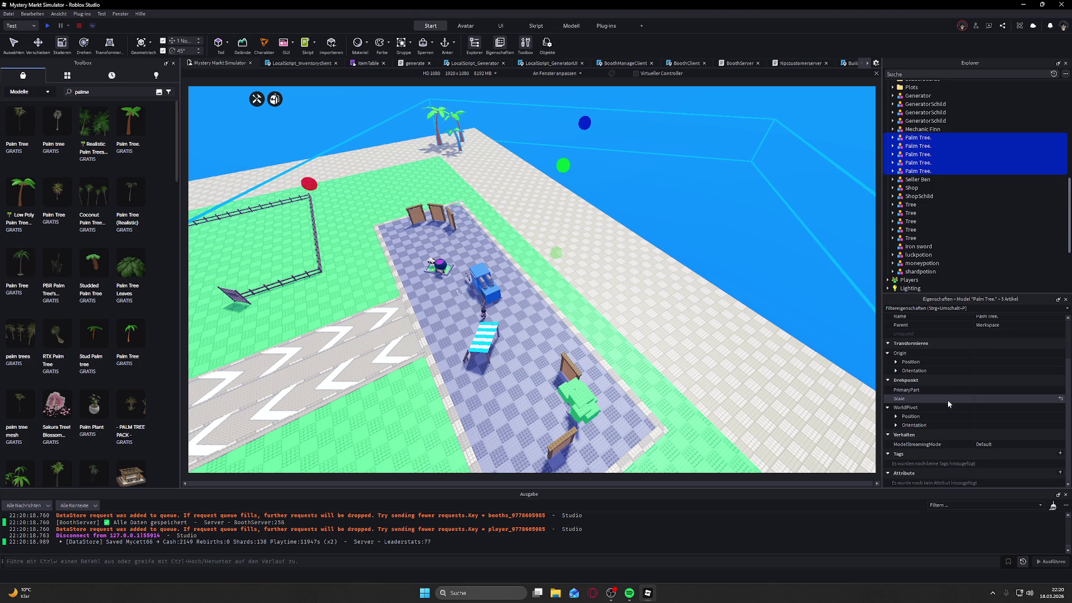
{"action": "scroll", "coordinate": [949, 400], "scroll_direction": "up", "scroll_amount": 2}
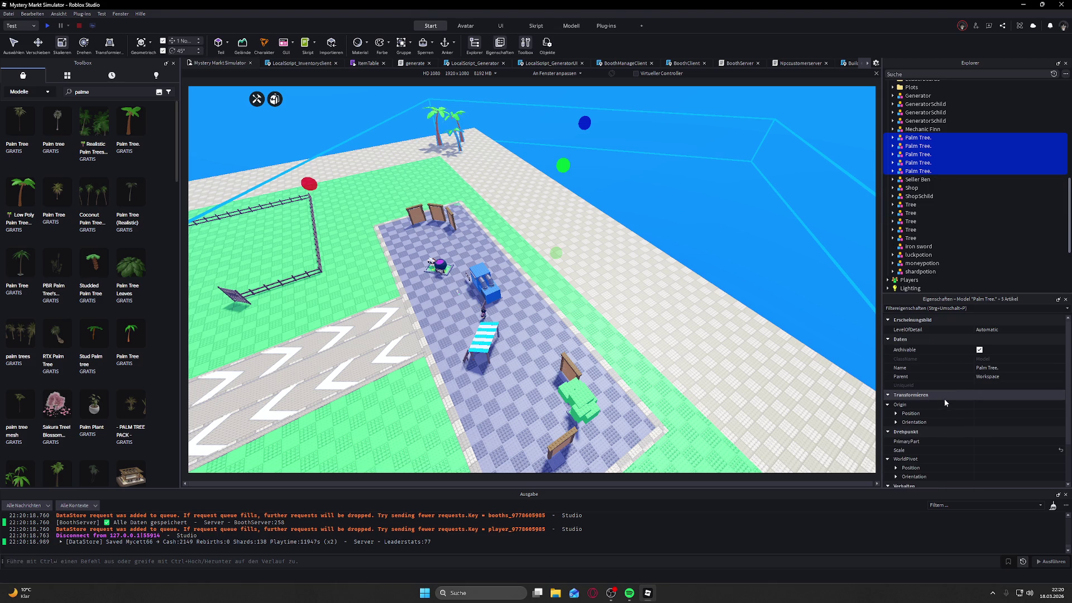
{"action": "left_click", "coordinate": [893, 171]}
{"action": "left_click", "coordinate": [933, 179]}
{"action": "left_click", "coordinate": [928, 214], "text": "shift"}
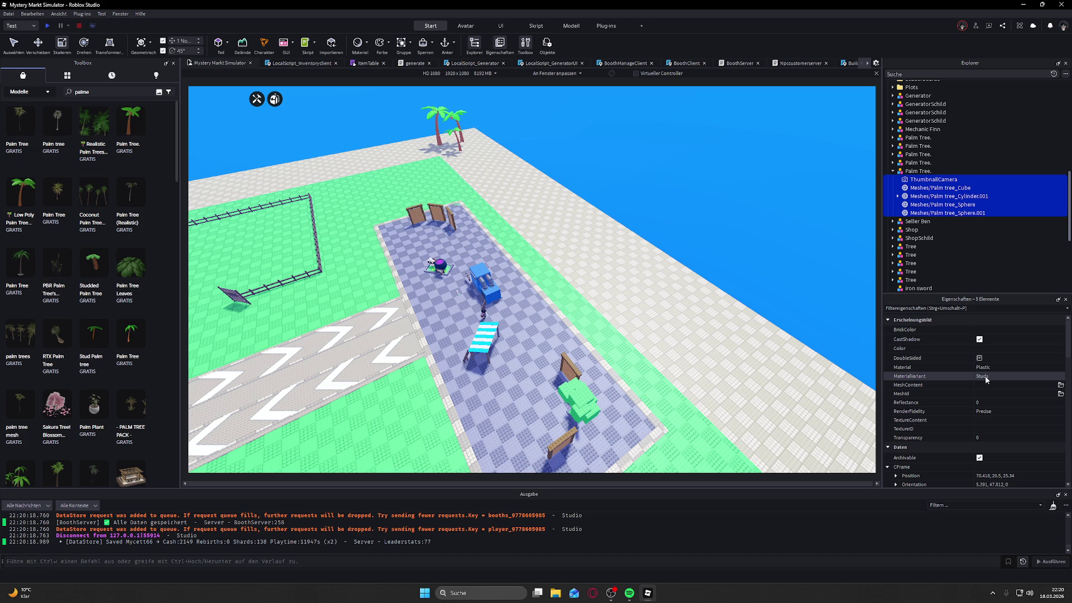
{"action": "scroll", "coordinate": [982, 391], "scroll_direction": "down", "scroll_amount": 6}
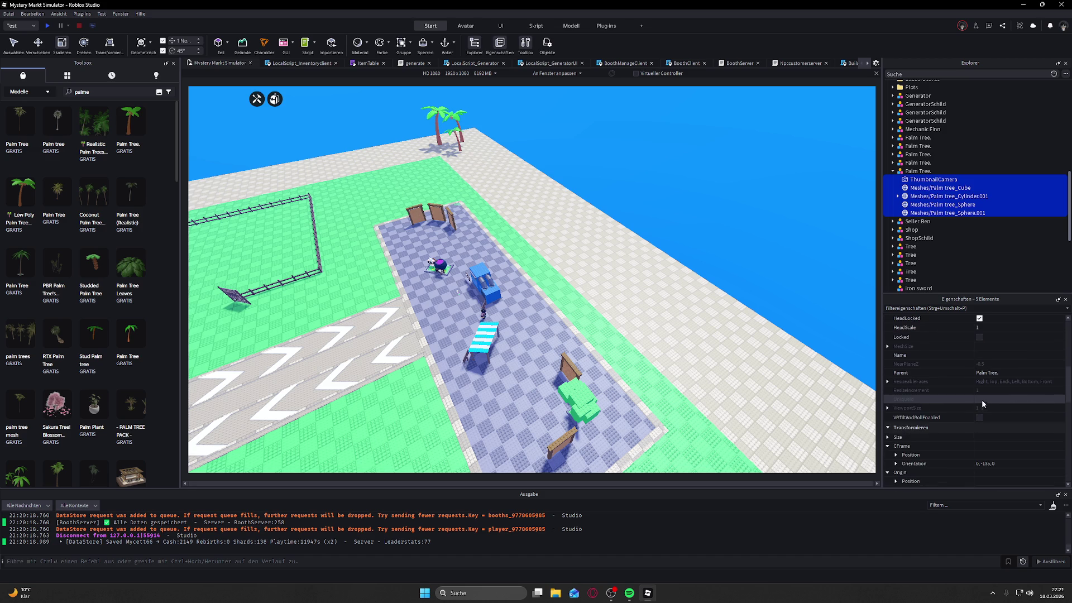
{"action": "scroll", "coordinate": [983, 401], "scroll_direction": "down", "scroll_amount": 5}
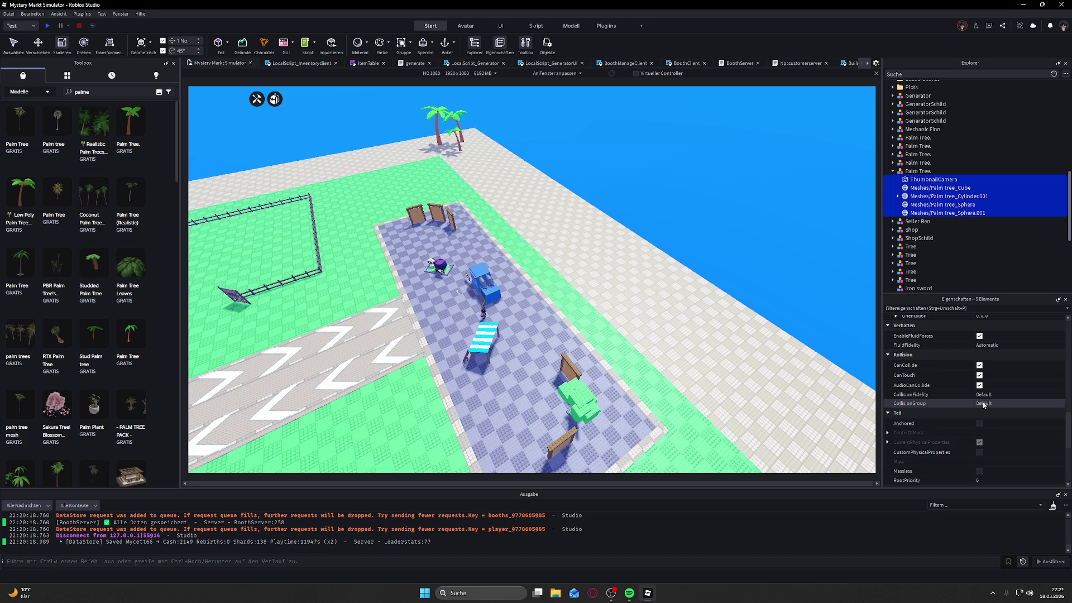
{"action": "scroll", "coordinate": [983, 401], "scroll_direction": "down", "scroll_amount": 3}
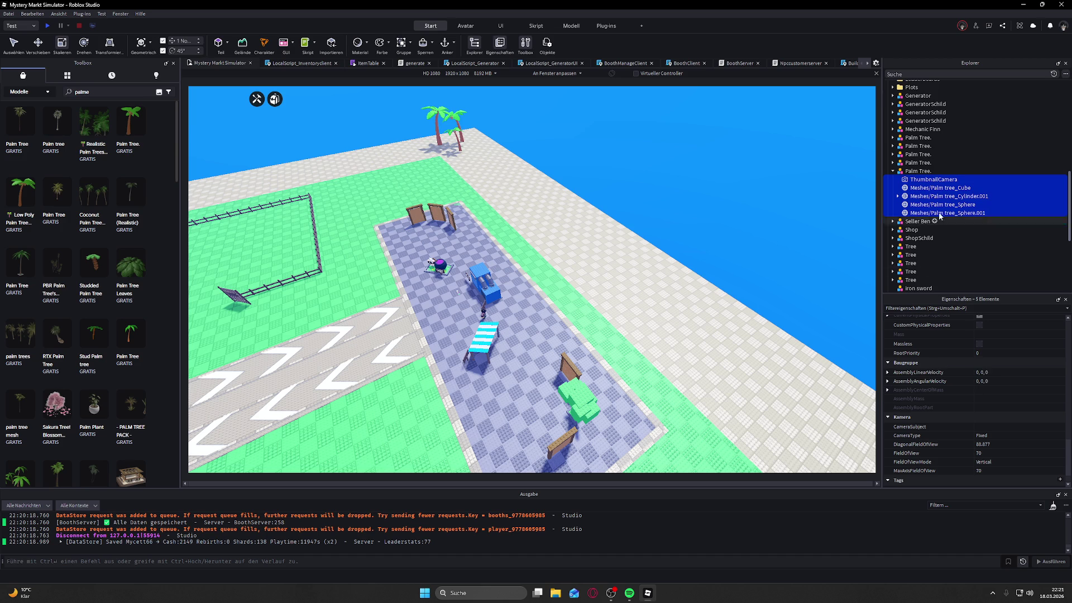
Step: Expand another palm tree and select its cube mesh and other parts
{"action": "left_click", "coordinate": [893, 163]}
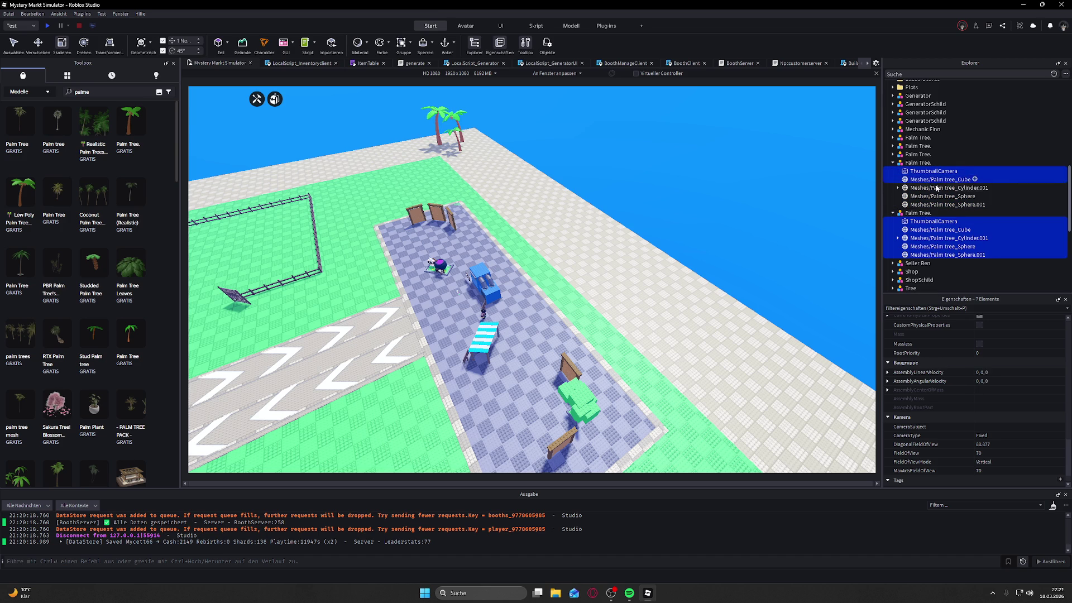
{"action": "left_click", "coordinate": [894, 155]}
{"action": "left_click", "coordinate": [936, 170], "text": "ctrl"}
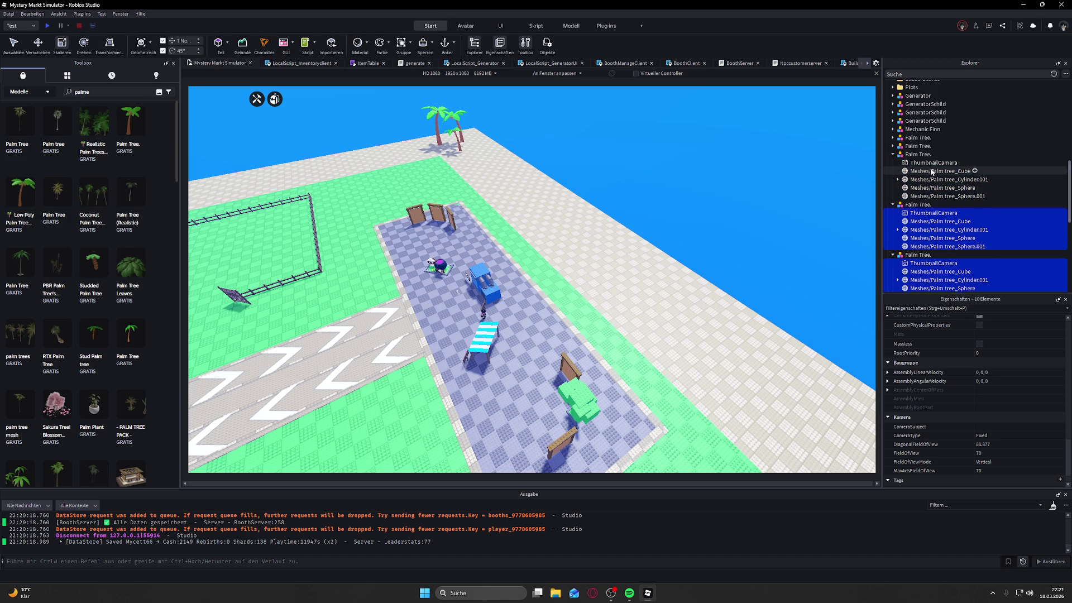
{"action": "left_click", "coordinate": [893, 147]}
{"action": "mouse_move", "coordinate": [932, 154]}
{"action": "left_mouse_down"}
{"action": "mouse_move", "coordinate": [928, 181]}
{"action": "mouse_move", "coordinate": [928, 166]}
{"action": "left_mouse_up"}
Step: Add the third palm tree's cube mesh, review the properties, then clear the selection
{"action": "left_click", "coordinate": [893, 138]}
{"action": "scroll", "coordinate": [916, 179], "scroll_direction": "down", "scroll_amount": 3}
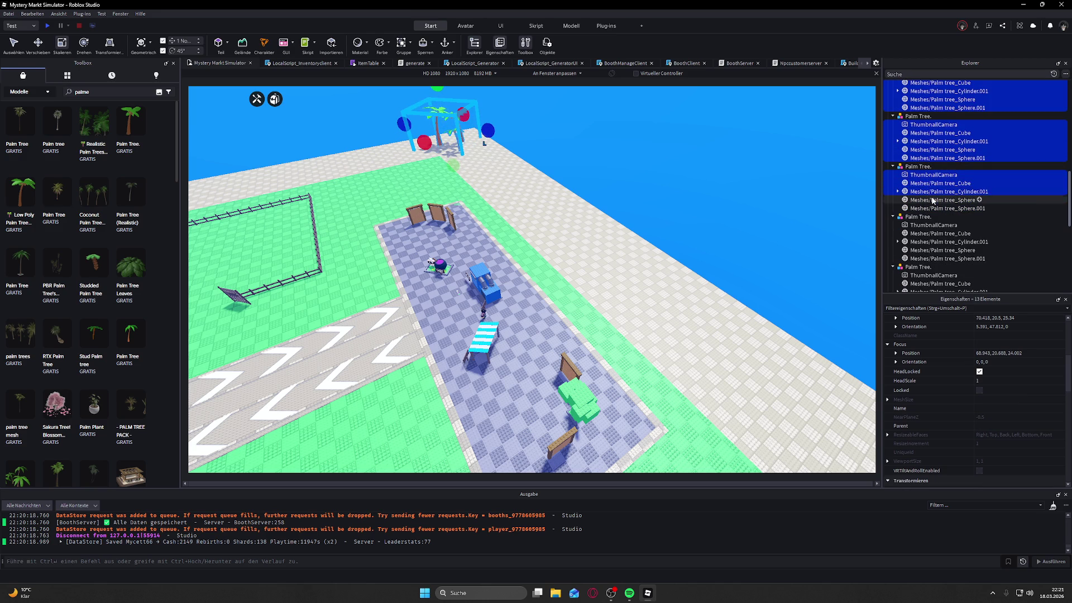
{"action": "scroll", "coordinate": [932, 210], "scroll_direction": "down", "scroll_amount": 2}
{"action": "left_click", "coordinate": [934, 198], "text": "ctrl"}
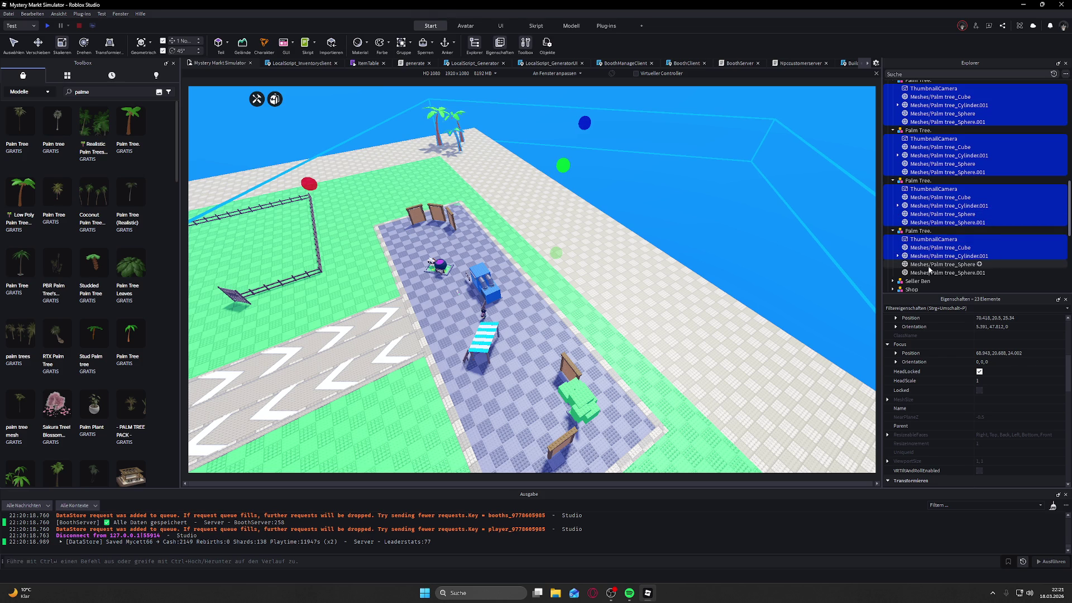
{"action": "scroll", "coordinate": [931, 267], "scroll_direction": "down", "scroll_amount": 5}
{"action": "scroll", "coordinate": [991, 395], "scroll_direction": "down", "scroll_amount": 8}
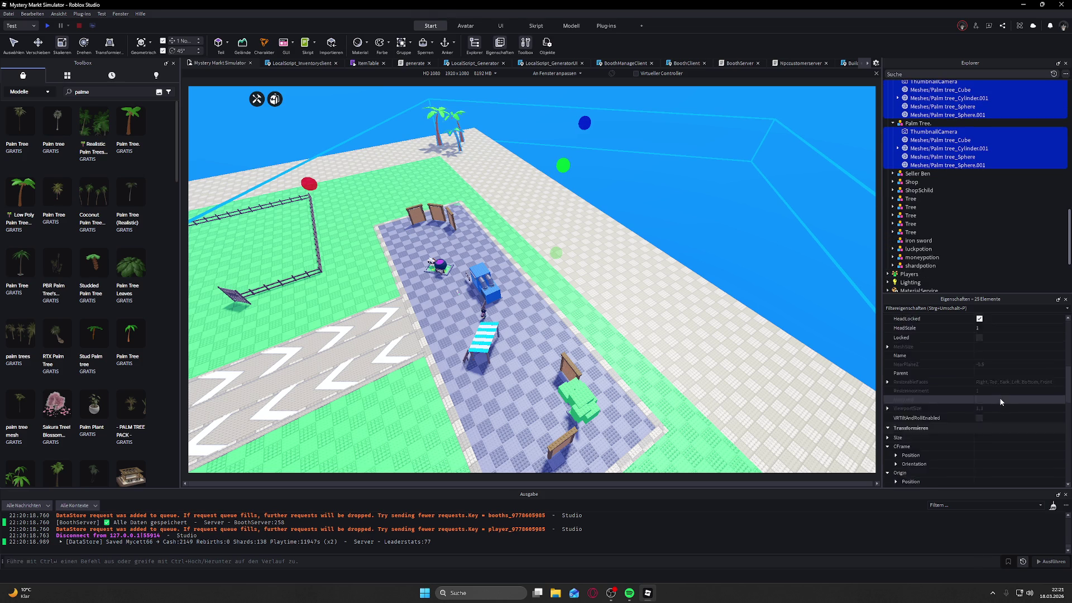
{"action": "scroll", "coordinate": [986, 382], "scroll_direction": "up", "scroll_amount": 3}
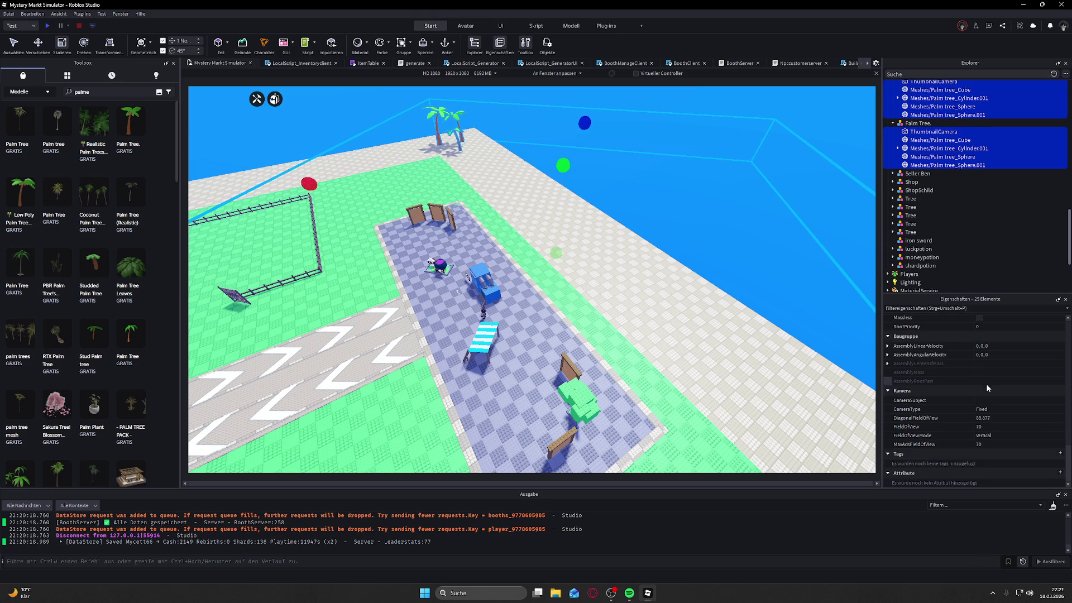
{"action": "left_click", "coordinate": [799, 196]}
{"action": "key", "text": "w"}
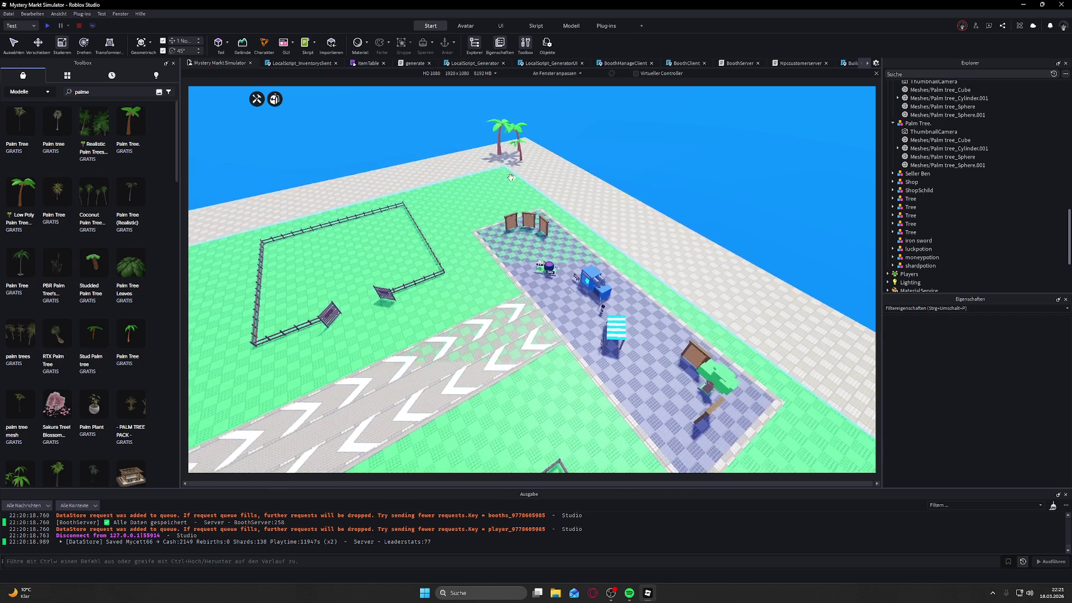
{"action": "key", "text": "w"}
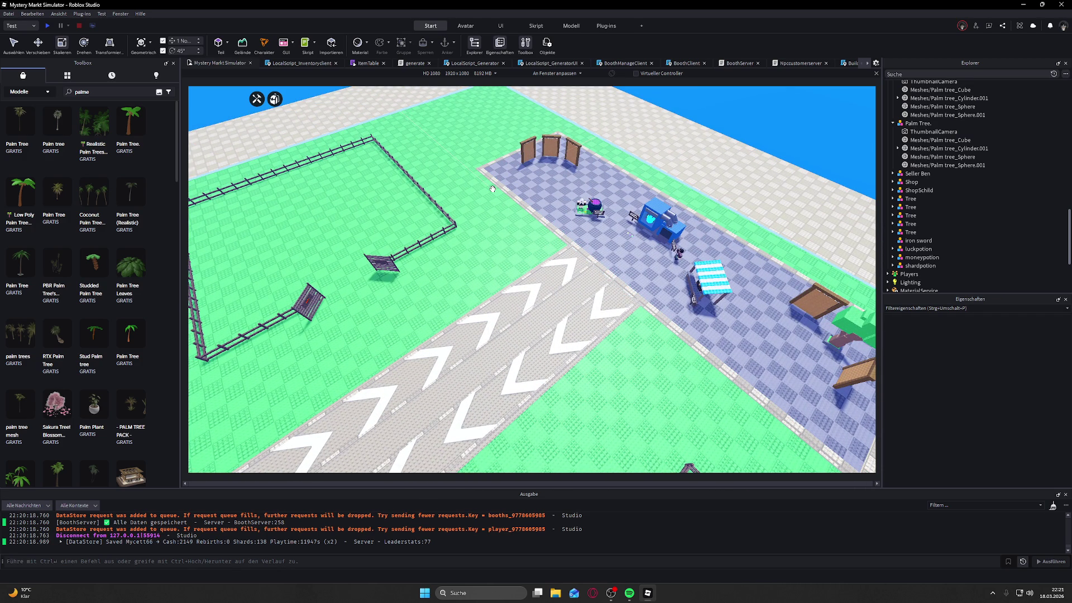
Step: Start a playtest and walk the avatar across the plot
{"action": "left_click", "coordinate": [62, 27]}
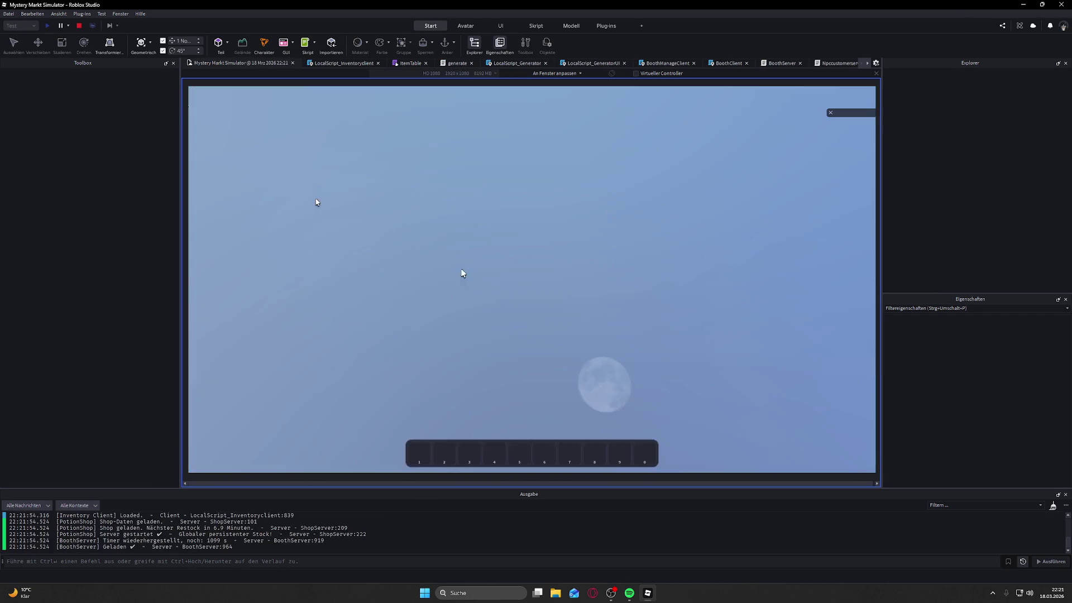
{"action": "key", "text": "w"}
{"action": "key", "text": "Right"}
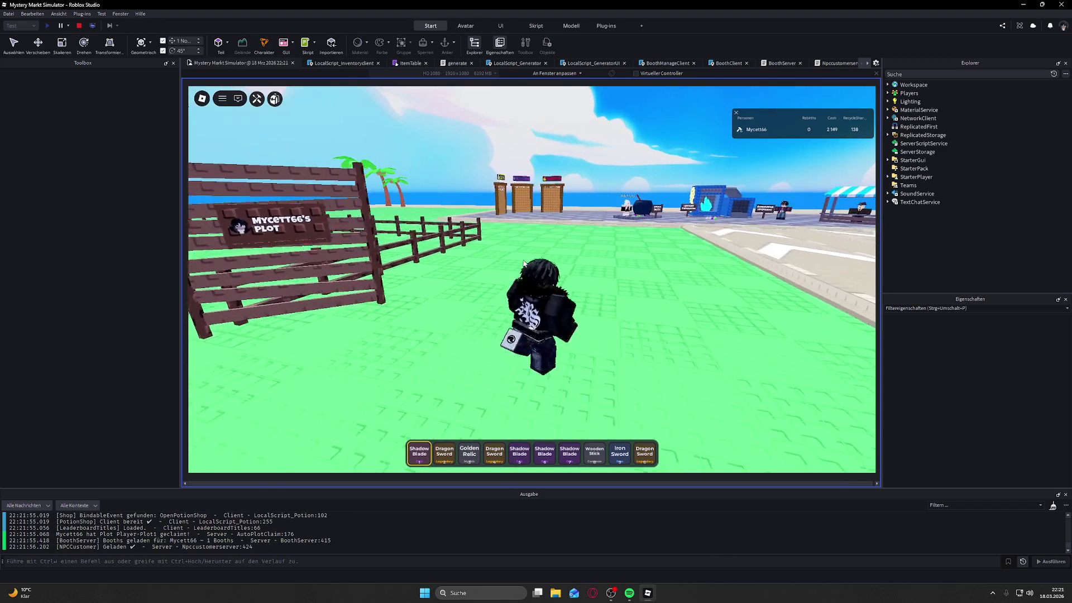
Step: Run the avatar along the road and across the market plaza past the booths
{"action": "key", "text": "w"}
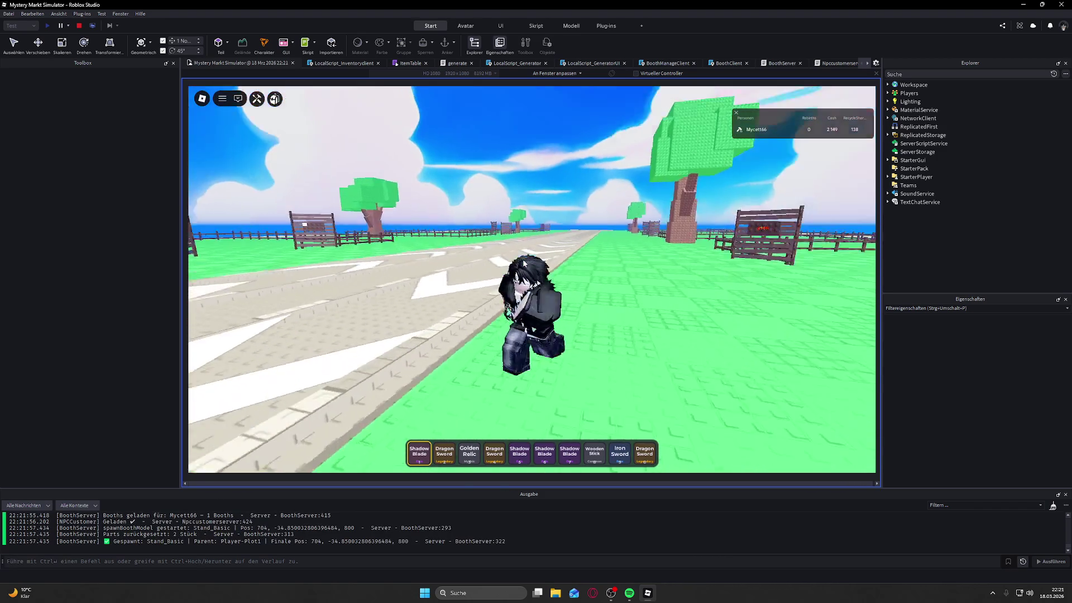
{"action": "key", "text": "w"}
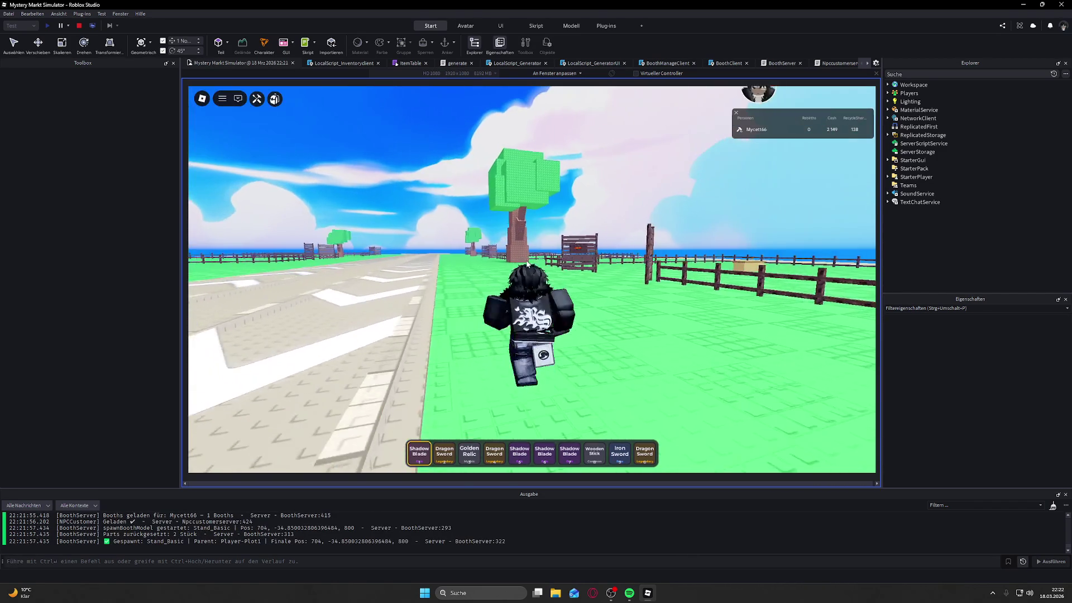
{"action": "key", "text": "w"}
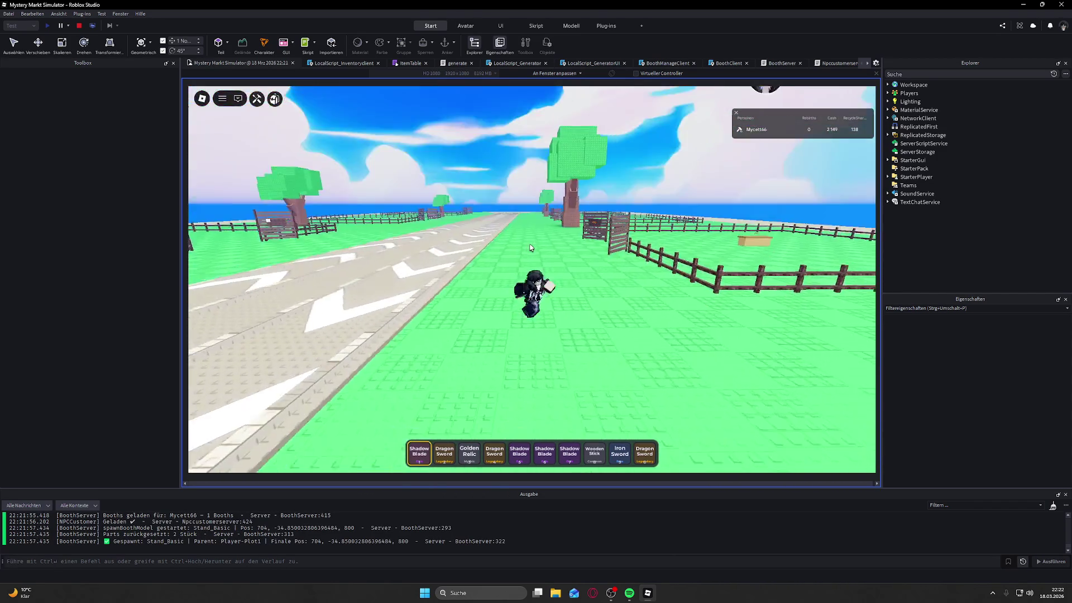
{"action": "key", "text": "w"}
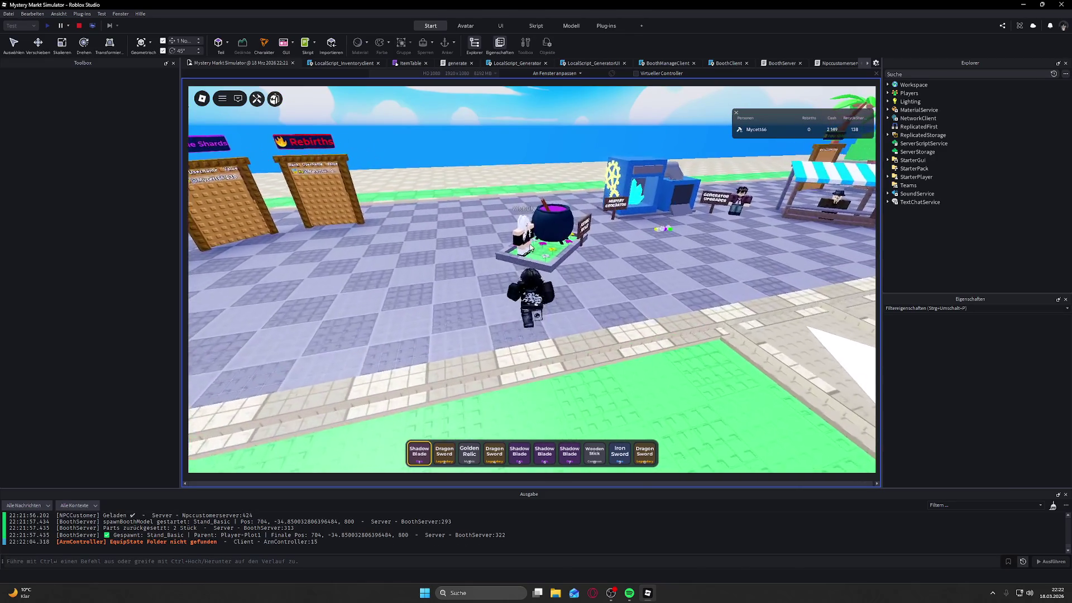
{"action": "key", "text": "w"}
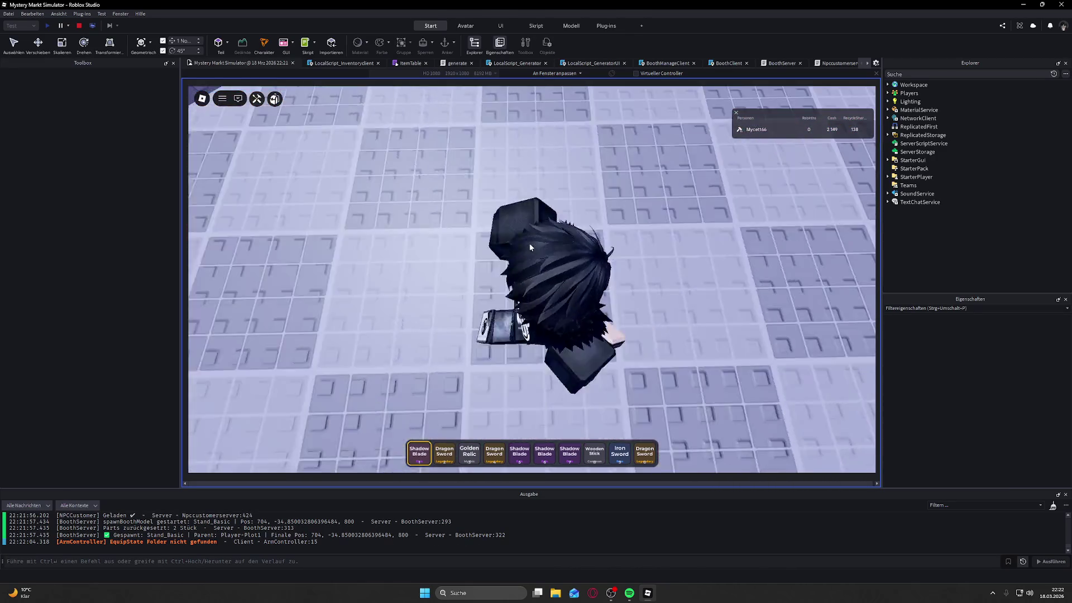
{"action": "key", "text": "w"}
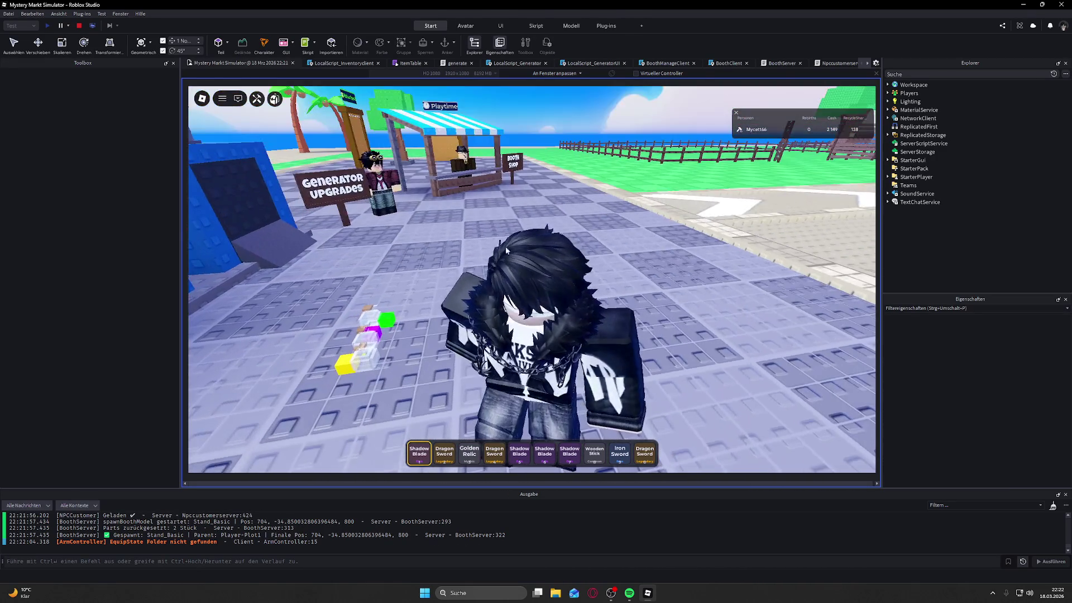
{"action": "key", "text": "w"}
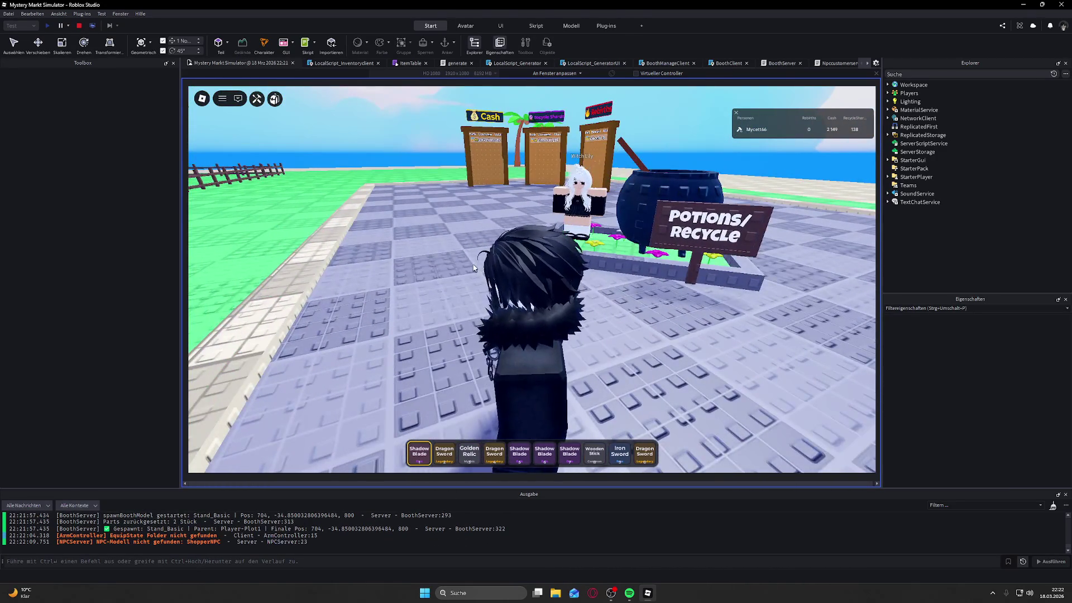
Step: Walk the avatar back into the fenced plot up to the hay-bale booth
{"action": "key", "text": "a"}
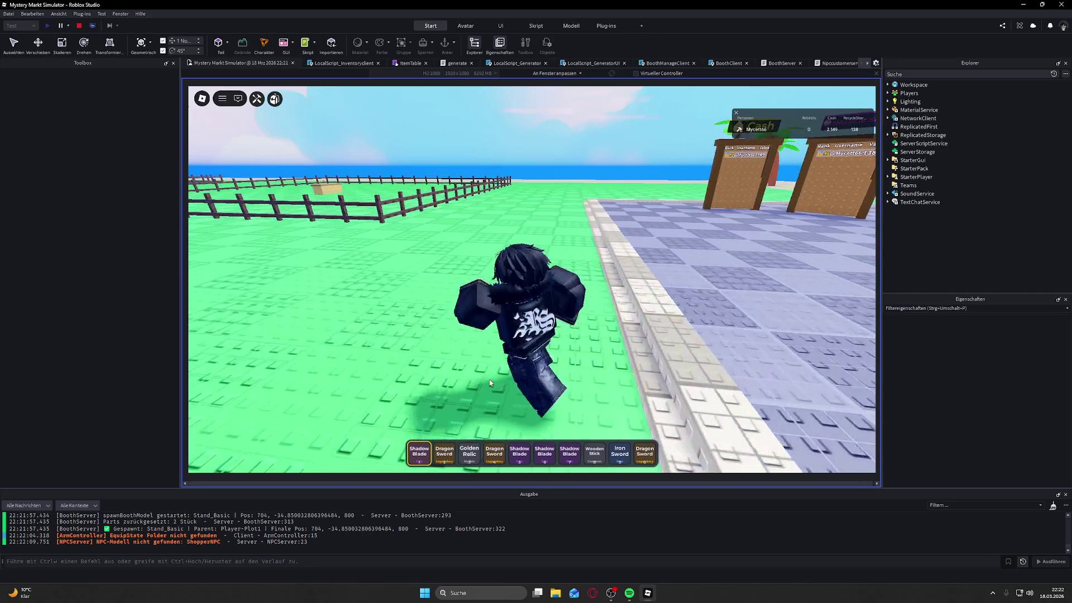
{"action": "key", "text": "3"}
{"action": "key", "text": "s"}
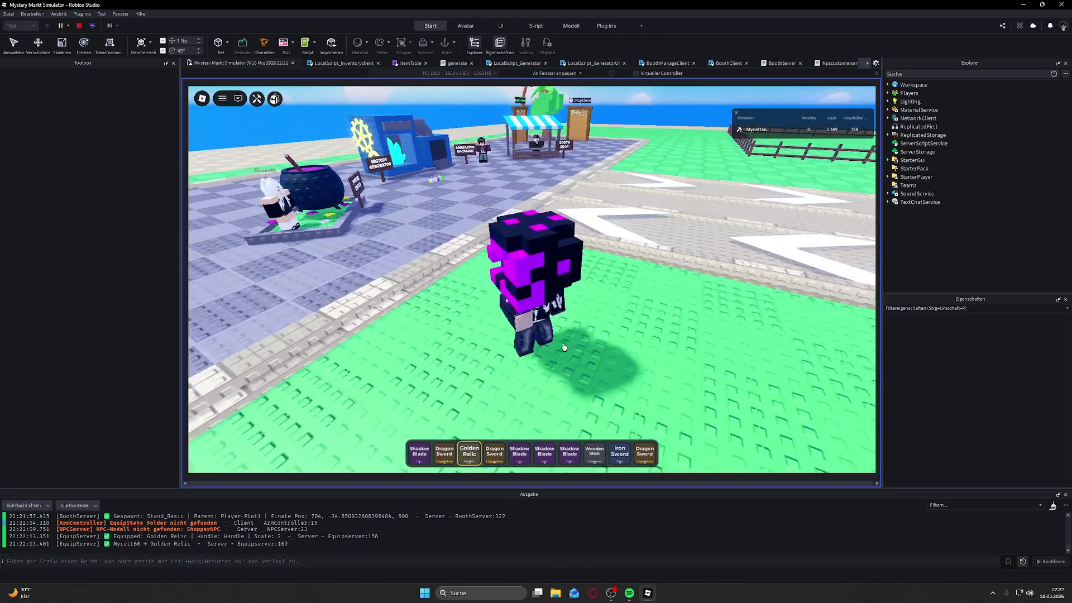
{"action": "key", "text": "w"}
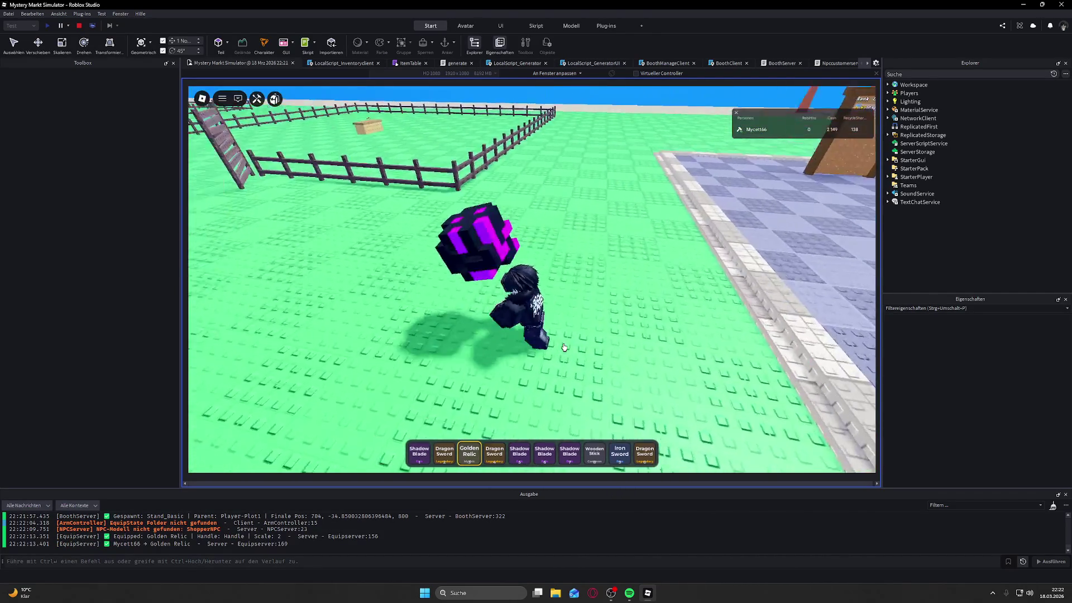
{"action": "key", "text": "a"}
{"action": "key", "text": "w"}
{"action": "key", "text": "d"}
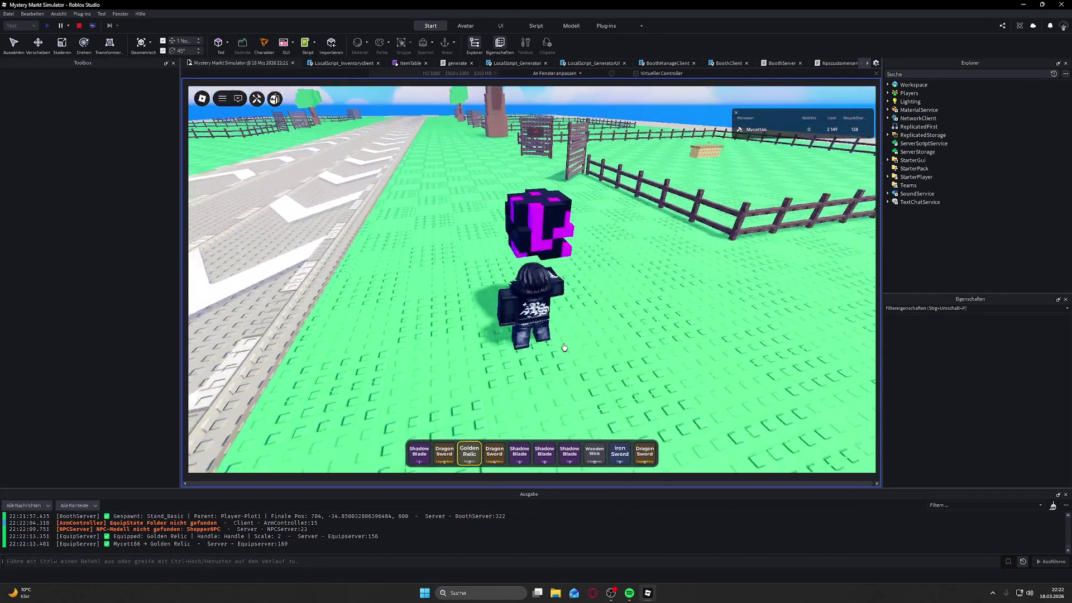
{"action": "key", "text": "w"}
{"action": "key", "text": "d"}
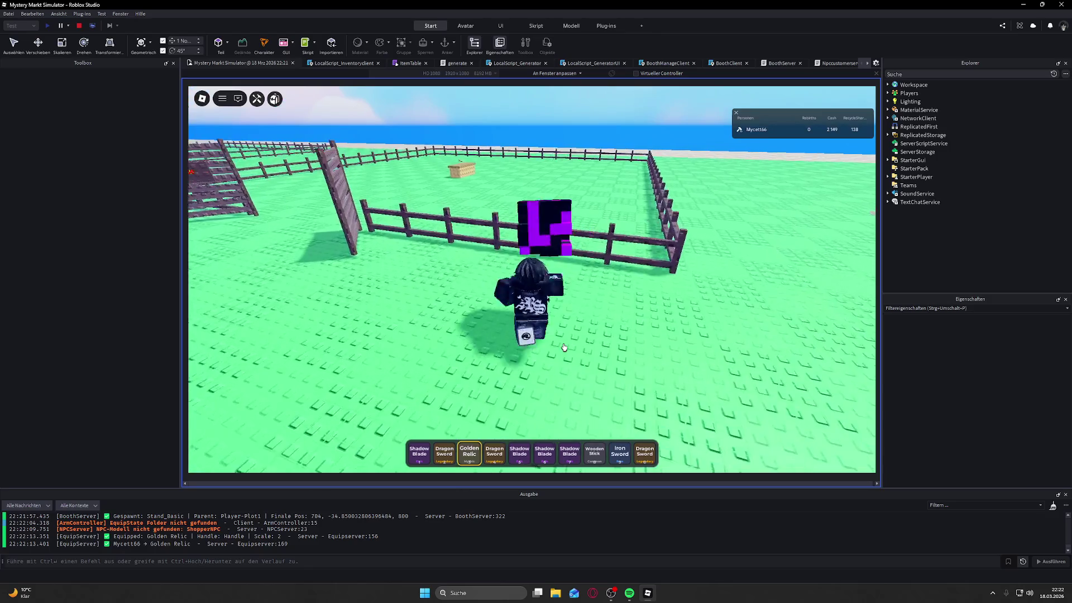
{"action": "key", "text": "w"}
{"action": "key", "text": "a"}
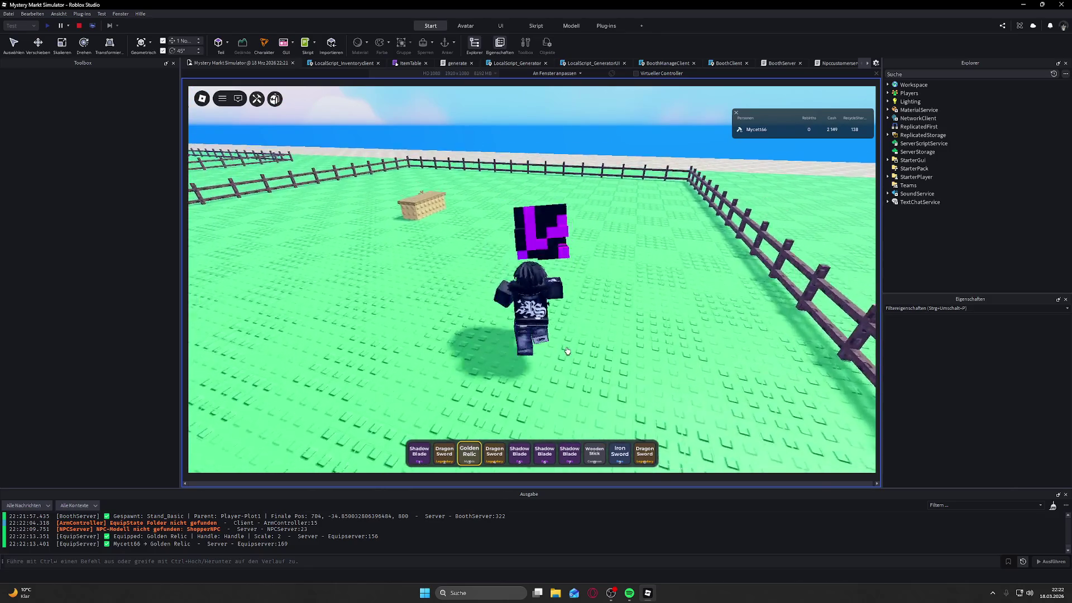
{"action": "key", "text": "w"}
{"action": "key", "text": "a"}
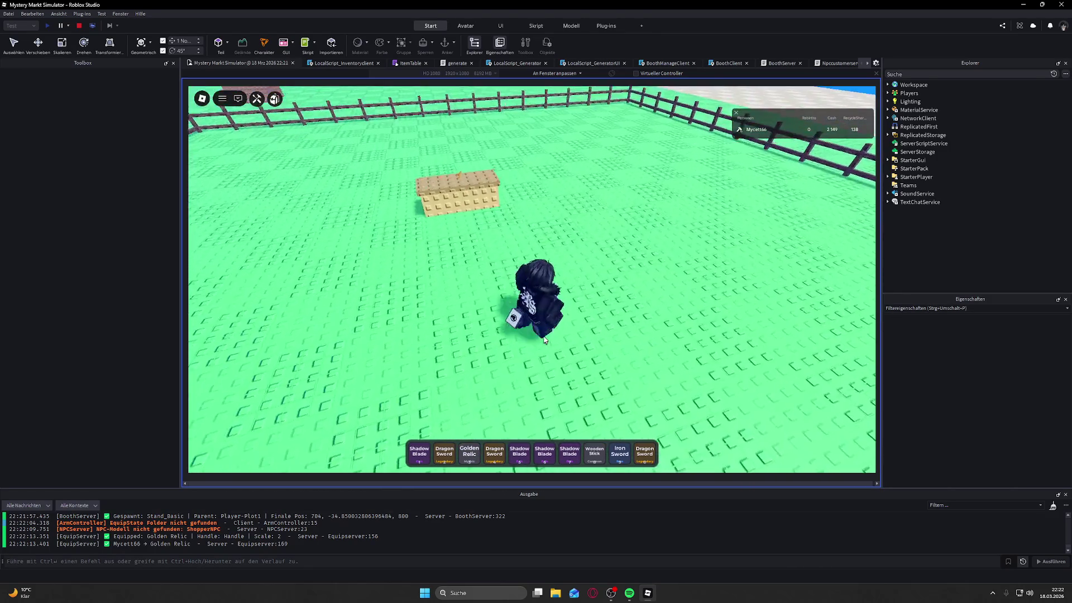
Step: Equip the Golden Relic and try placing it on the booth
{"action": "key", "text": "w"}
{"action": "scroll", "coordinate": [547, 334], "scroll_direction": "up", "scroll_amount": 5}
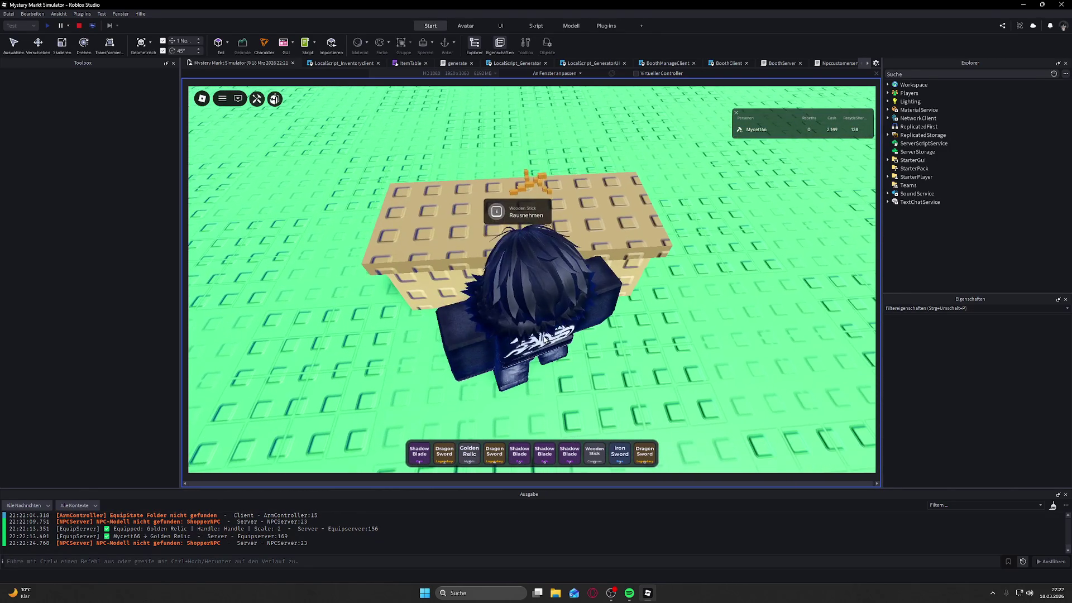
{"action": "left_click", "coordinate": [471, 457]}
{"action": "left_click_drag", "start_coordinate": [475, 351], "coordinate": [470, 330]}
{"action": "key", "text": "3"}
{"action": "key", "text": "3"}
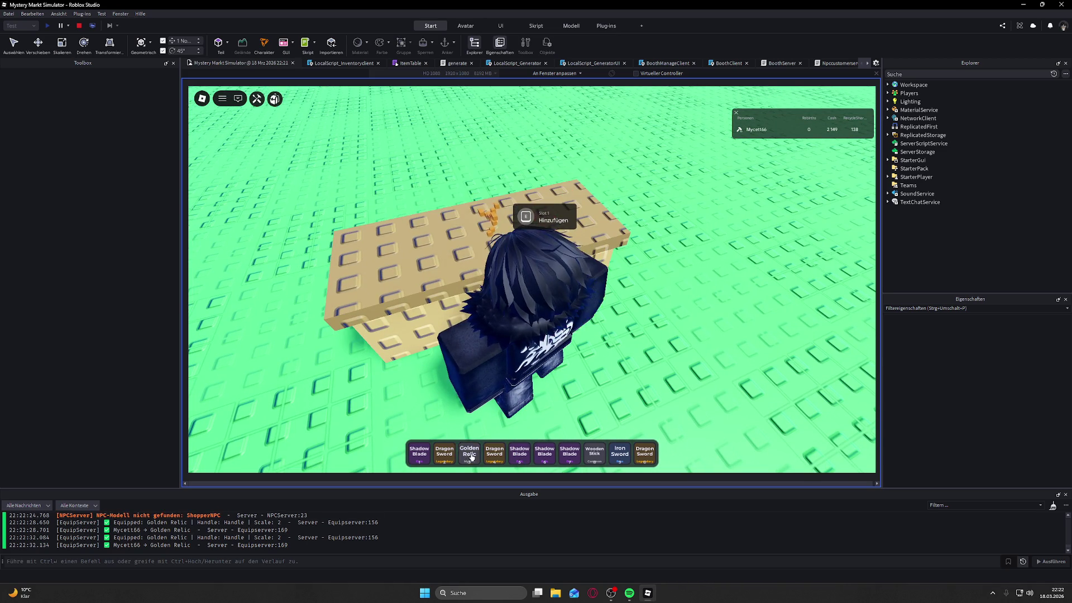
{"action": "key", "text": "s"}
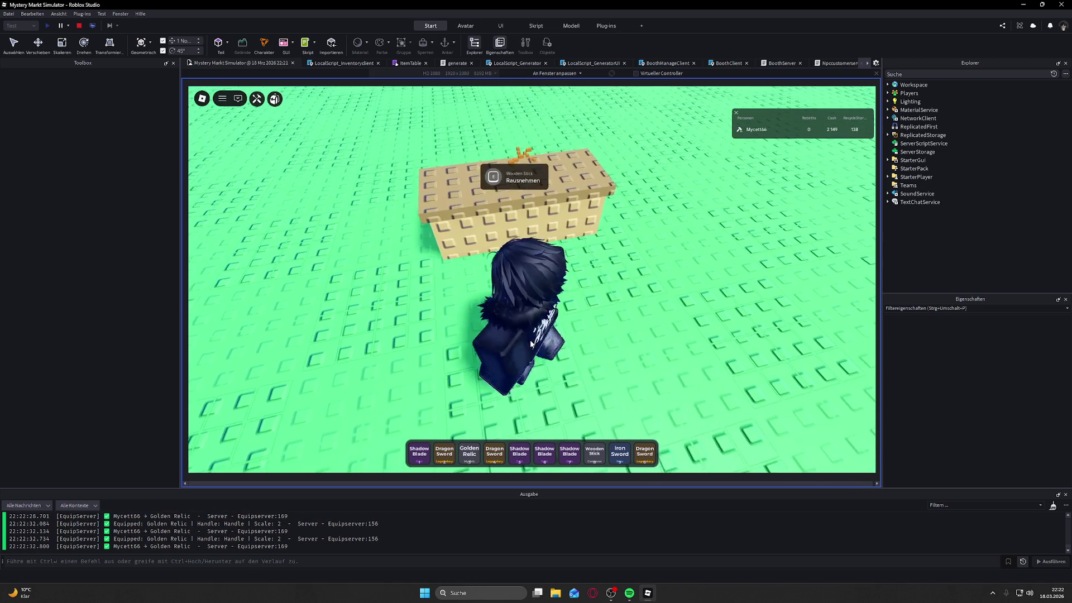
Step: Walk along the booth and place a Wooden Stick in Slot 1
{"action": "key", "text": "w"}
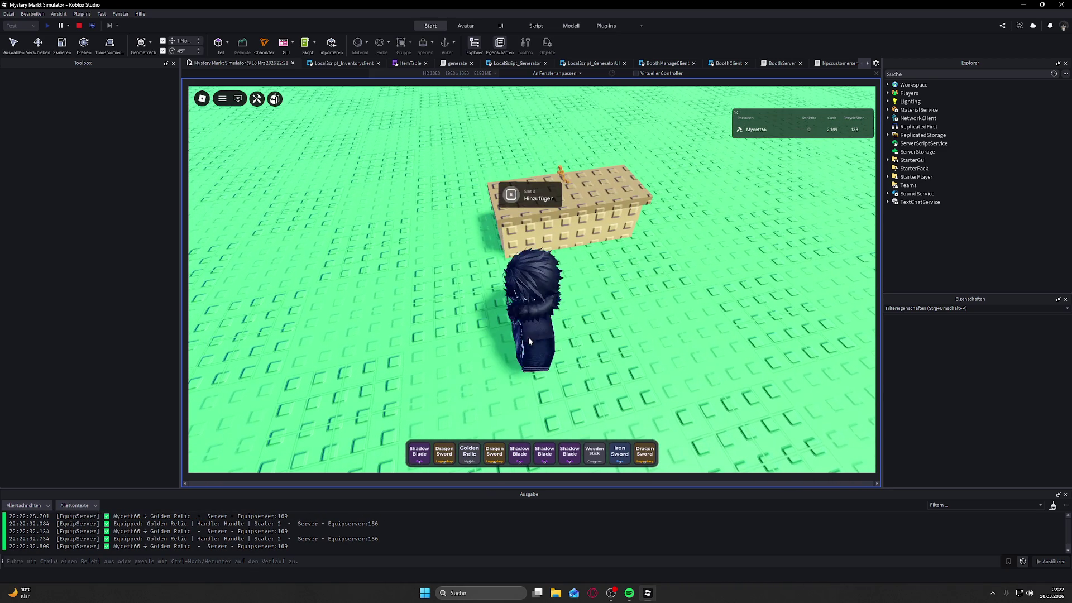
{"action": "key", "text": "a"}
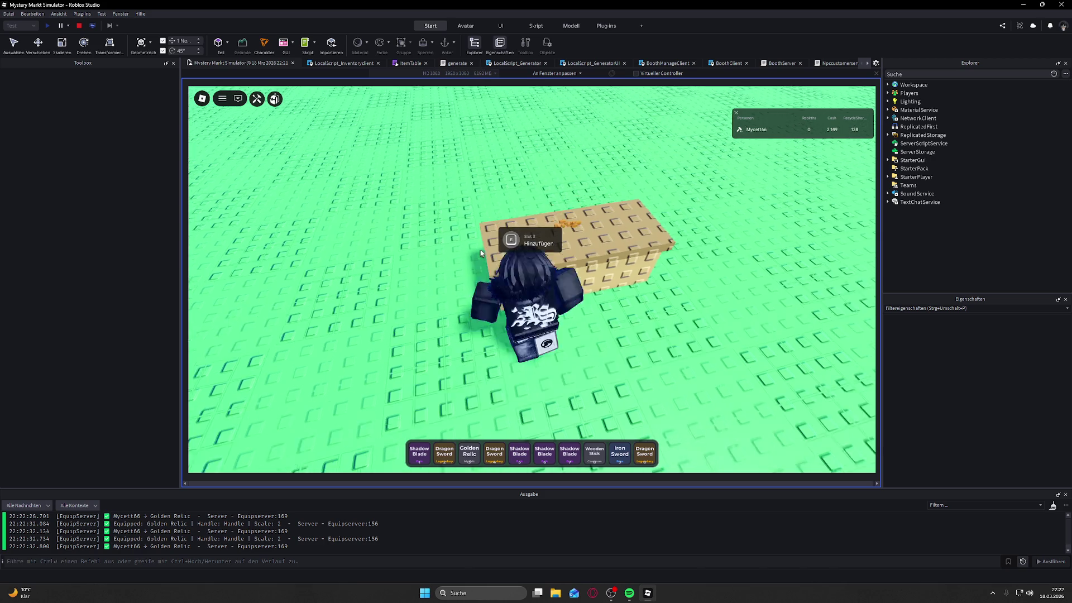
{"action": "key", "text": "d"}
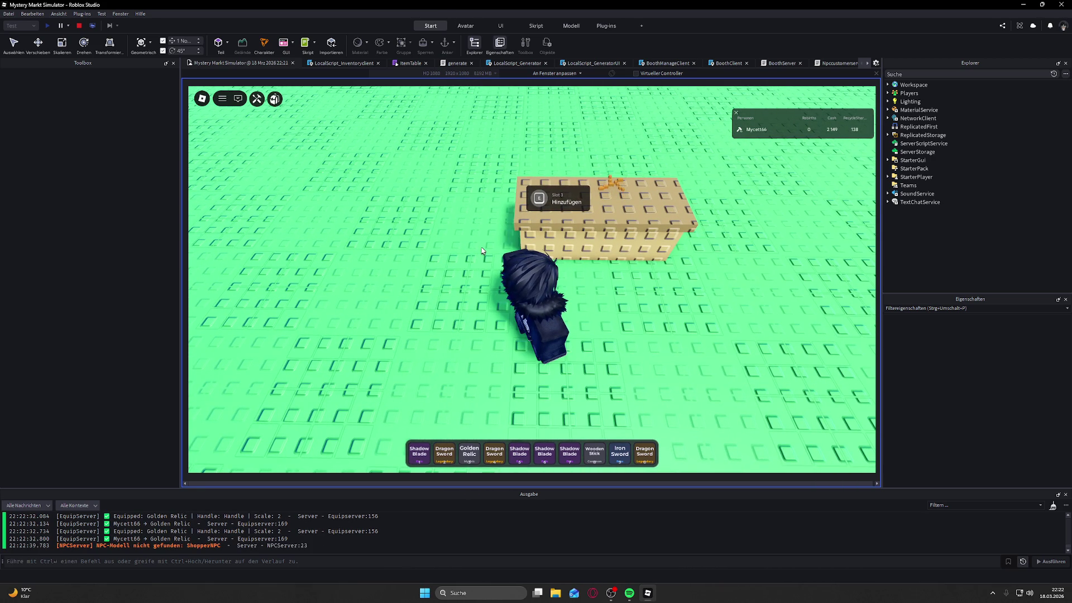
{"action": "key", "text": "a"}
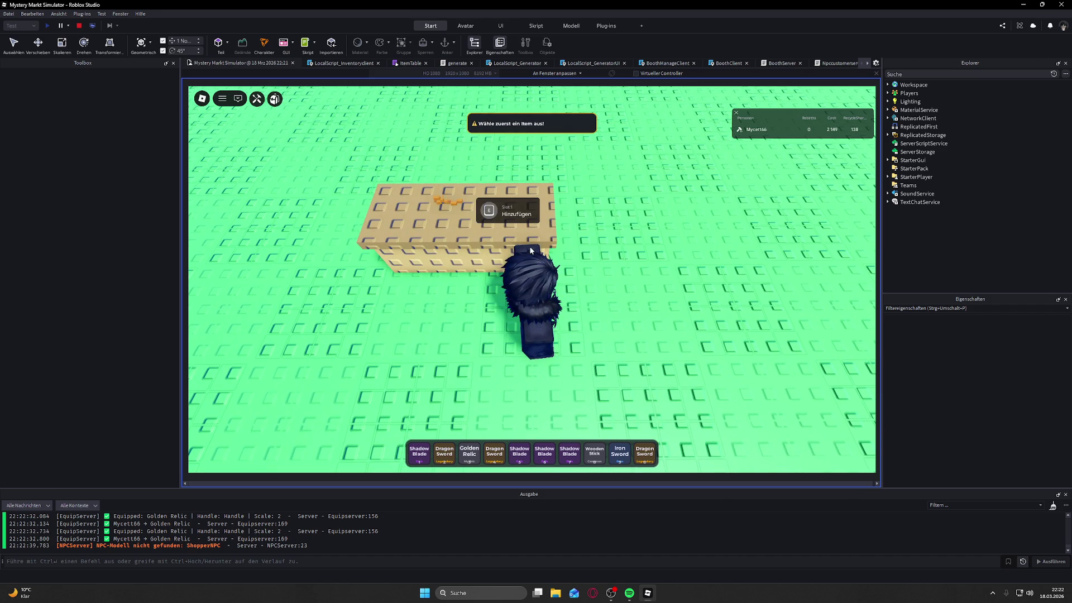
{"action": "left_click", "coordinate": [595, 453]}
{"action": "key", "text": "e"}
{"action": "key", "text": "d"}
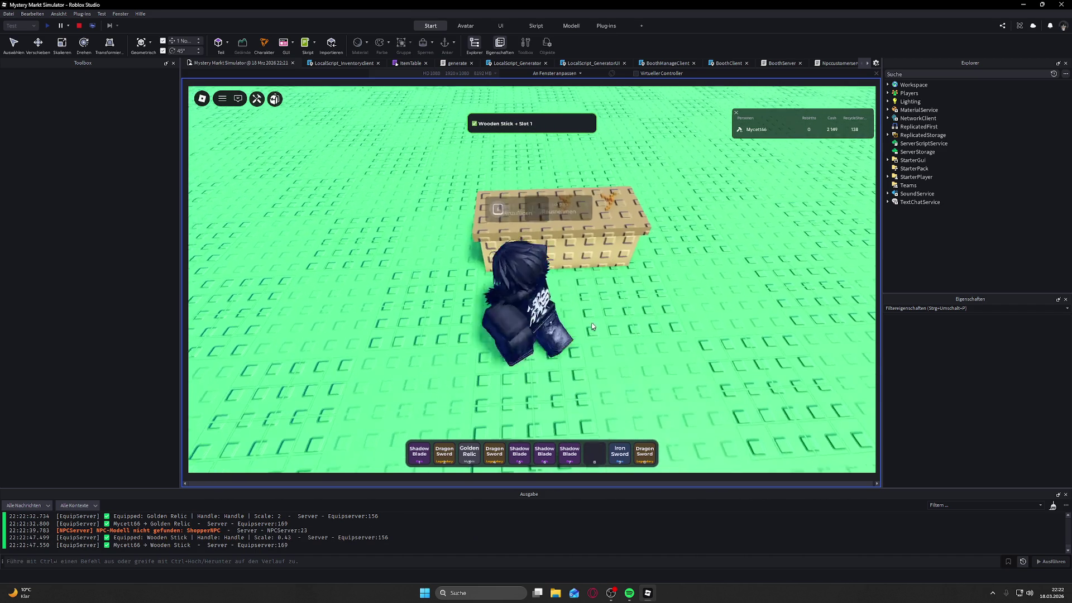
Step: Equip another Wooden Stick from the backpack and place it in Slot 3
{"action": "key", "text": "grave"}
{"action": "left_click", "coordinate": [444, 347]}
{"action": "key", "text": "e"}
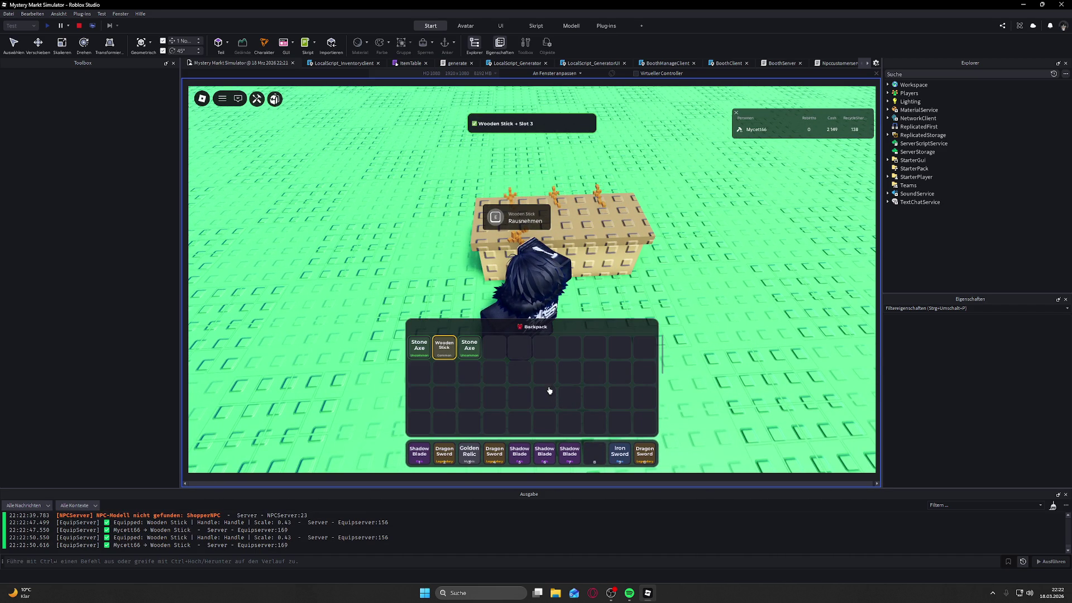
{"action": "key", "text": "grave"}
{"action": "key", "text": "s"}
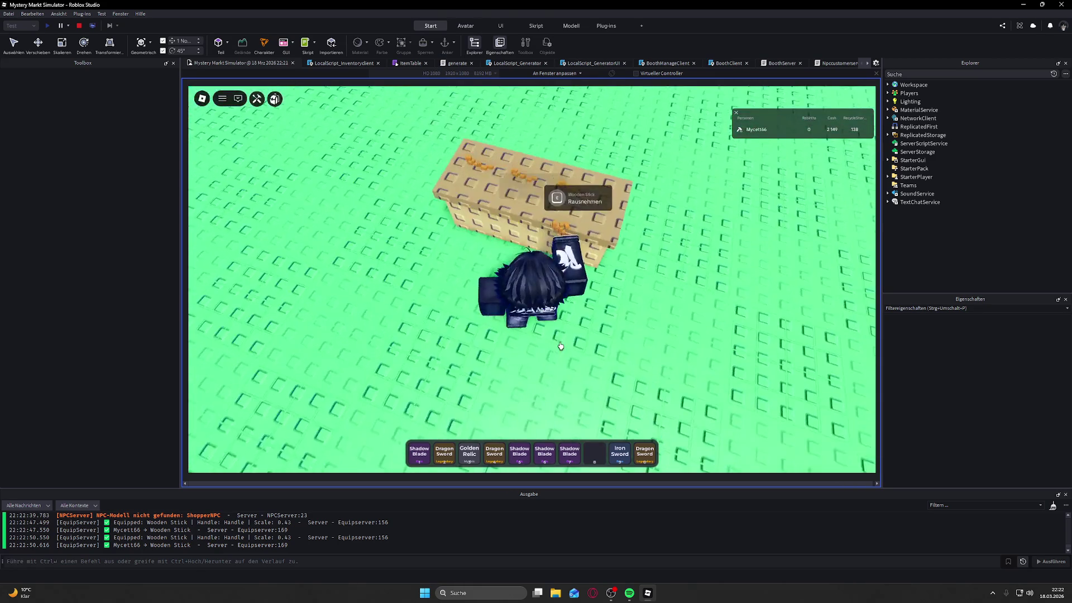
{"action": "key", "text": "s"}
{"action": "key", "text": "s"}
{"action": "key", "text": "s"}
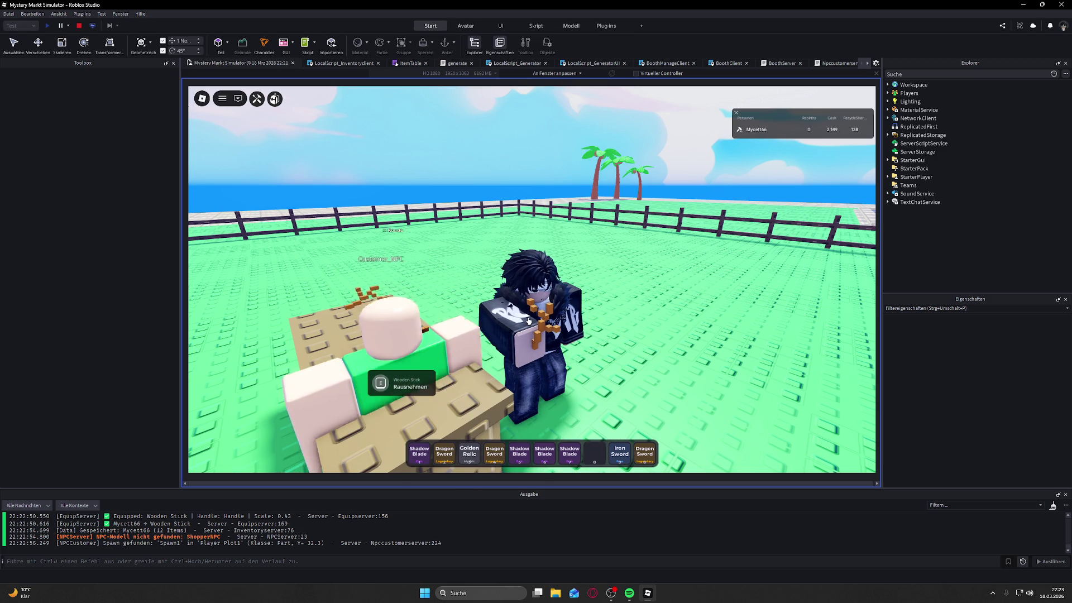
Step: Equip the Shadow Blade, Iron Sword and Dragon Sword from the hotbar, then unequip
{"action": "key", "text": "Left"}
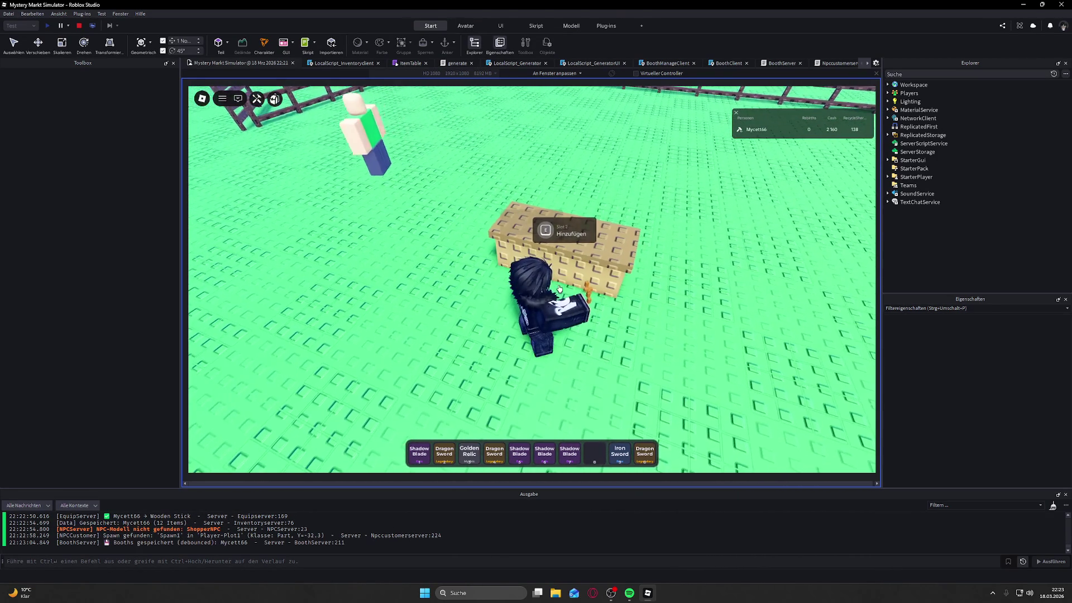
{"action": "left_click", "coordinate": [539, 458]}
{"action": "left_click", "coordinate": [528, 457]}
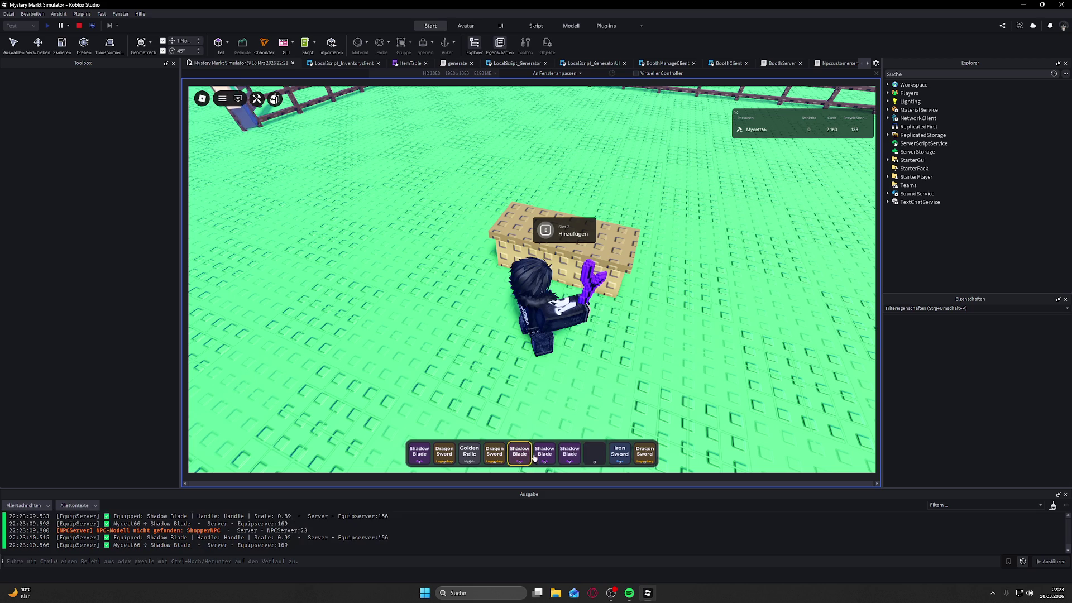
{"action": "left_click", "coordinate": [620, 455]}
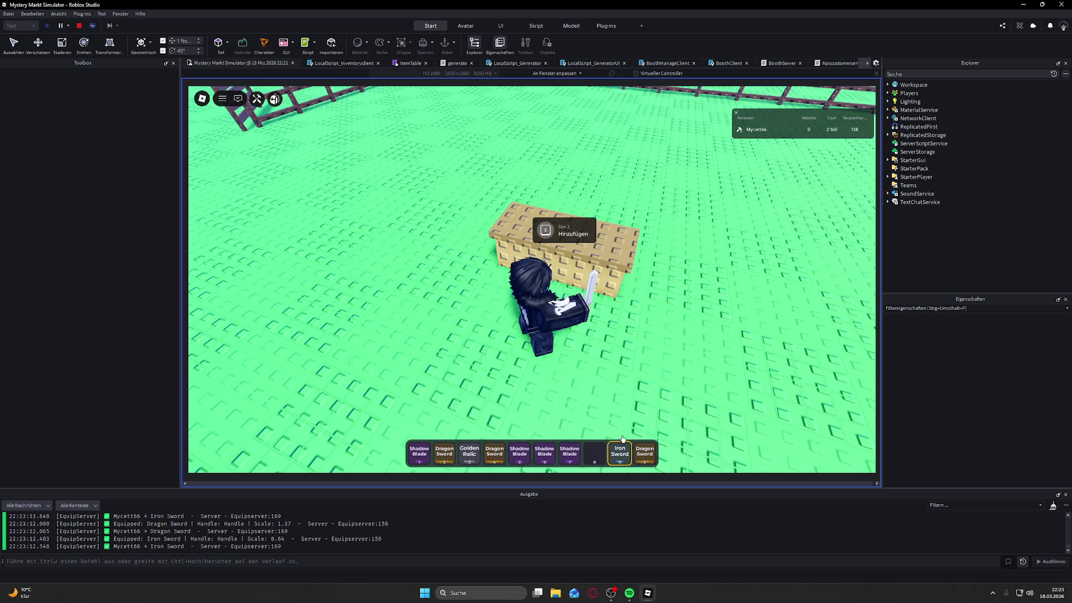
{"action": "left_click", "coordinate": [653, 455]}
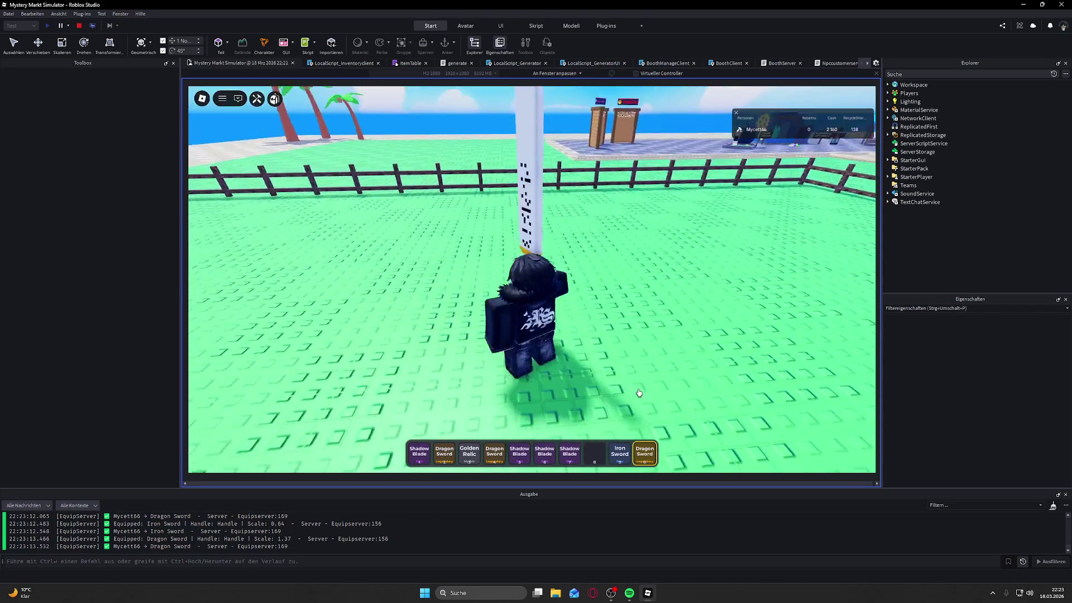
{"action": "left_click", "coordinate": [643, 462]}
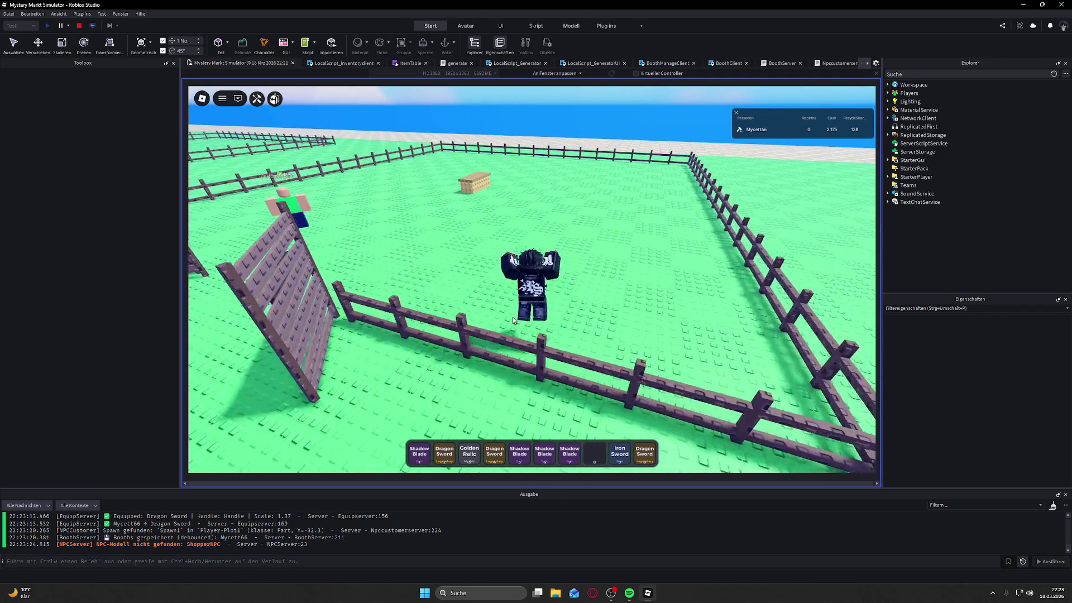
Step: Restock booth Slots 1 and 3 from the backpack with Stone Axes and a Wooden Stick
{"action": "key", "text": "grave"}
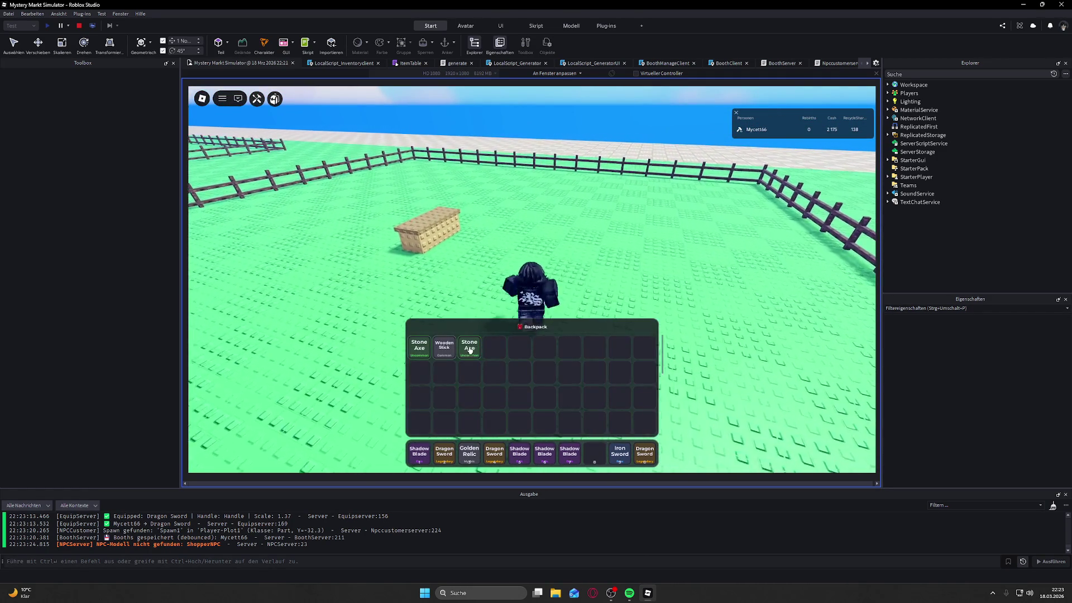
{"action": "left_click", "coordinate": [469, 347]}
{"action": "key", "text": "e"}
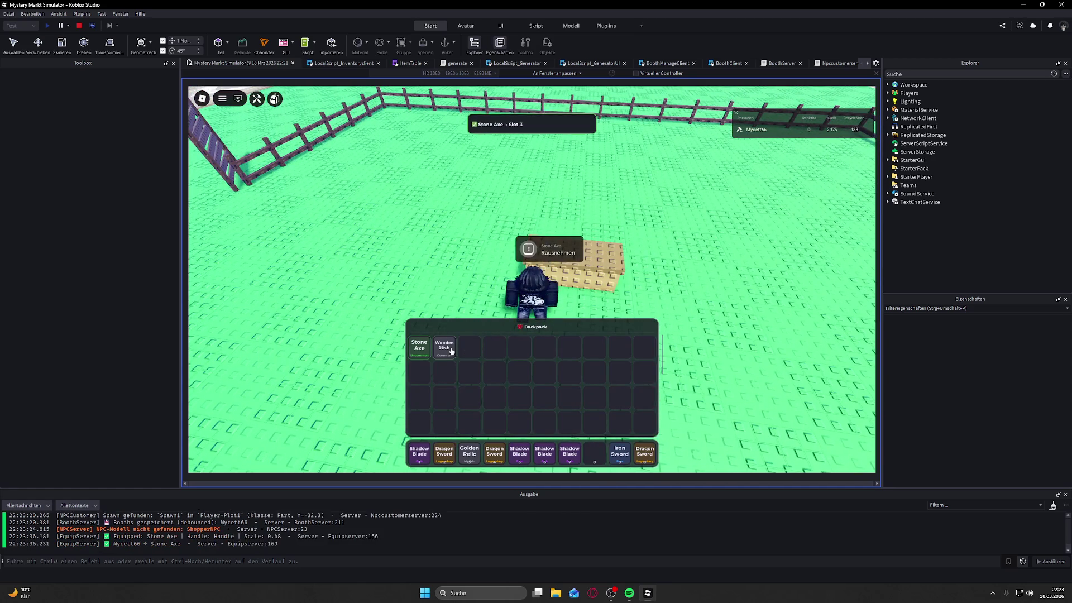
{"action": "left_click", "coordinate": [450, 350]}
{"action": "key", "text": "e"}
{"action": "left_click", "coordinate": [420, 347]}
{"action": "key", "text": "e"}
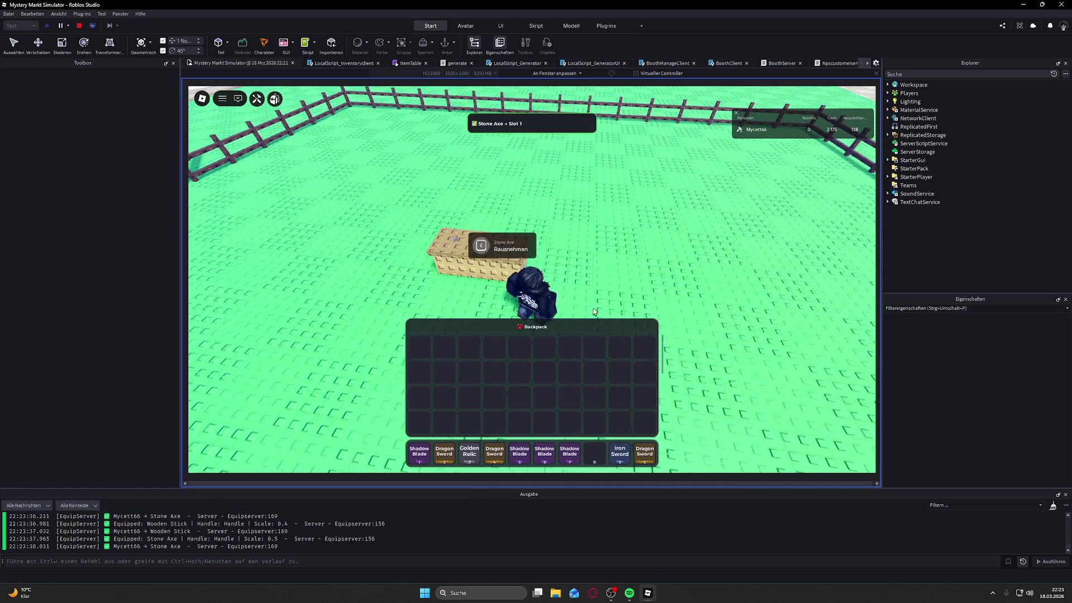
{"action": "key", "text": "w"}
Step: Run out to the potion stand and mystery generator, then stop the playtest
{"action": "key", "text": "grave"}
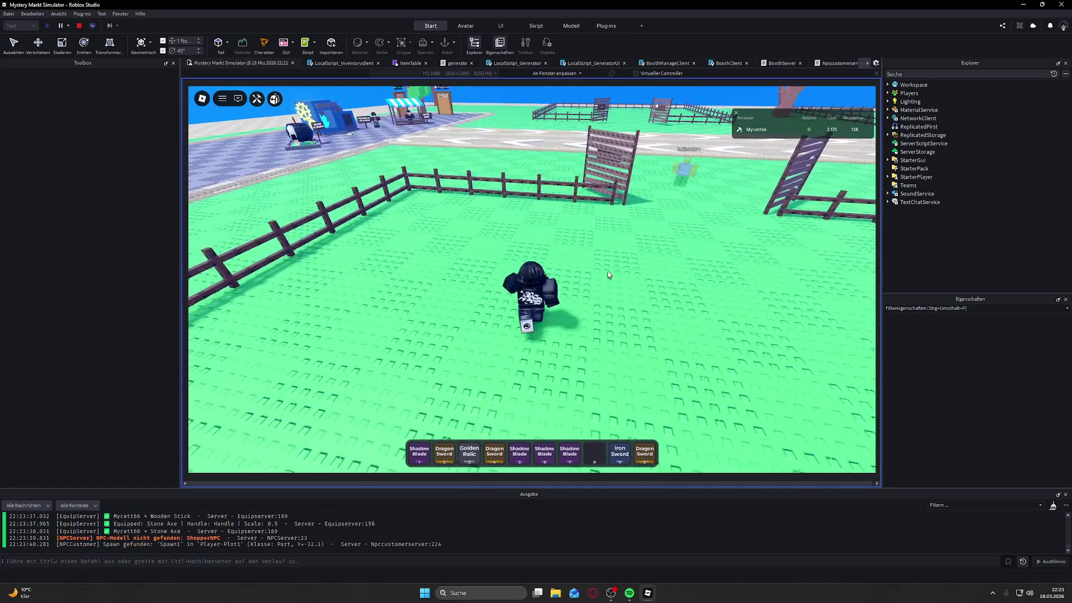
{"action": "key", "text": "a"}
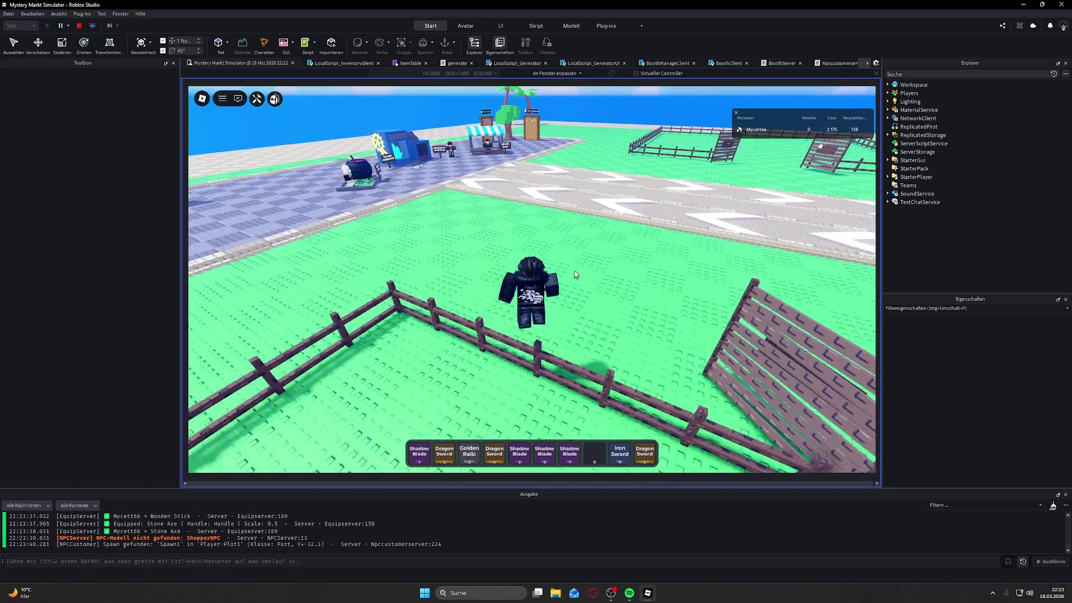
{"action": "key", "text": "w"}
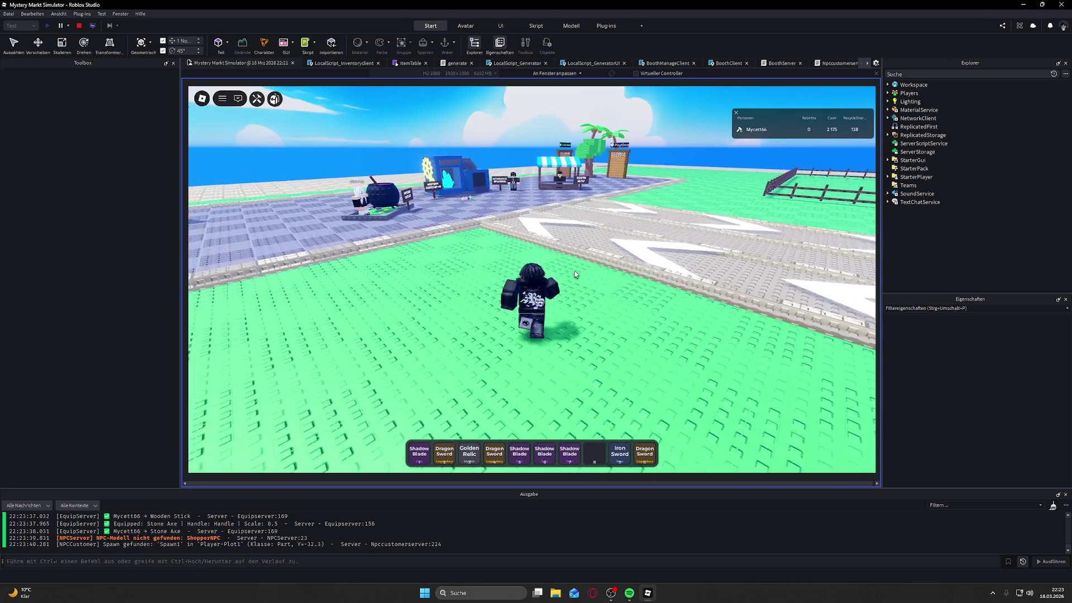
{"action": "key", "text": "w"}
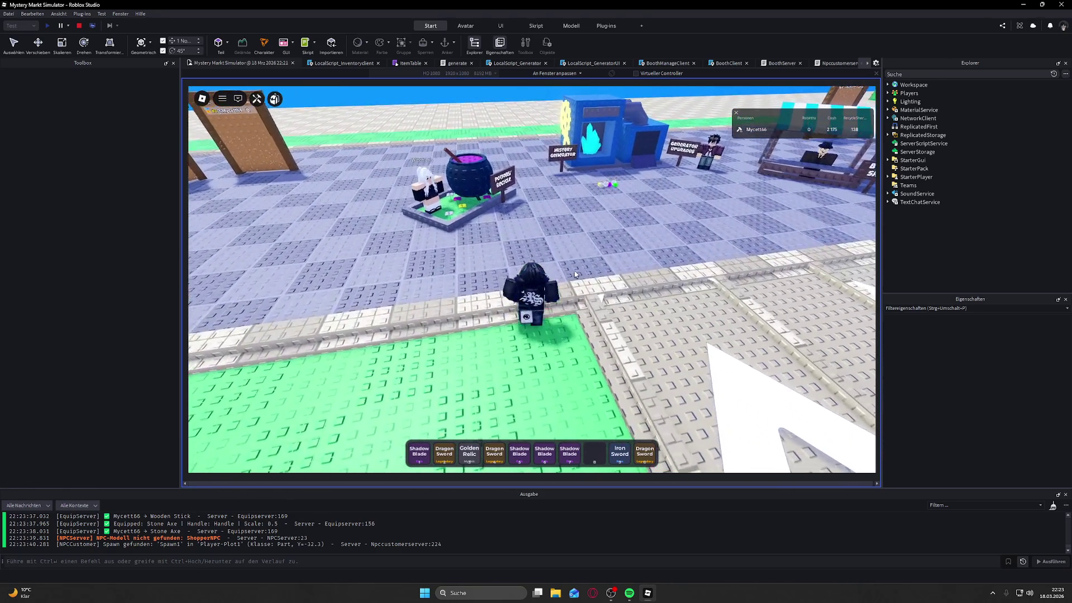
{"action": "key", "text": "w"}
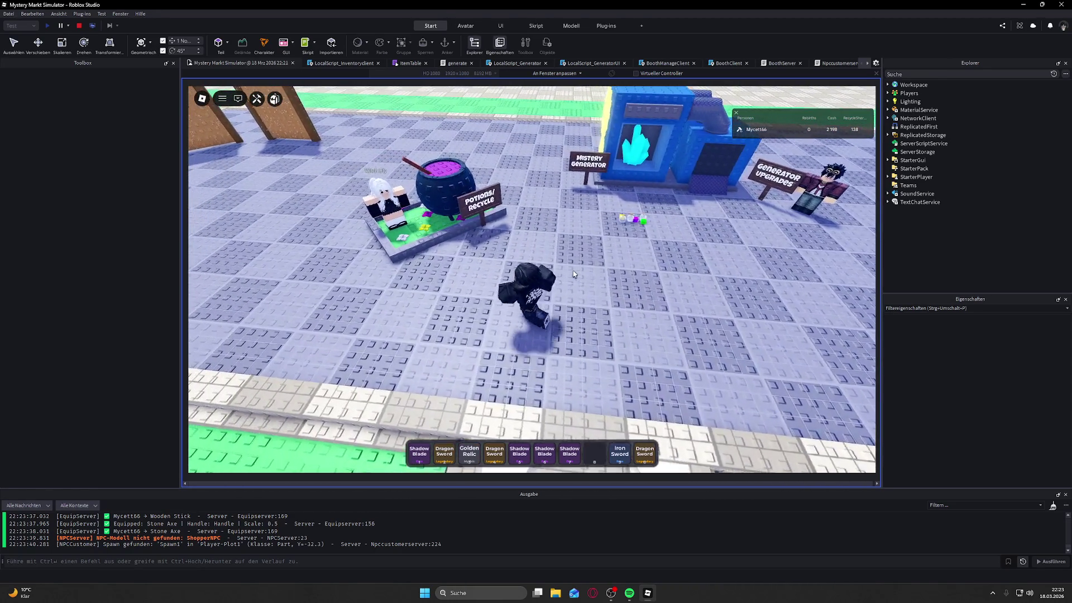
{"action": "key", "text": "w"}
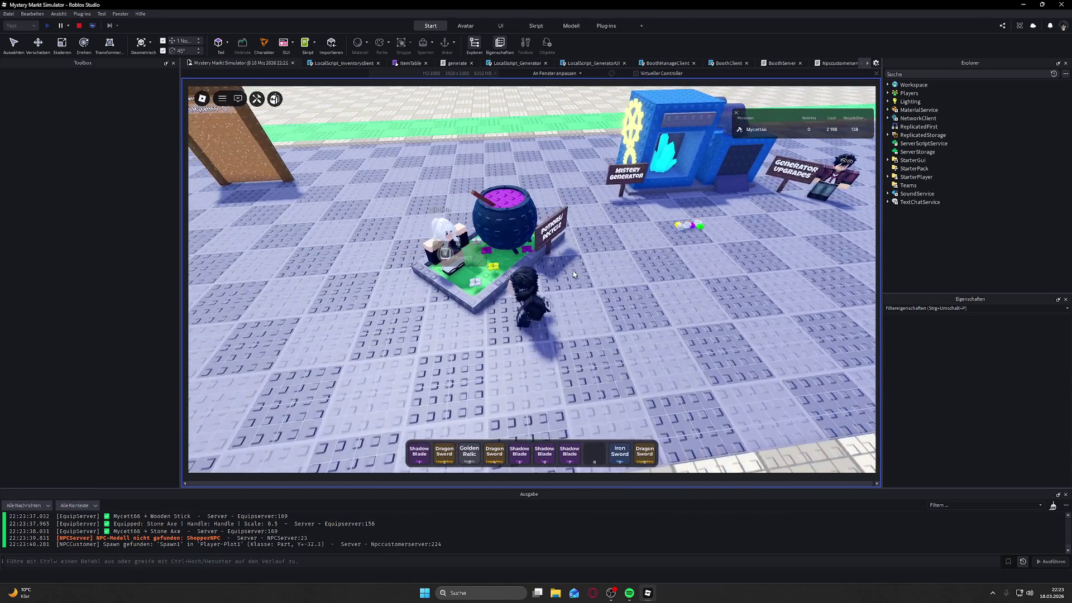
{"action": "key", "text": "w"}
{"action": "key", "text": "grave"}
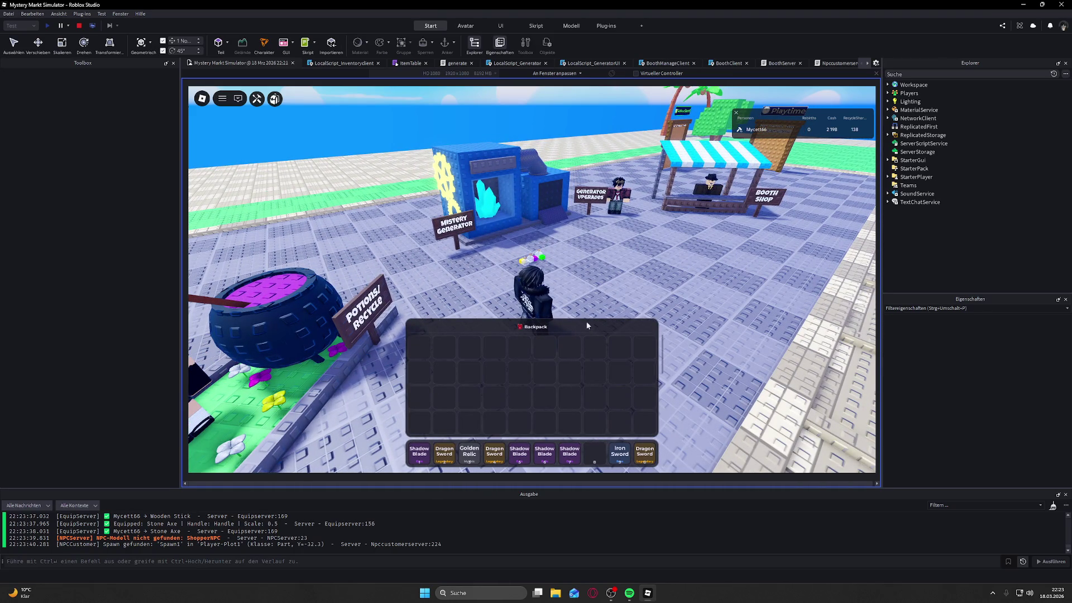
{"action": "key", "text": "grave"}
{"action": "key", "text": "w"}
{"action": "key", "text": "w"}
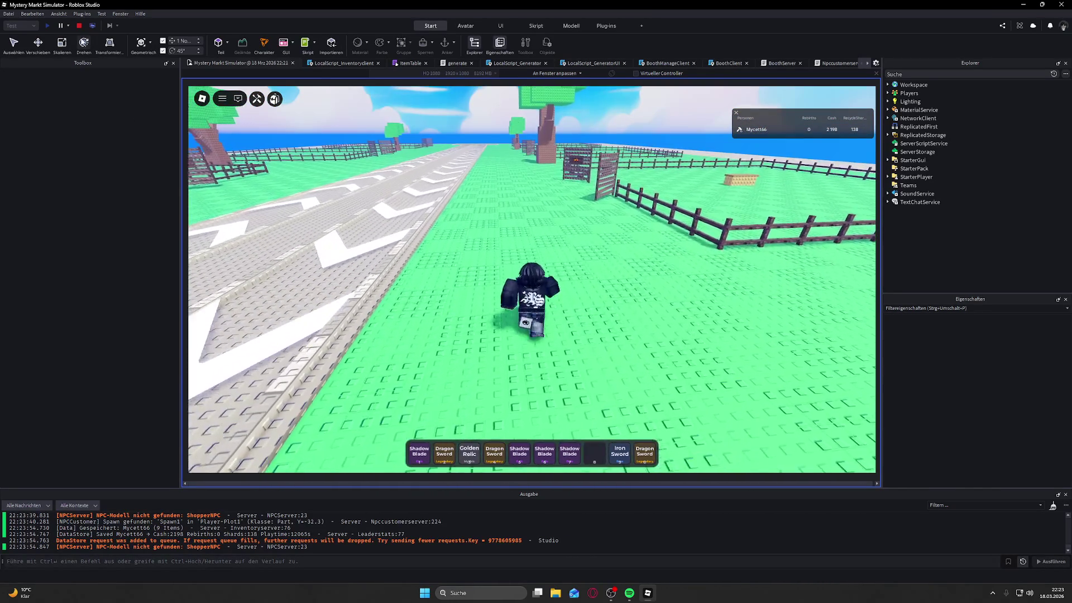
{"action": "left_click", "coordinate": [79, 25]}
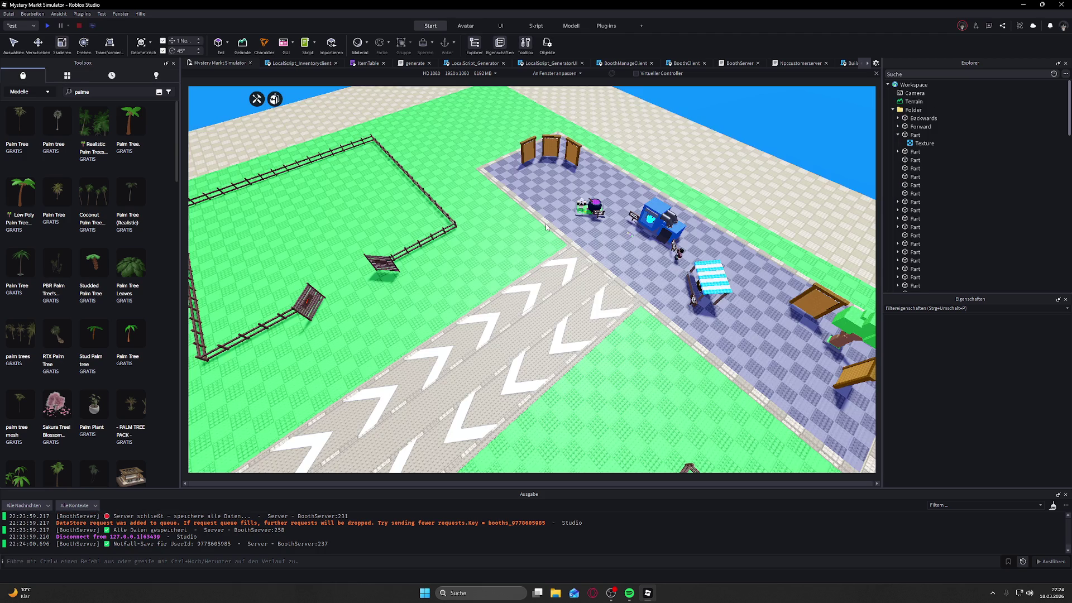
Step: Shrink the tree to 0.385 scale and move it beside the fenced plot right of the road
{"action": "left_click_drag", "start_coordinate": [546, 226], "coordinate": [551, 207]}
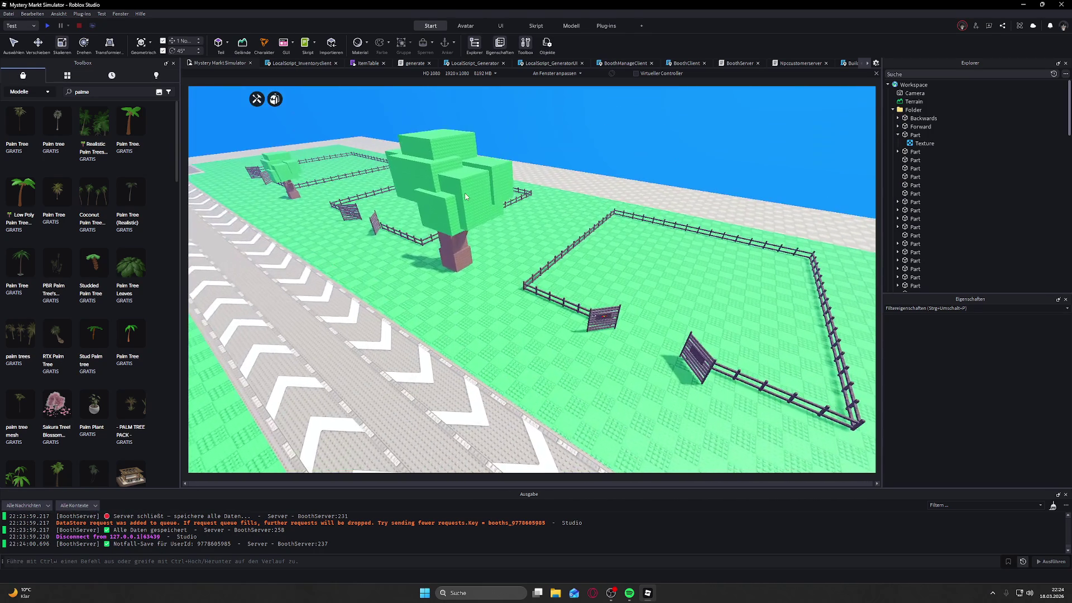
{"action": "left_click", "coordinate": [555, 193]}
{"action": "scroll", "coordinate": [555, 194], "scroll_direction": "down", "scroll_amount": 5}
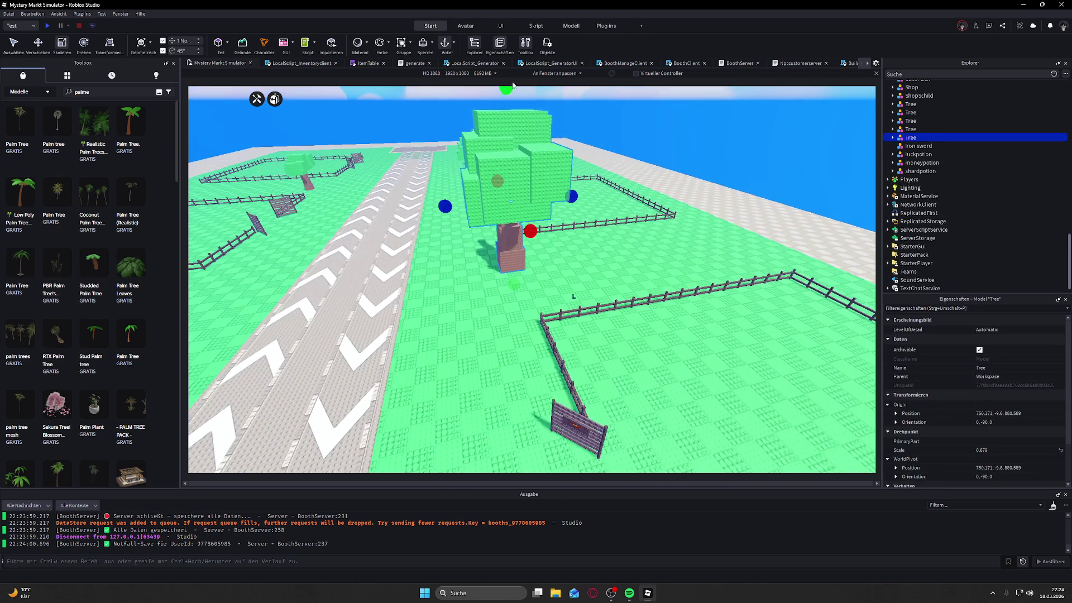
{"action": "left_click_drag", "start_coordinate": [496, 143], "coordinate": [497, 184]}
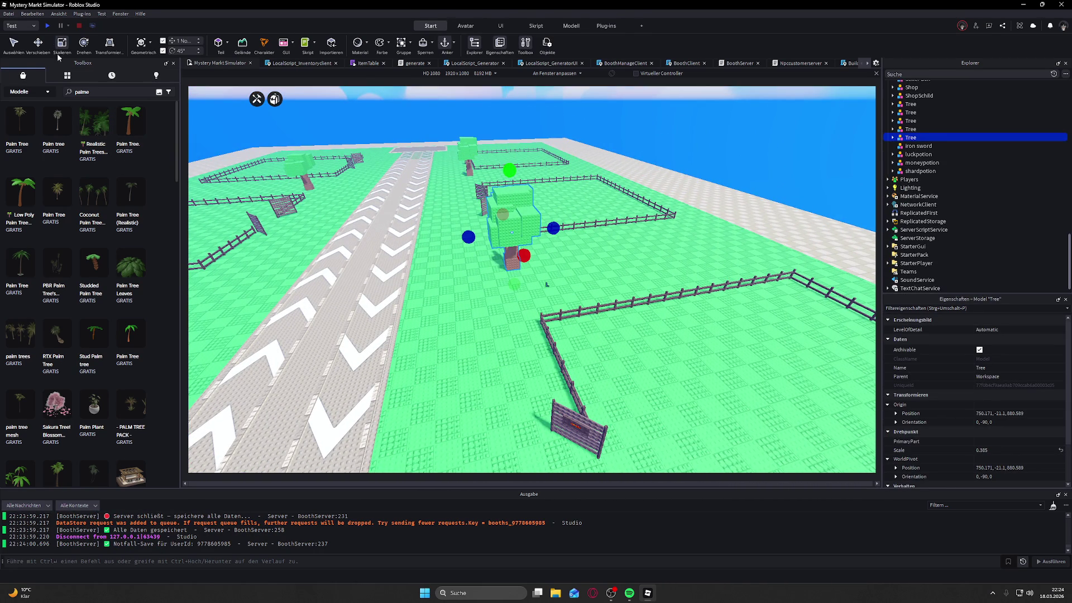
{"action": "mouse_move", "coordinate": [567, 222]}
{"action": "left_mouse_down"}
{"action": "mouse_move", "coordinate": [709, 226]}
{"action": "mouse_move", "coordinate": [809, 193]}
{"action": "left_mouse_up"}
{"action": "left_click", "coordinate": [809, 192]}
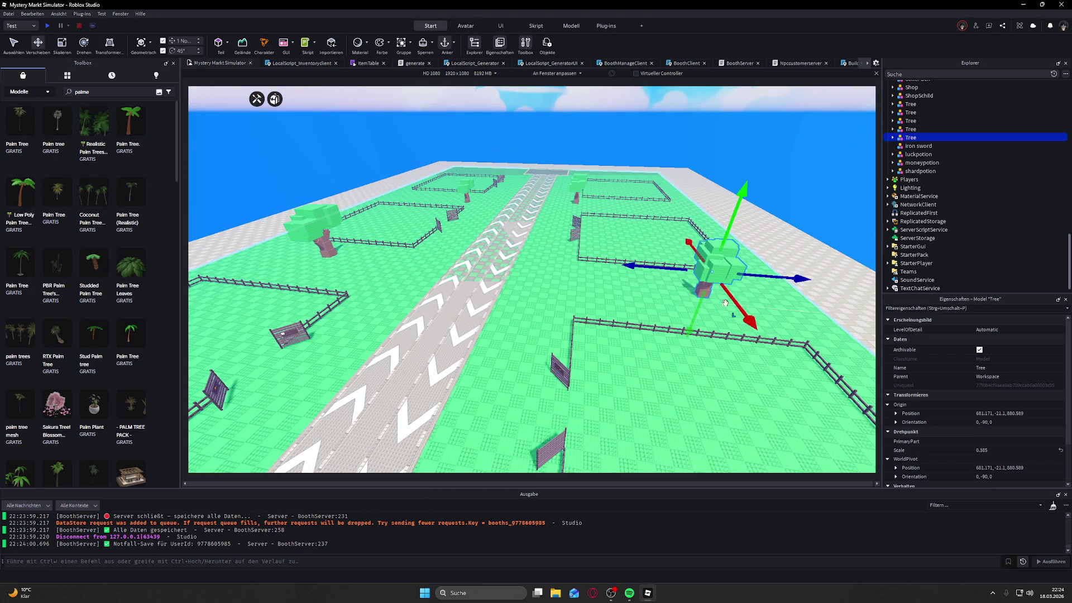
Step: Clear the selection and start a new playtest with F5
{"action": "left_click", "coordinate": [825, 190]}
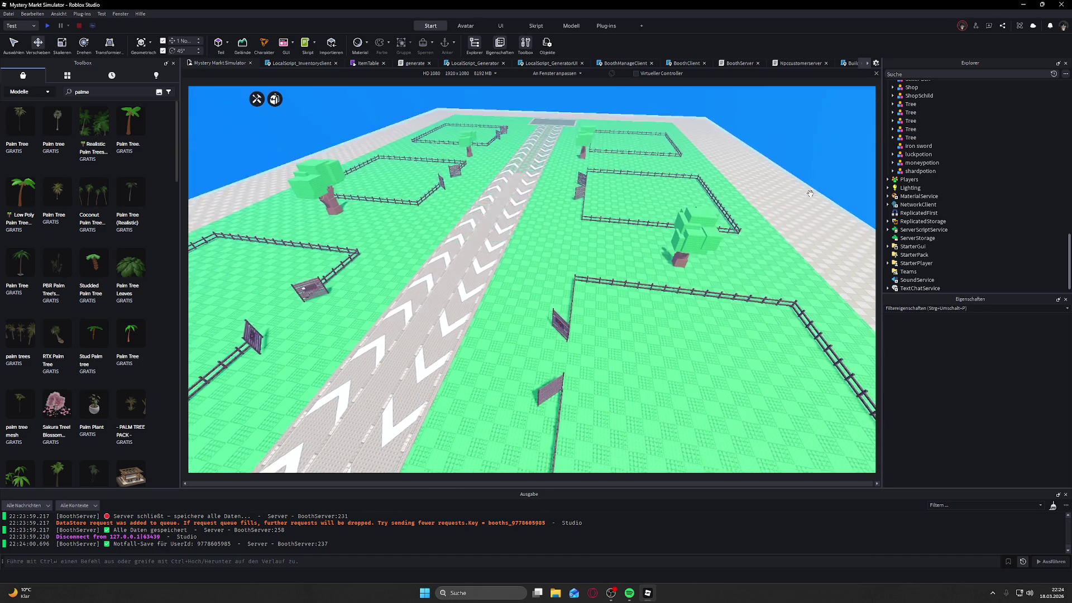
{"action": "scroll", "coordinate": [804, 192], "scroll_direction": "down", "scroll_amount": 10}
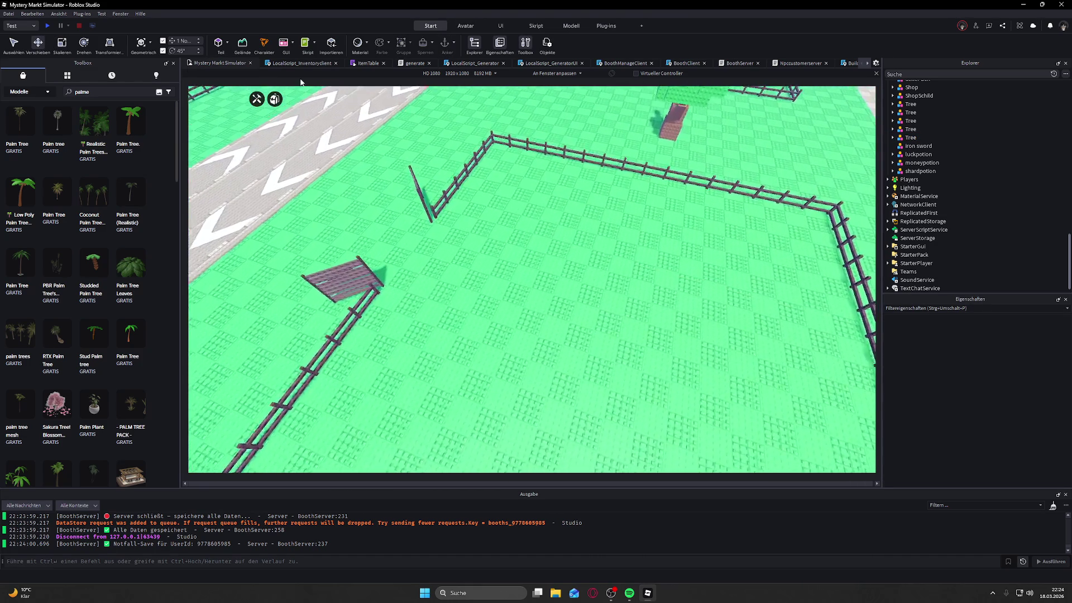
{"action": "key", "text": "F5"}
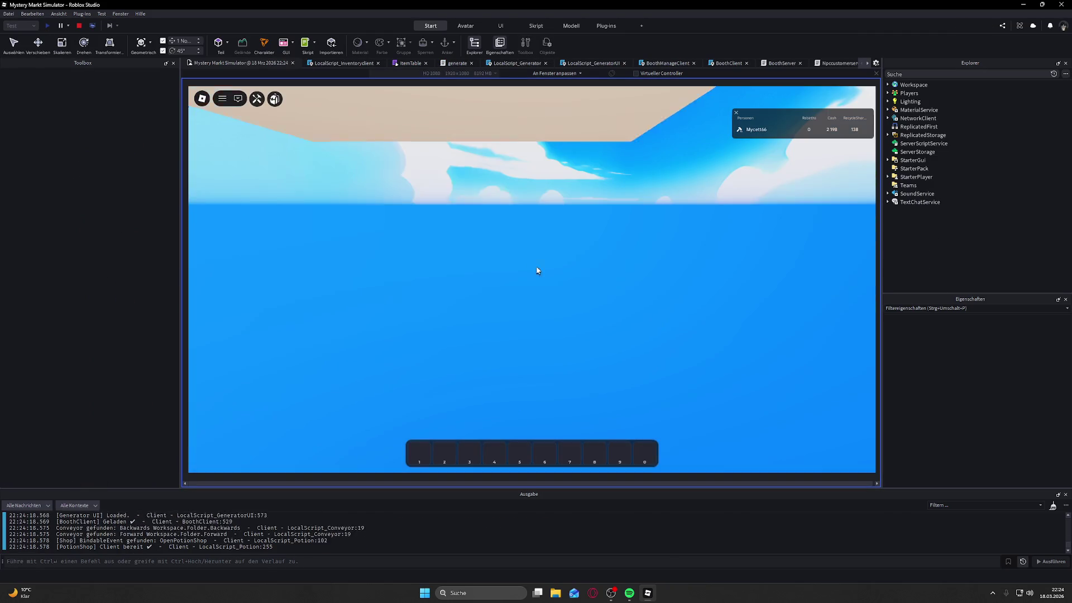
Step: Run the character from the fenced plots past the fence onto the market plaza toward the cauldron and booths
{"action": "key", "text": "w"}
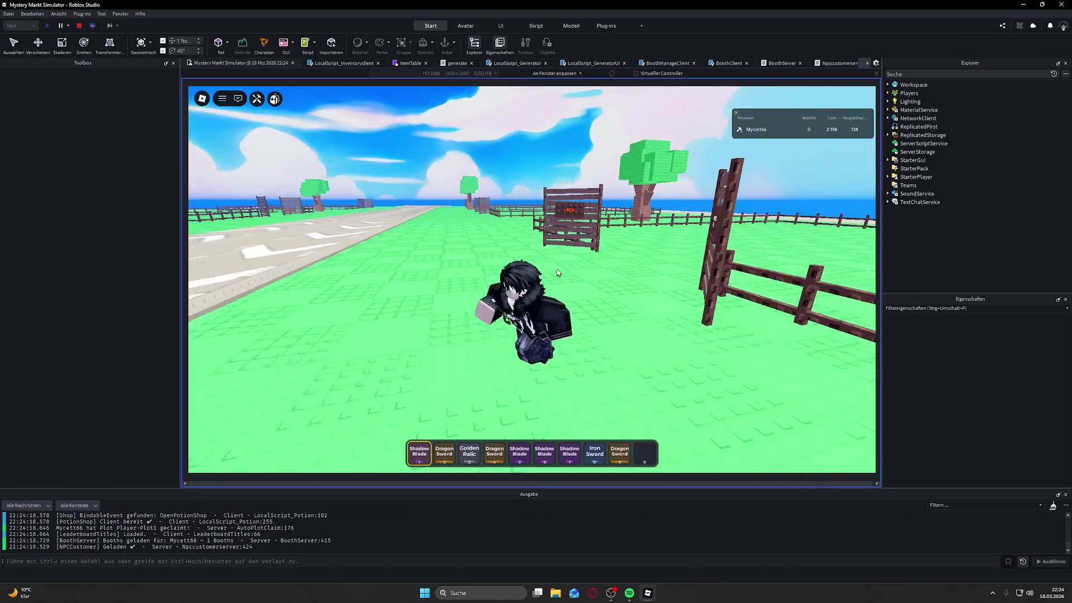
{"action": "key", "text": "Right"}
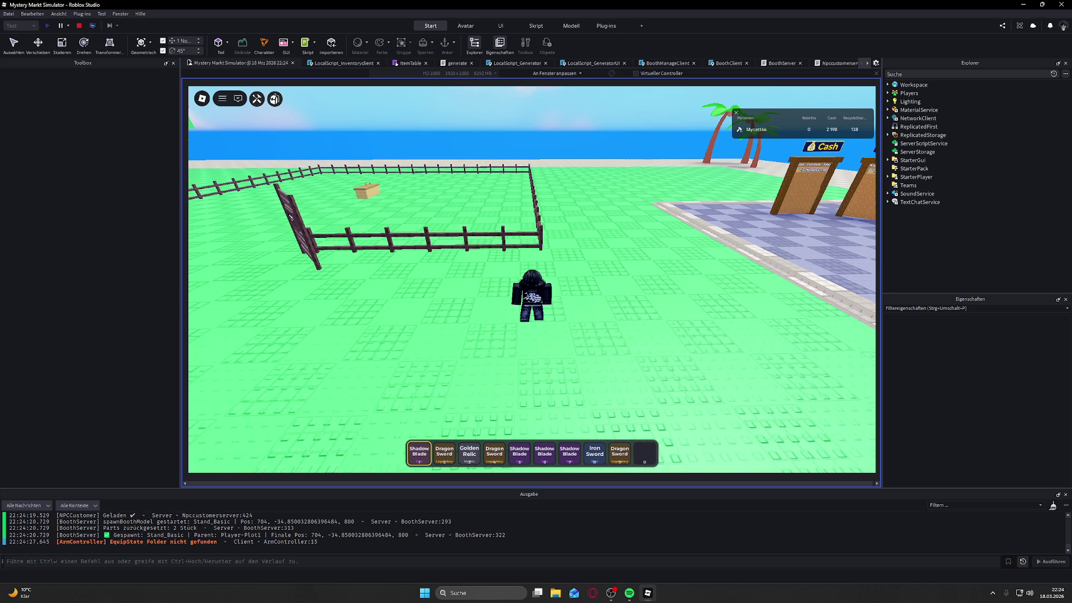
{"action": "key", "text": "Right"}
{"action": "key", "text": "w"}
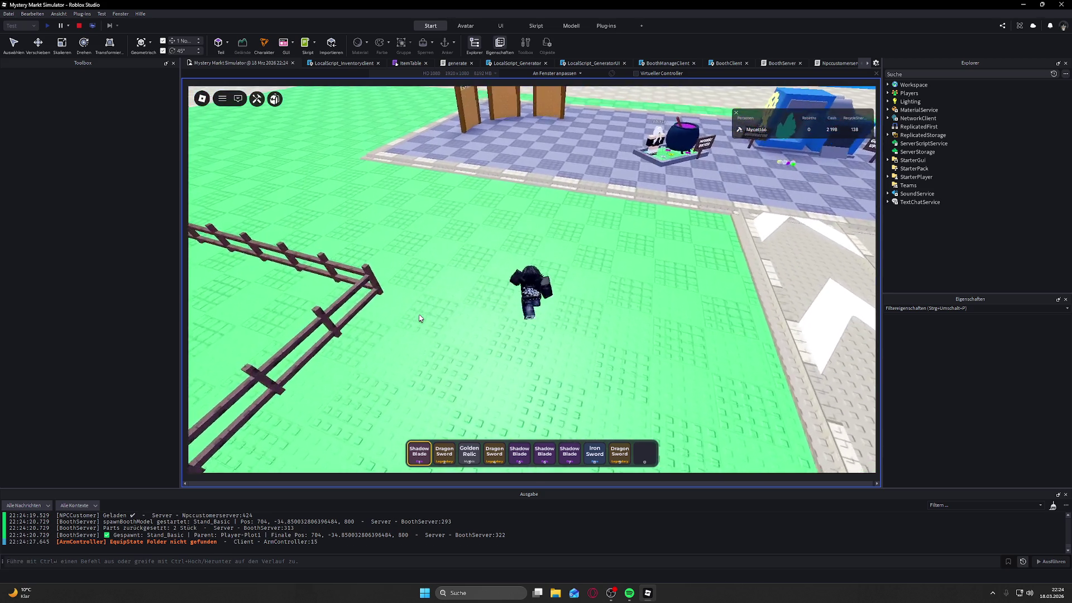
{"action": "key", "text": "w"}
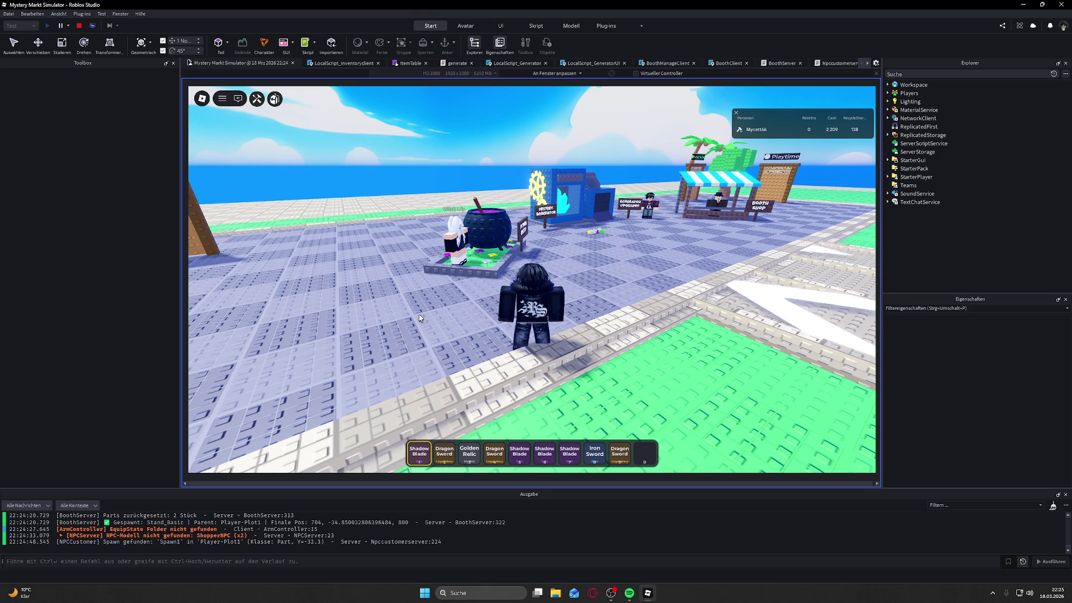
Step: Run off the plaza into the fenced plot and circle up beside the booth crate
{"action": "key", "text": "w"}
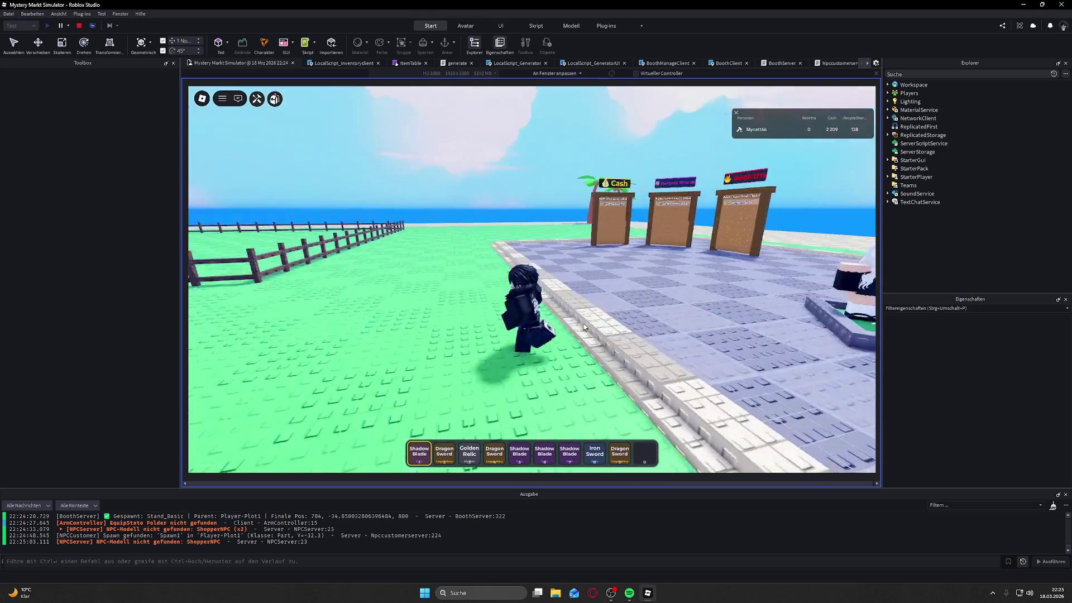
{"action": "key", "text": "w"}
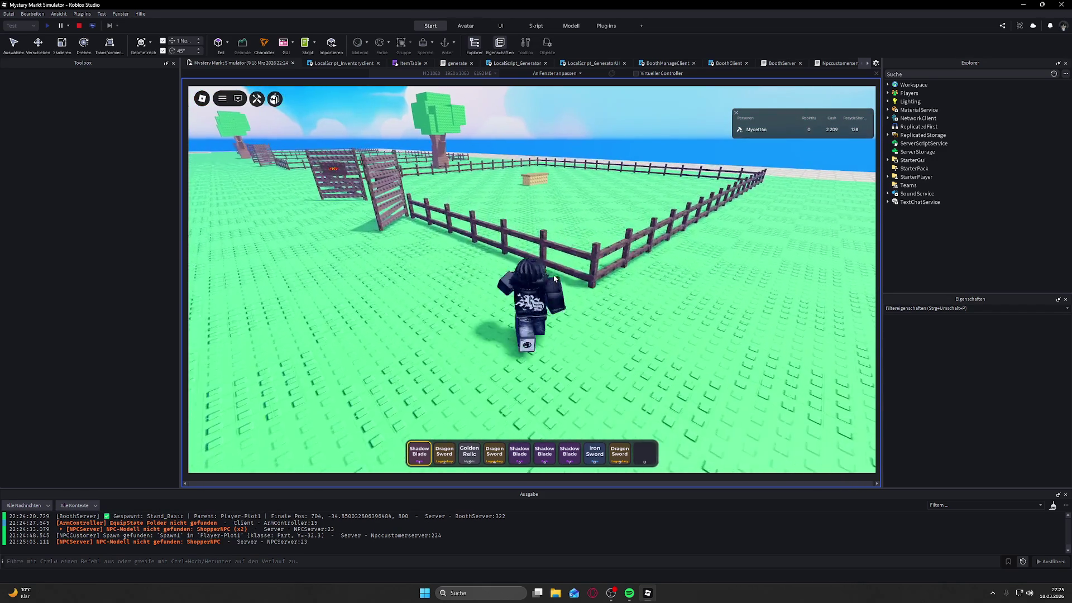
{"action": "key", "text": "space"}
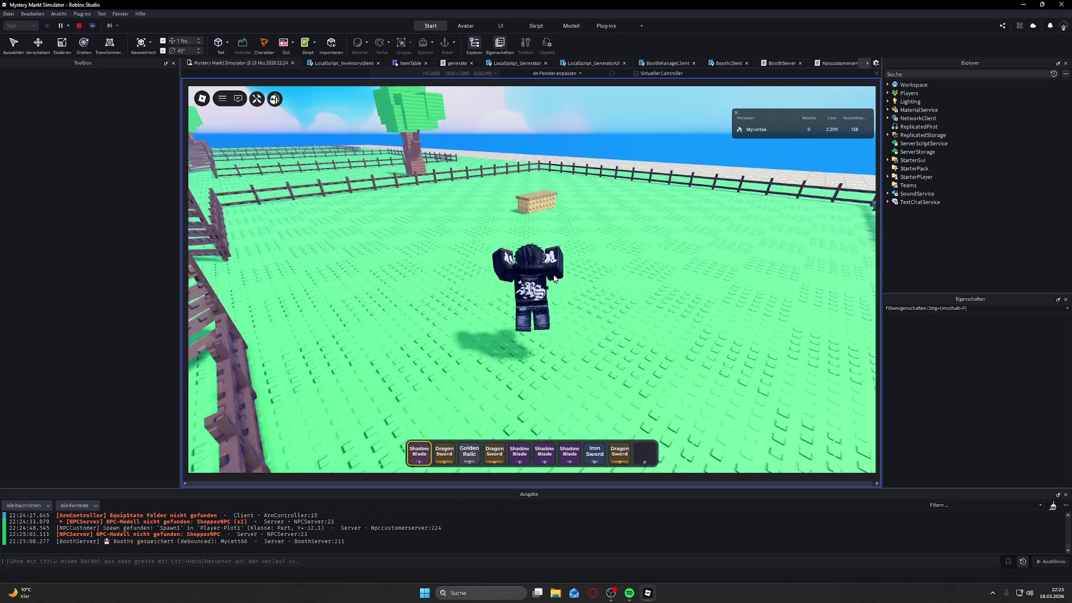
{"action": "key", "text": "w"}
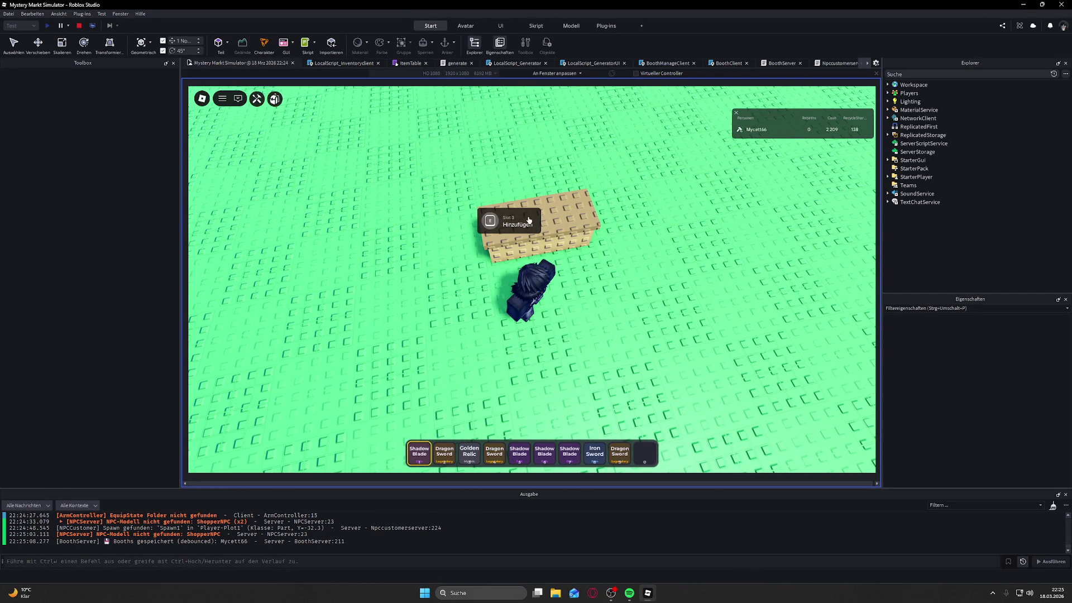
{"action": "key", "text": "w"}
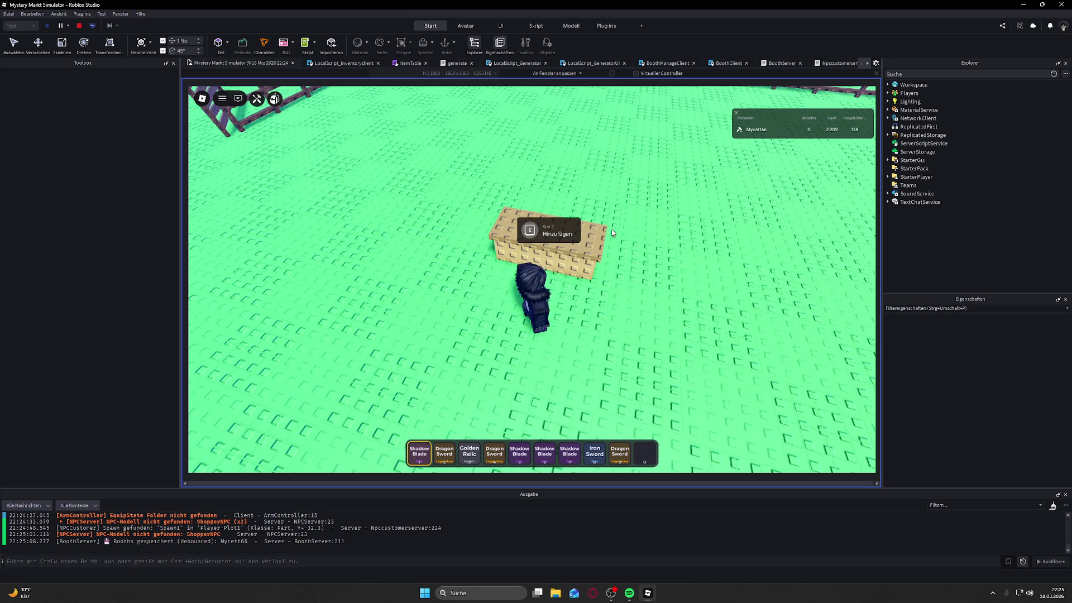
Step: Toggle the backpack and step back and forth in front of the booth crate to confirm it persisted
{"action": "key", "text": "grave"}
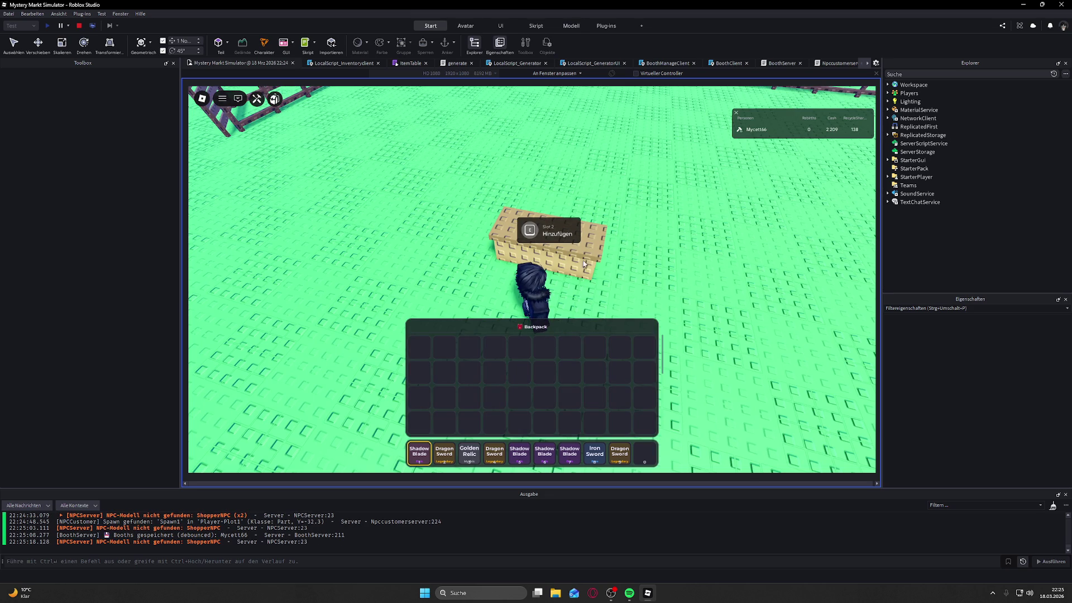
{"action": "key", "text": "grave"}
{"action": "key", "text": "s"}
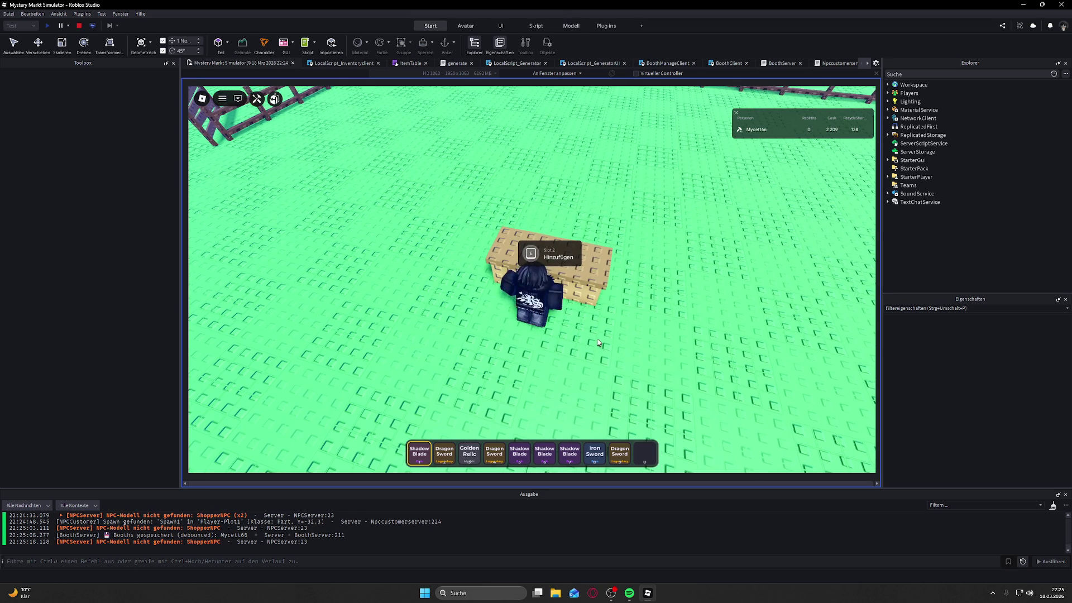
{"action": "key", "text": "s"}
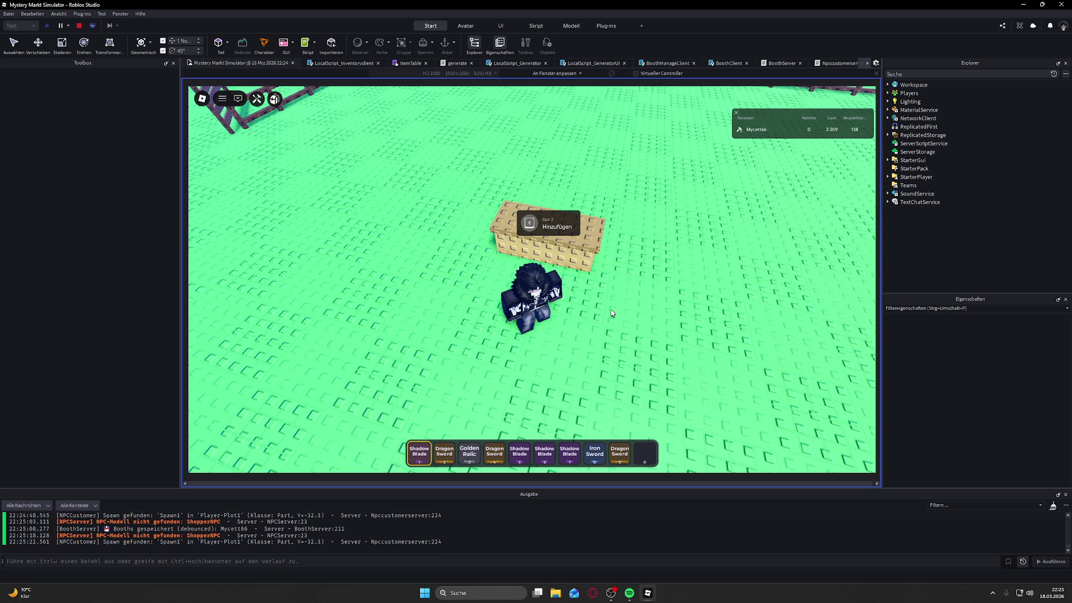
{"action": "key", "text": "w"}
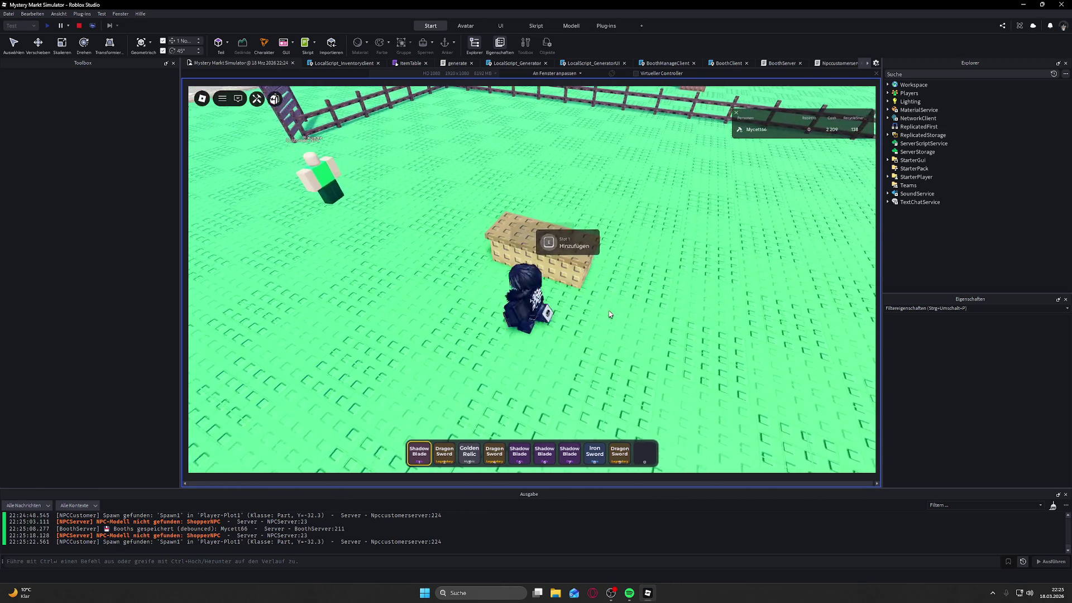
Step: Walk up to the placed booth crate and pick it back up into the inventory
{"action": "key", "text": "w"}
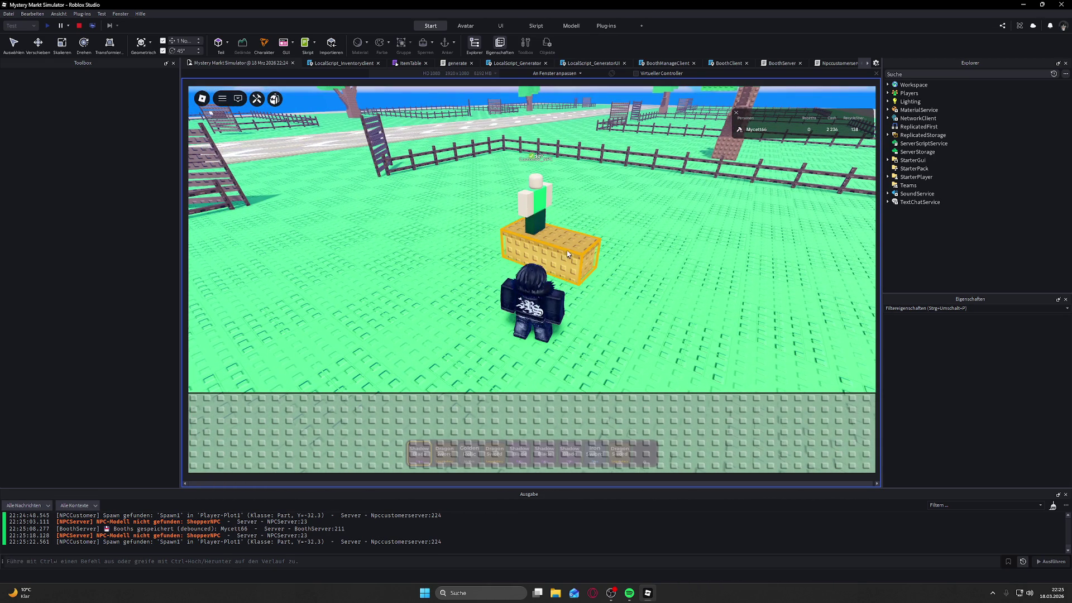
{"action": "left_click", "coordinate": [548, 241]}
{"action": "key", "text": "Delete"}
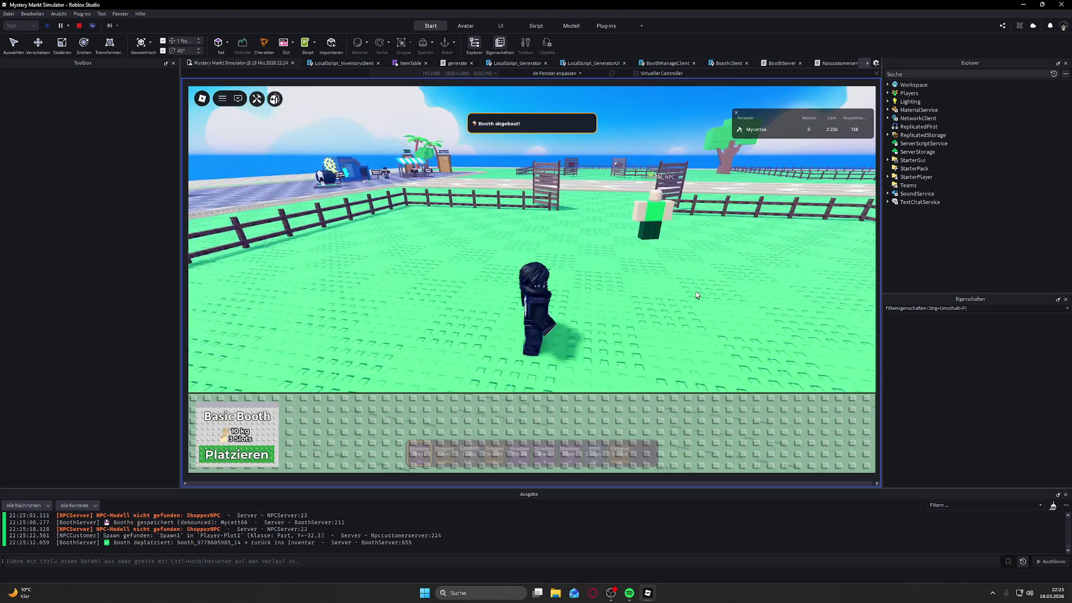
Step: Rotate the Basic Booth preview 90 degrees and place it at another spot in the plot
{"action": "key", "text": "d"}
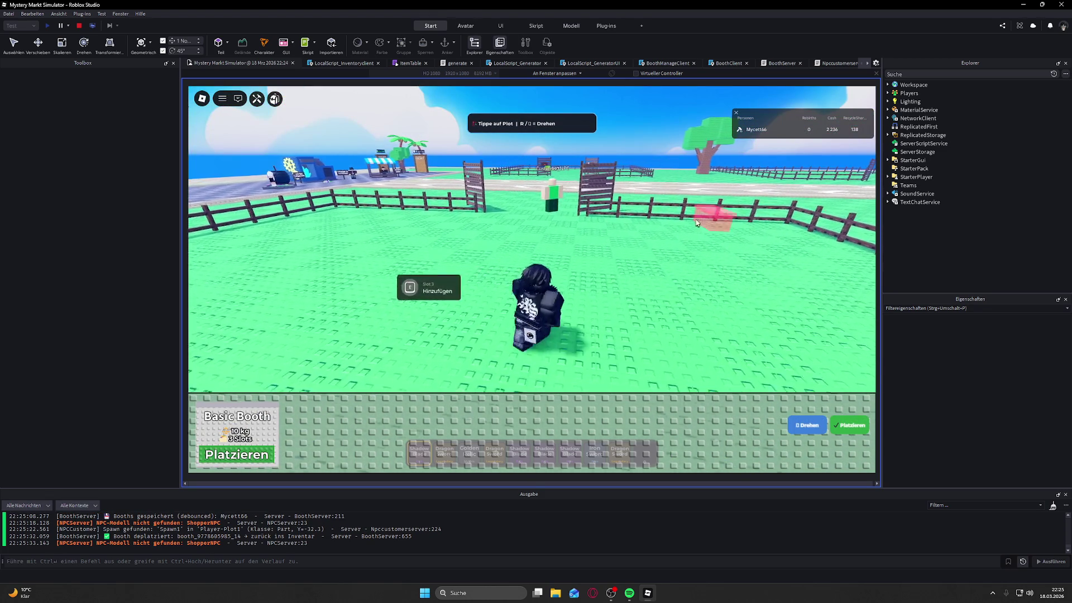
{"action": "key", "text": "a"}
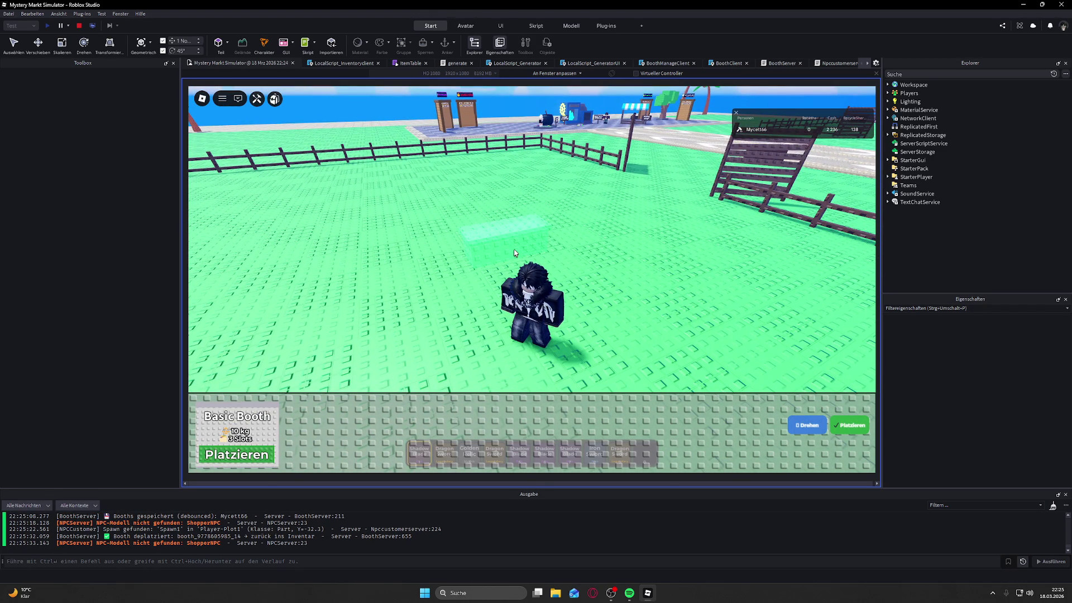
{"action": "key", "text": "w"}
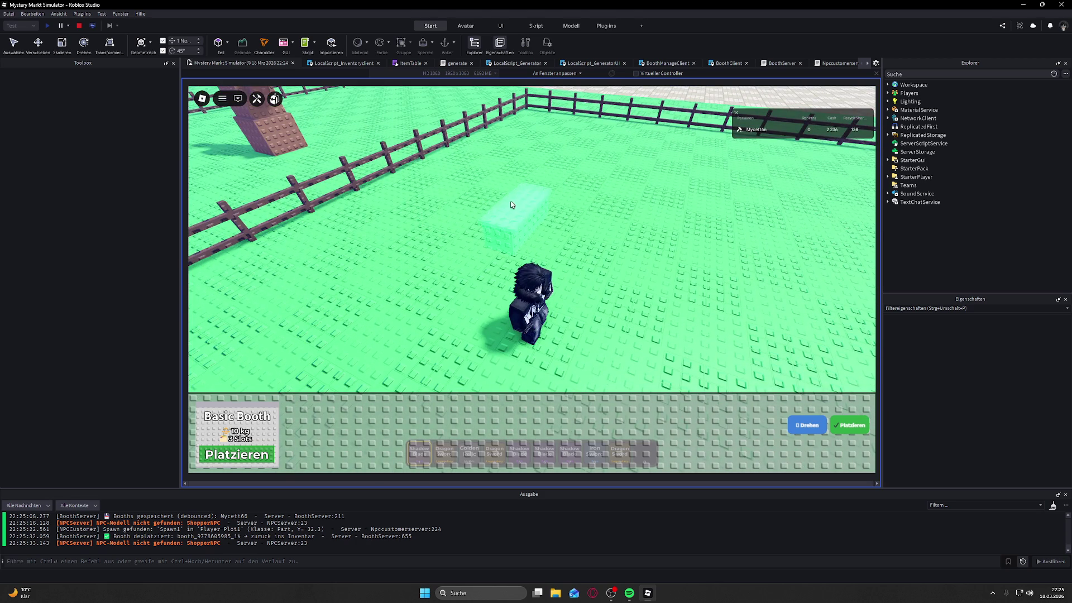
{"action": "key", "text": "r"}
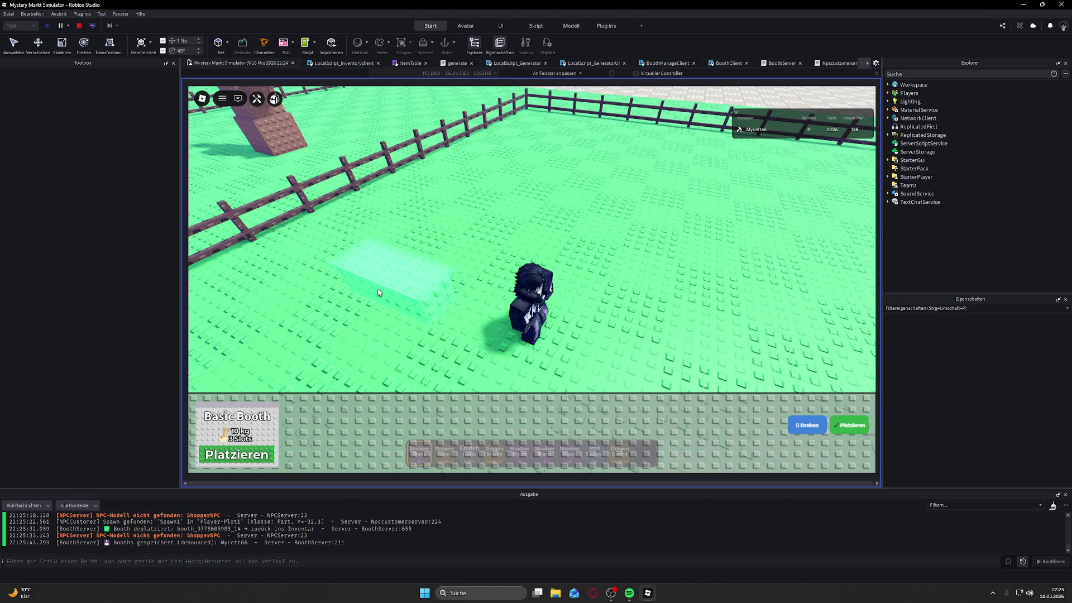
{"action": "left_click", "coordinate": [378, 293]}
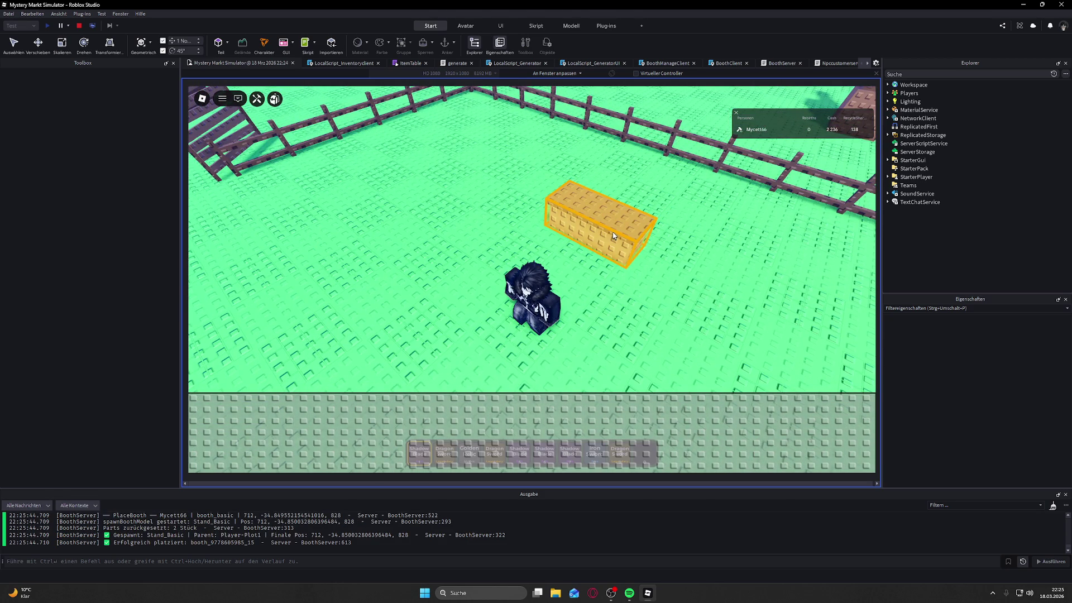
Step: Toggle the backpack and walk onto and off the newly placed booth
{"action": "key", "text": "grave"}
{"action": "key", "text": "grave"}
{"action": "key", "text": "w"}
{"action": "key", "text": "a"}
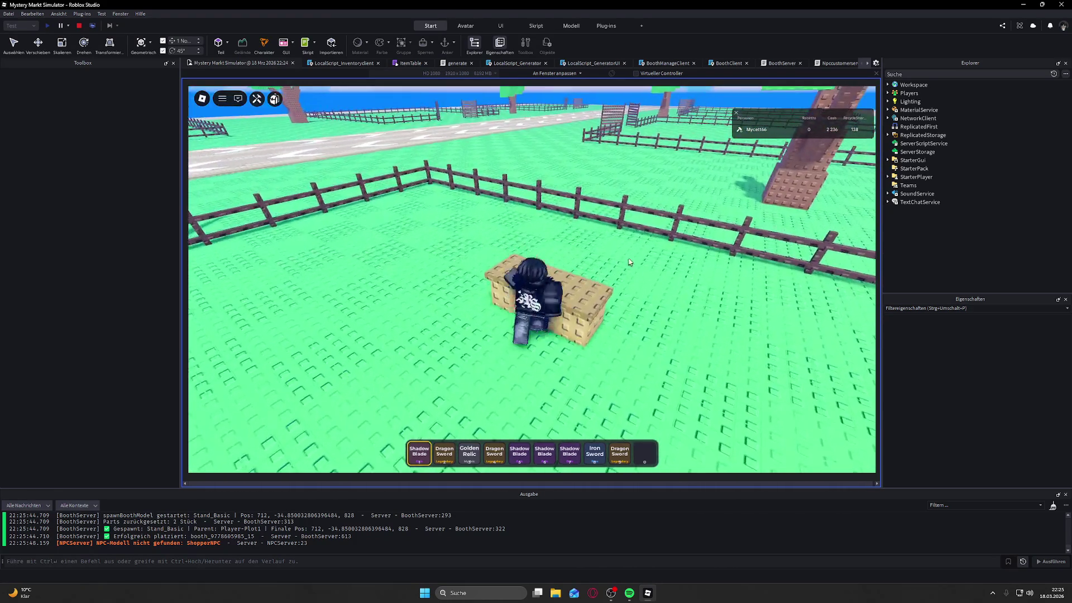
{"action": "key", "text": "s"}
Step: Cycle the hotbar to equip the Shadow Blade, then stop the playtest with Shift+F5
{"action": "key", "text": "3"}
{"action": "key", "text": "4"}
{"action": "key", "text": "6"}
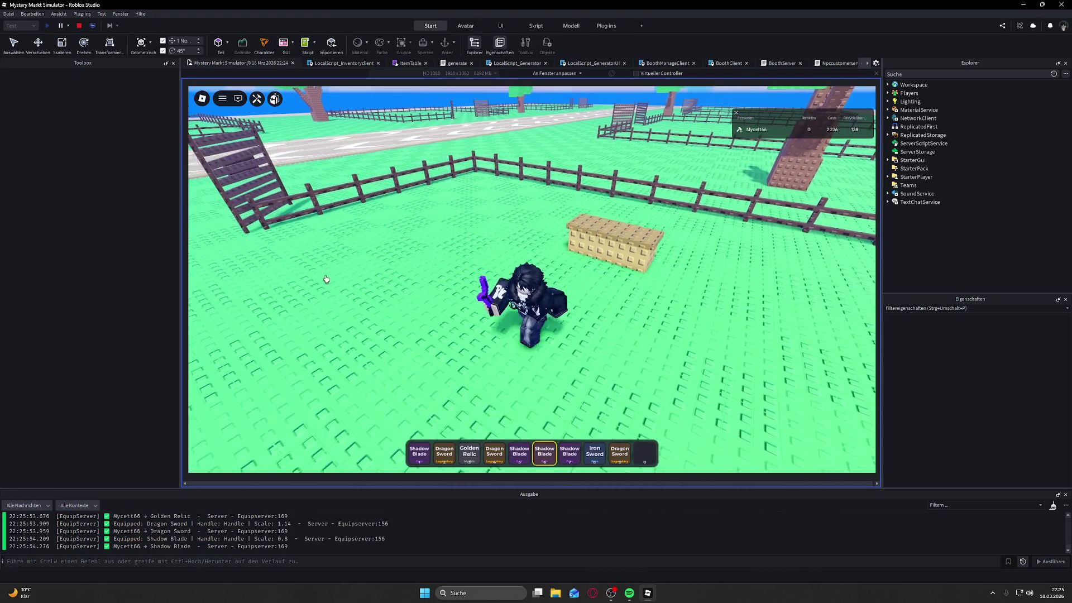
{"action": "key", "text": "shift+F5"}
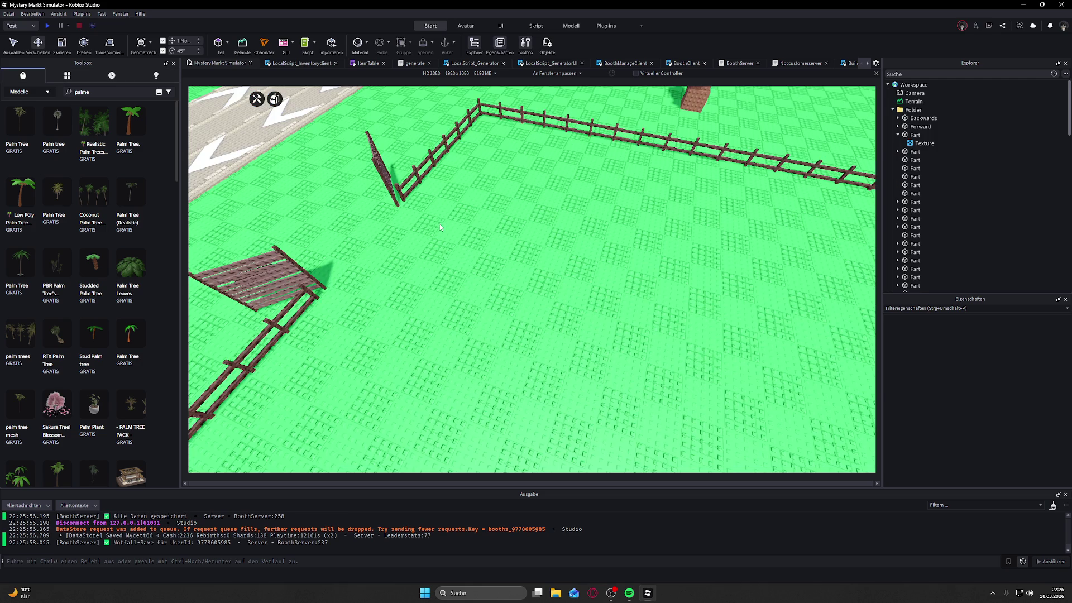
Step: Start a new playtest from the Play button
{"action": "scroll", "coordinate": [470, 234], "scroll_direction": "up", "scroll_amount": 5}
{"action": "scroll", "coordinate": [470, 234], "scroll_direction": "down", "scroll_amount": 5}
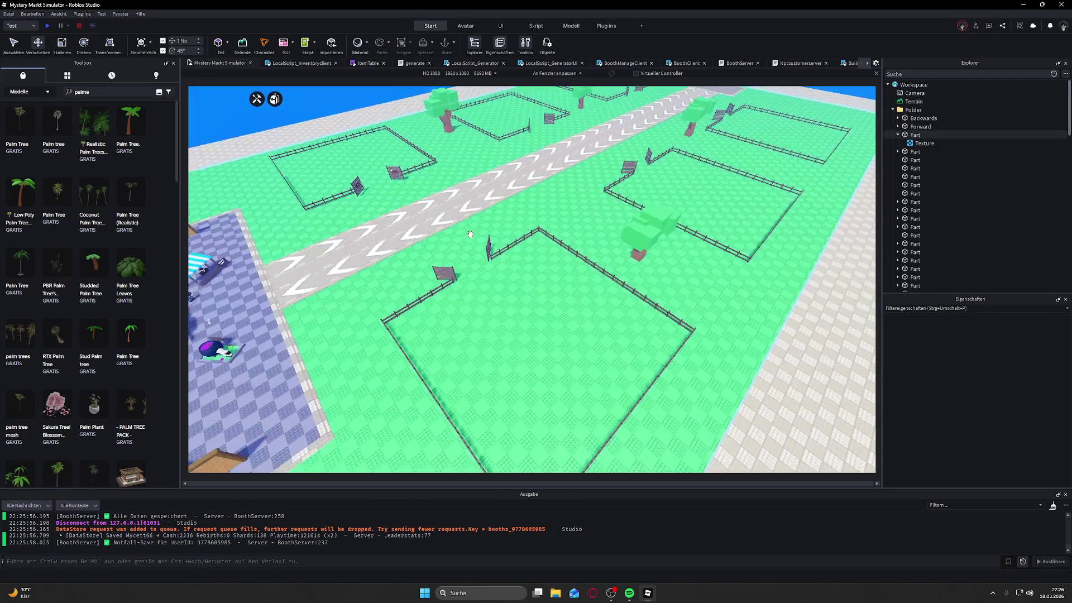
{"action": "left_click", "coordinate": [48, 25]}
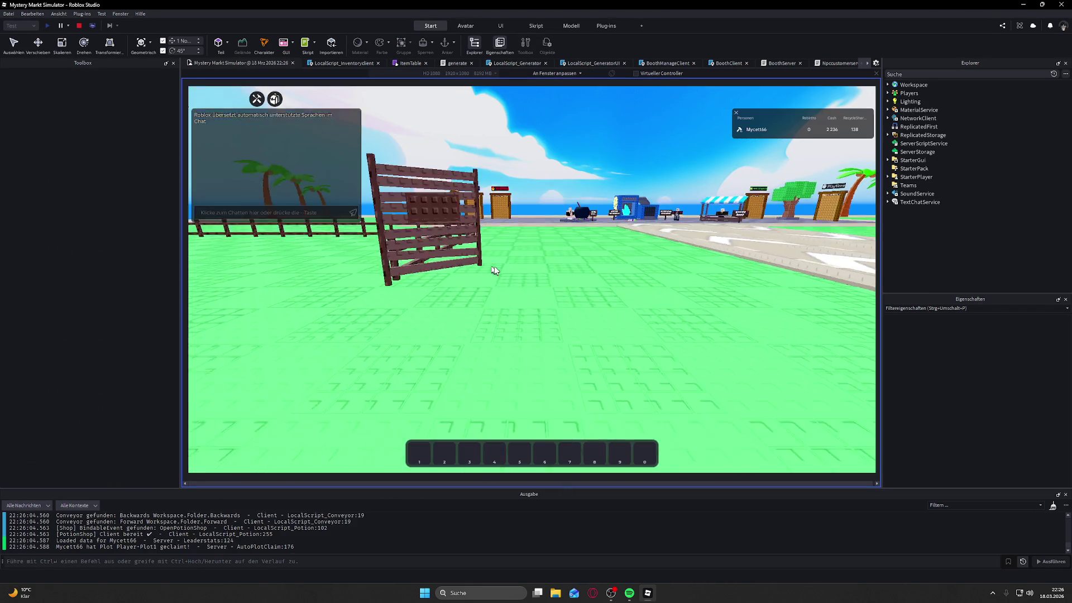
Step: Run across the plot to the reloaded Stand_Basic booth and equip the Shadow Blade from hotbar slot 6
{"action": "key", "text": "w"}
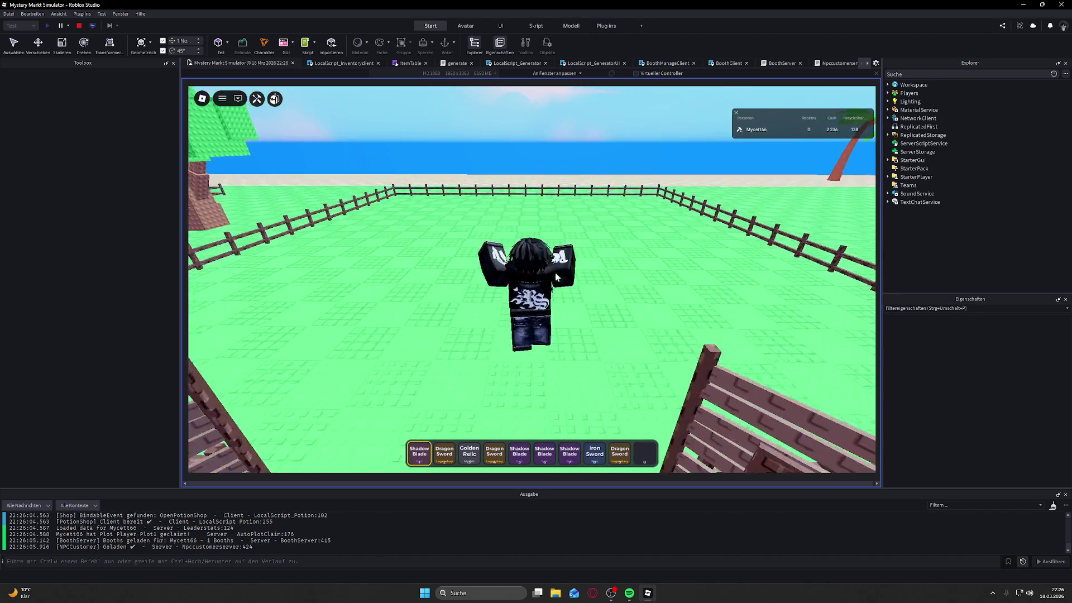
{"action": "key", "text": "w"}
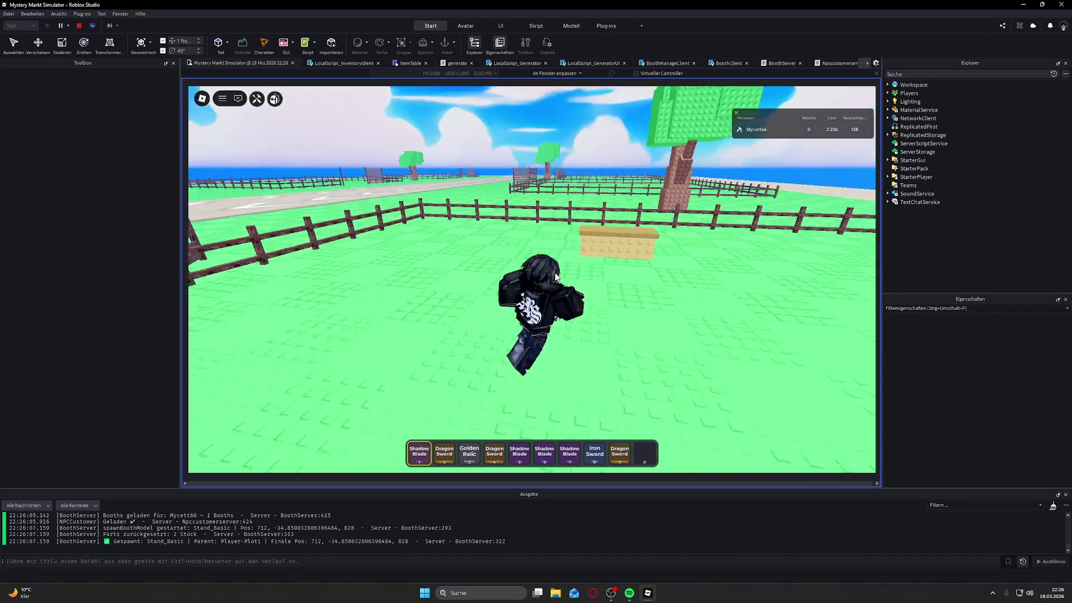
{"action": "key", "text": "s"}
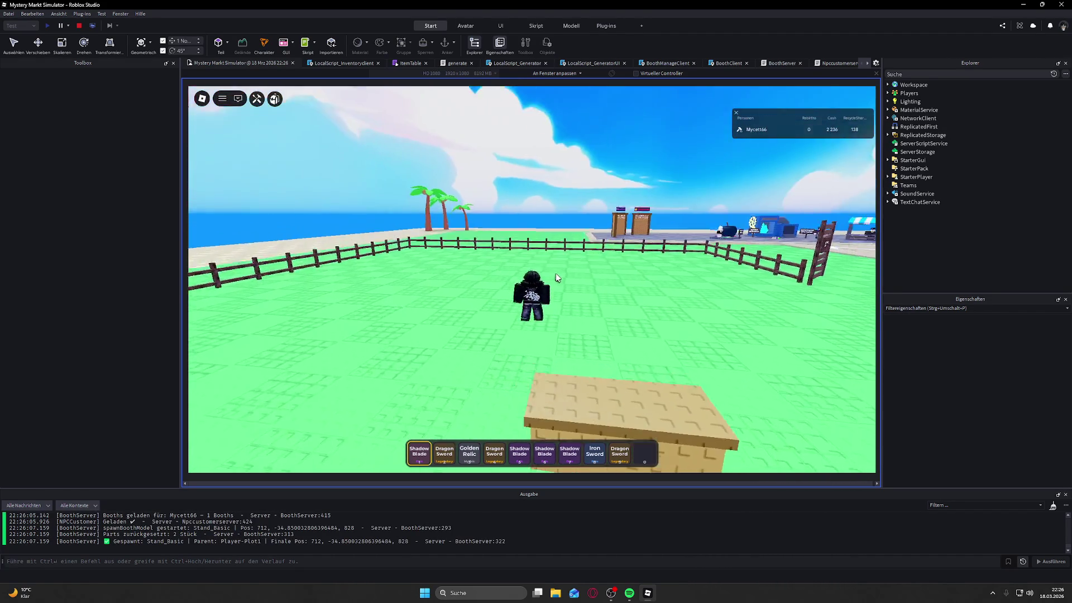
{"action": "key", "text": "w"}
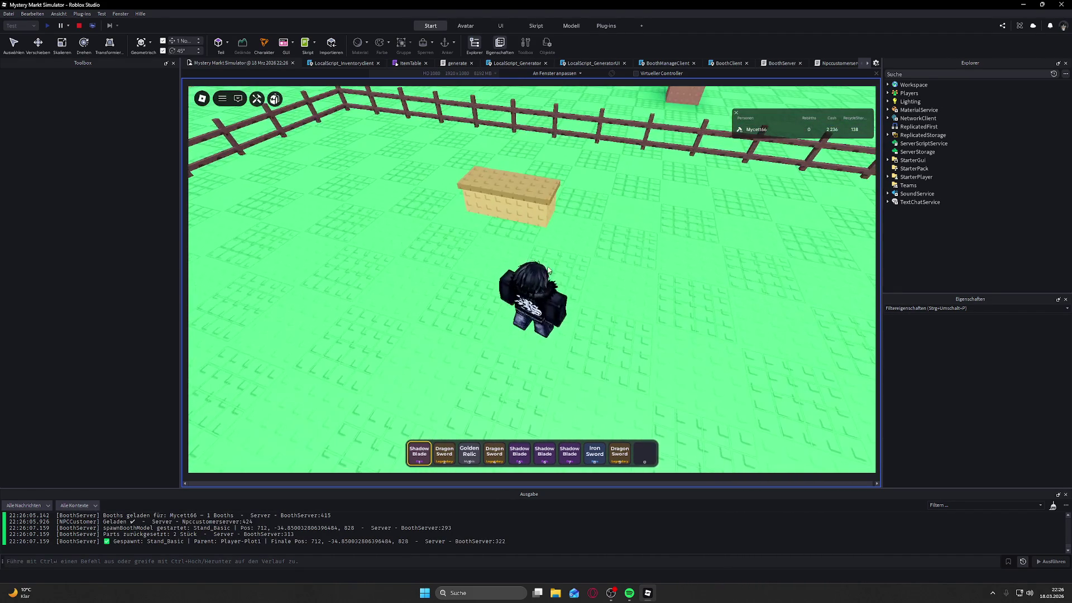
{"action": "scroll", "coordinate": [593, 279], "scroll_direction": "up", "scroll_amount": 2}
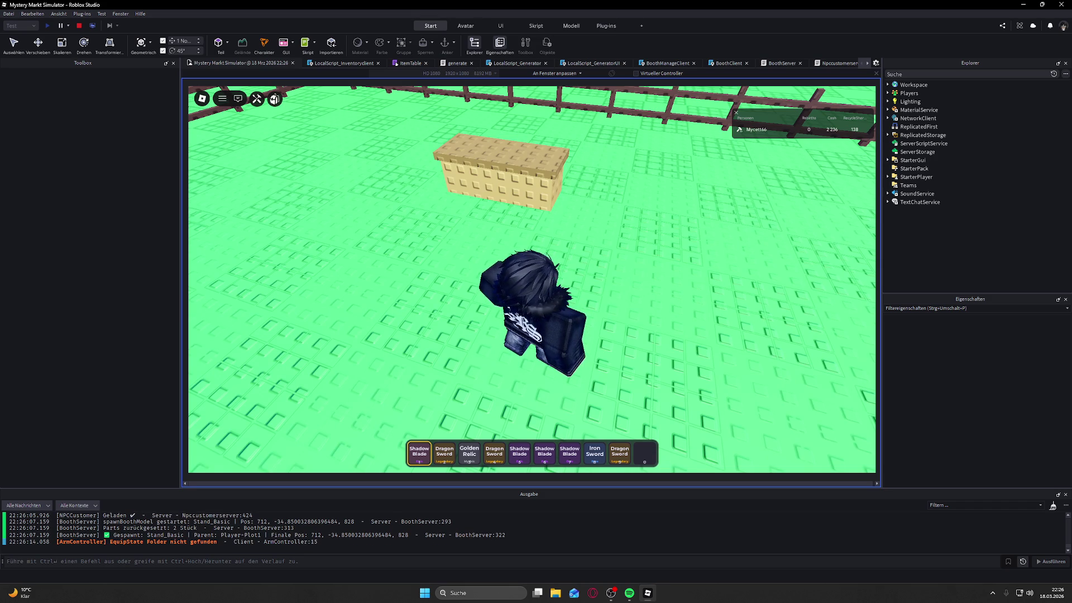
{"action": "key", "text": "w"}
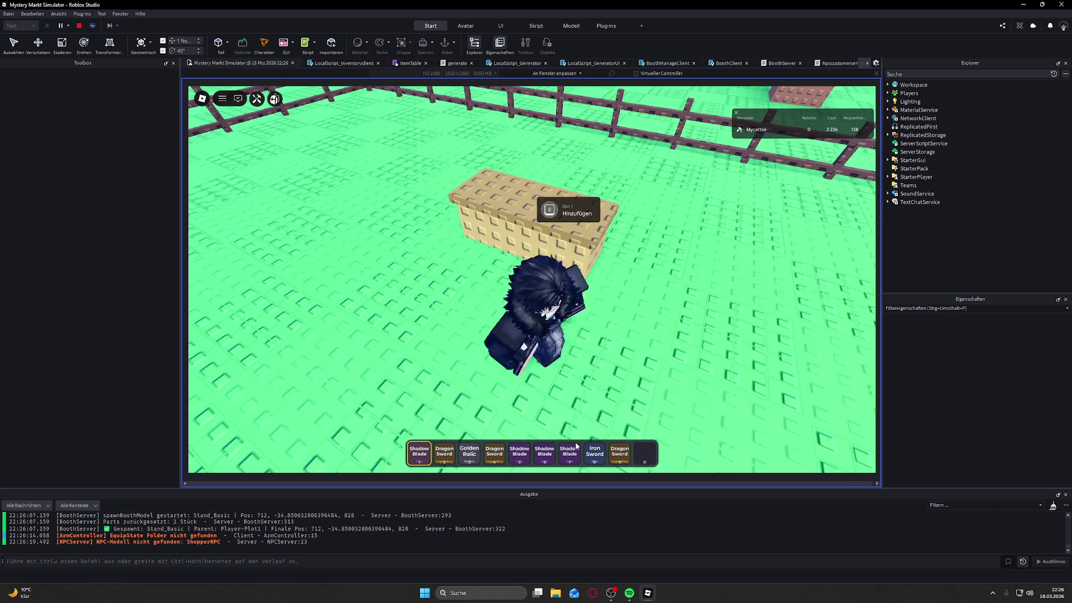
{"action": "left_click", "coordinate": [535, 455]}
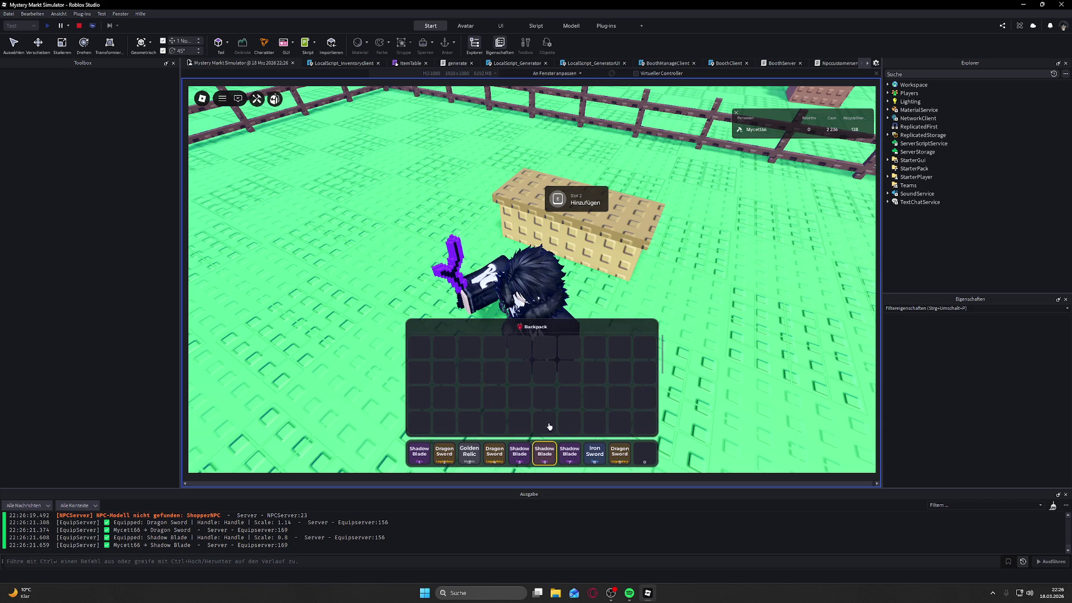
Step: Close the backpack and walk away from and back to the booth, then head toward the fence
{"action": "key", "text": "grave"}
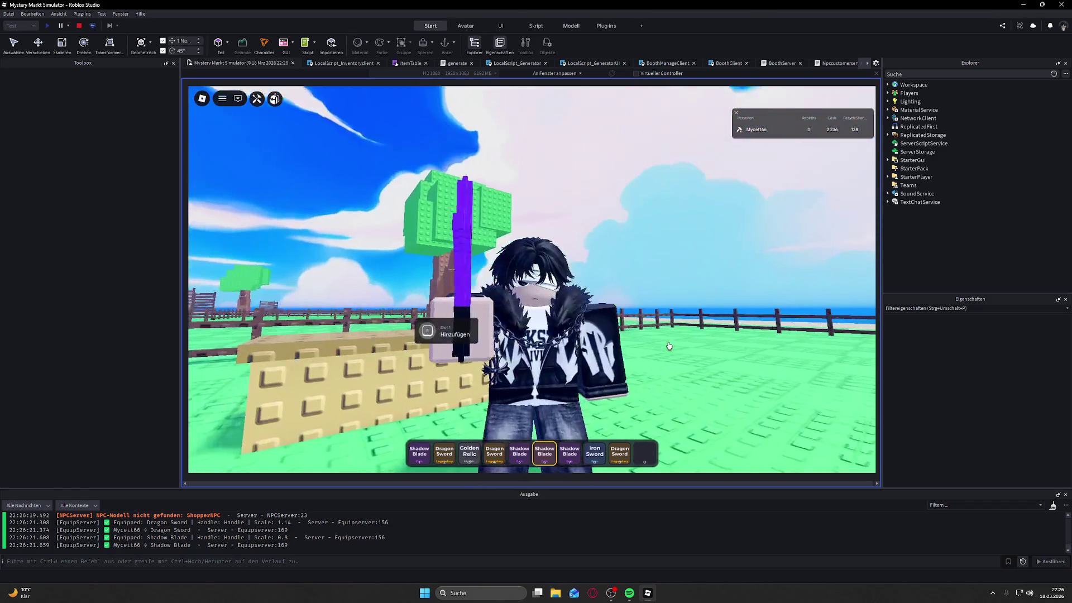
{"action": "key", "text": "w"}
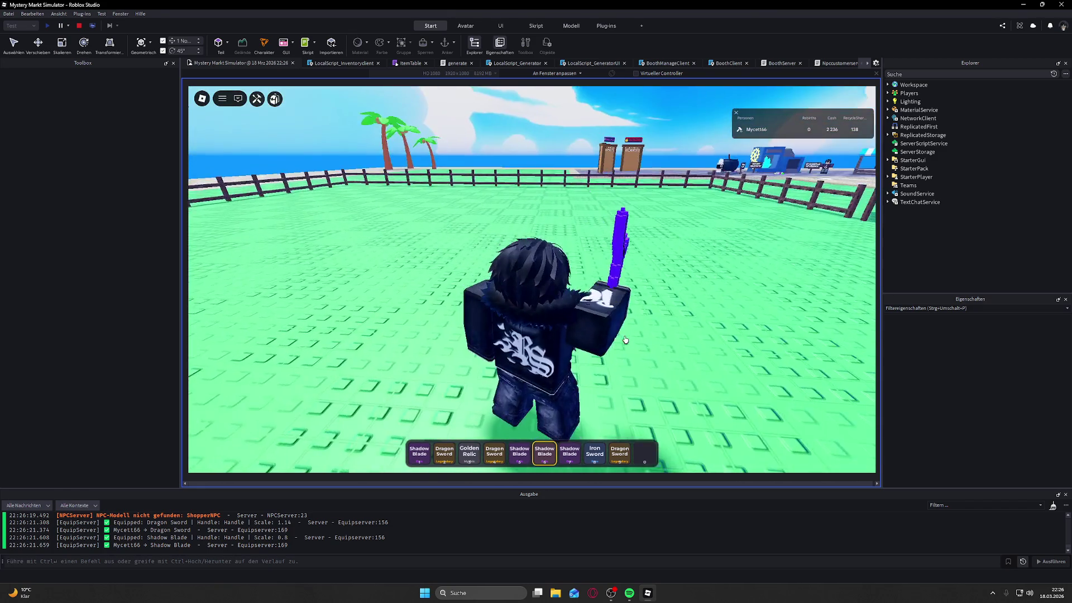
{"action": "key", "text": "s"}
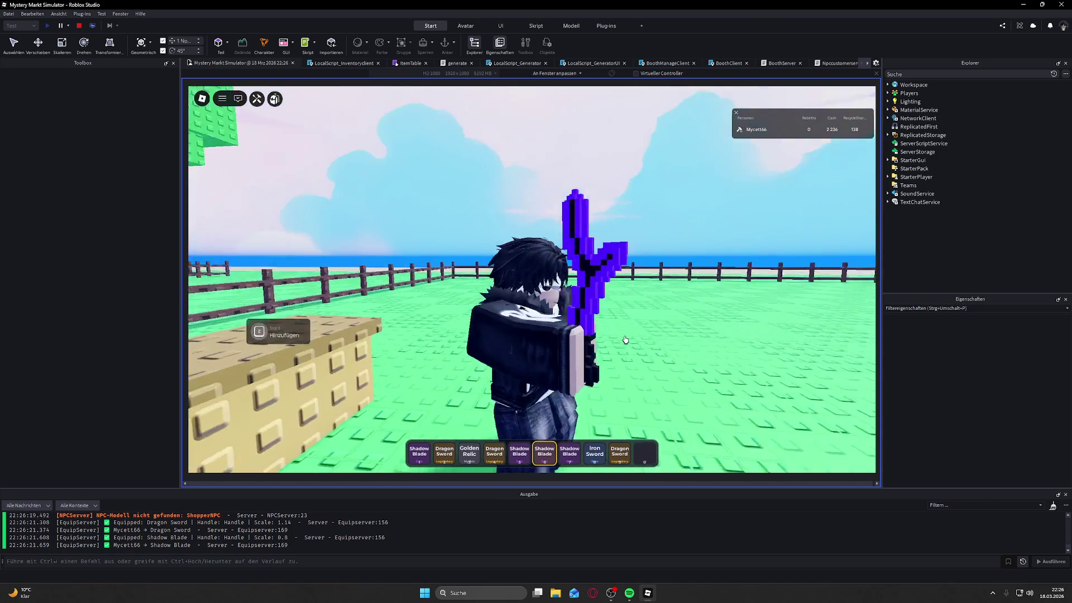
{"action": "key", "text": "w"}
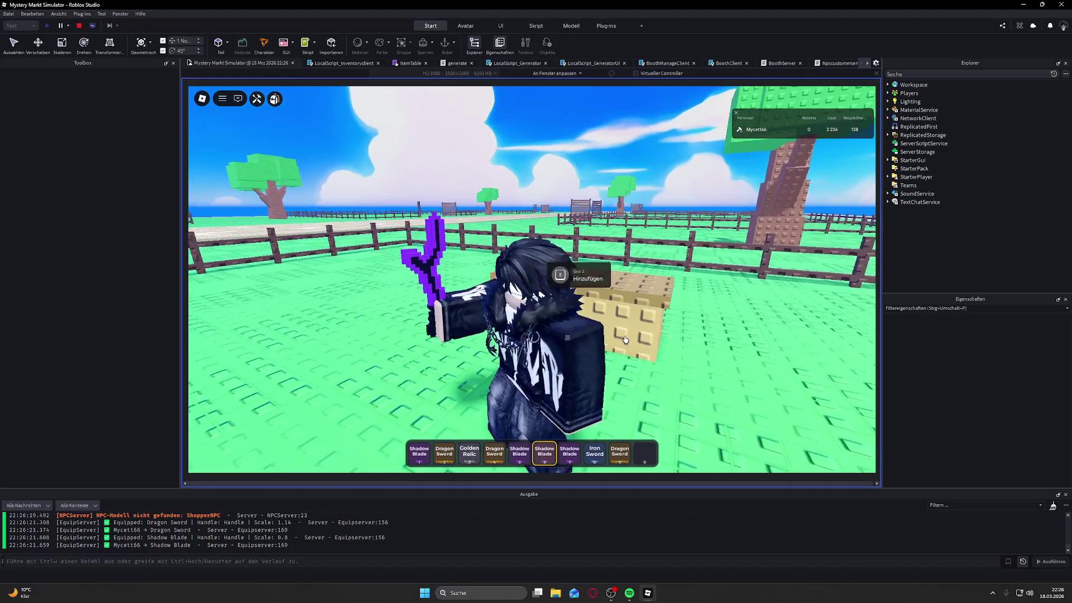
Step: Run across the field past the palm trees, equip the Golden Relic, and head to the market plaza
{"action": "key", "text": "w"}
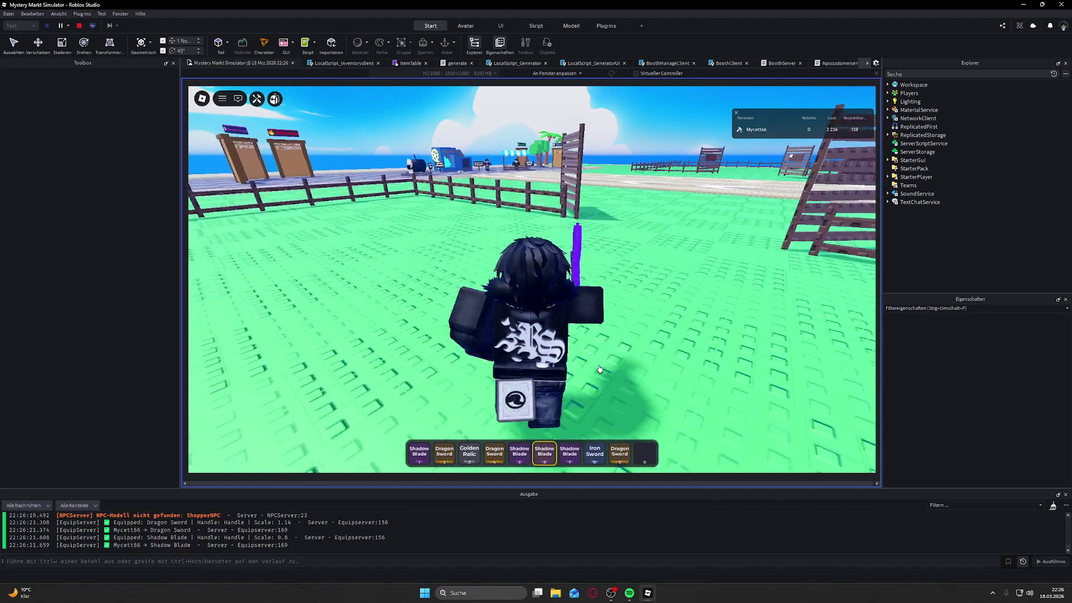
{"action": "key", "text": "w"}
{"action": "left_click", "coordinate": [469, 451]}
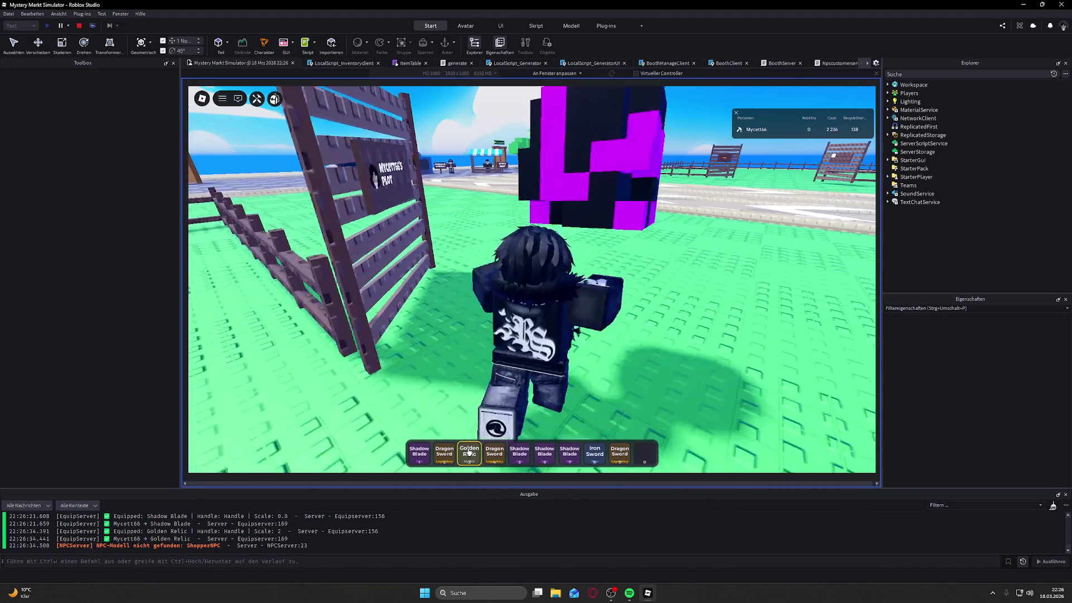
{"action": "key", "text": "w"}
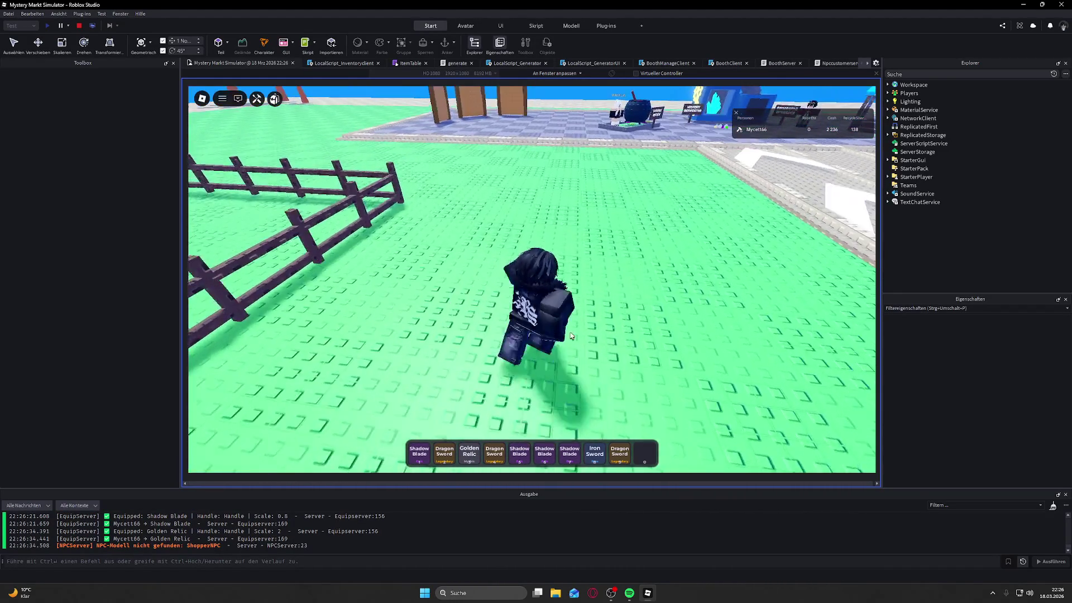
{"action": "key", "text": "w"}
{"action": "key", "text": "grave"}
{"action": "key", "text": "grave"}
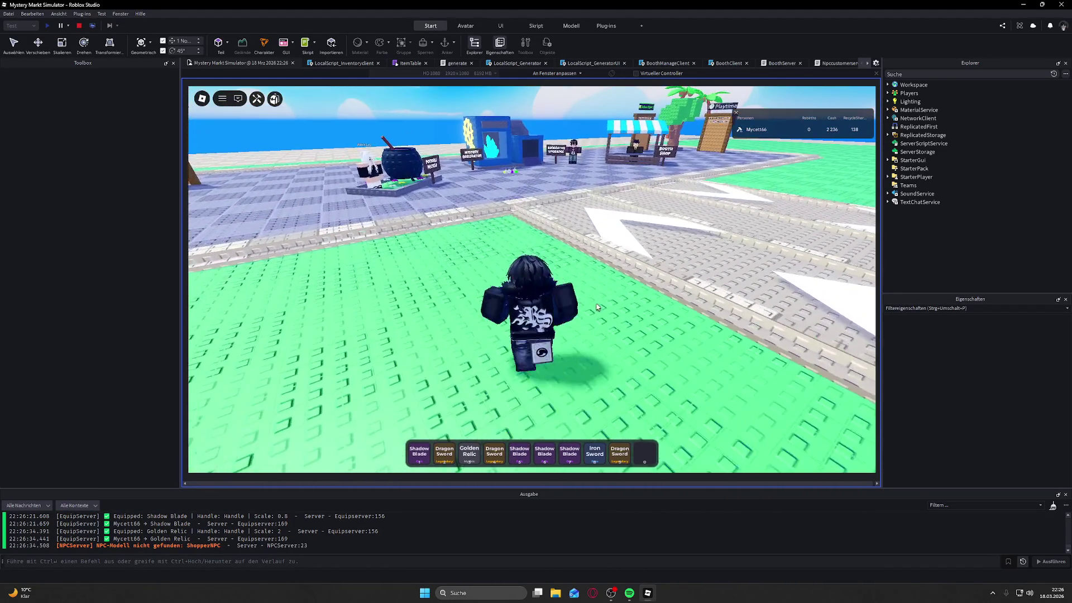
Step: Run up to the Mistery Generator stand, open its panel with E, and stand beside the generator
{"action": "key", "text": "w"}
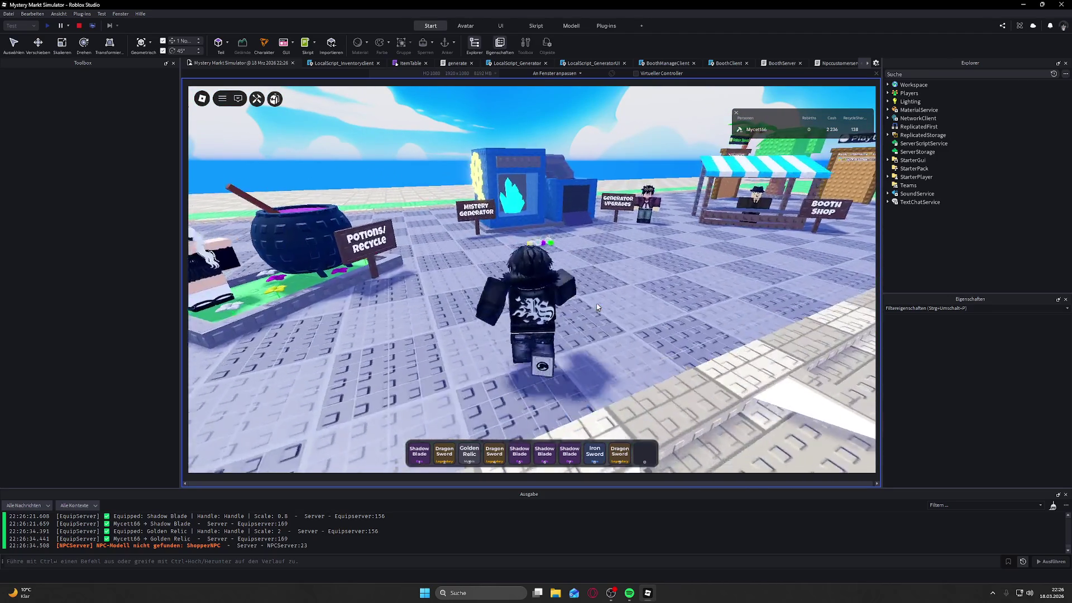
{"action": "key", "text": "w"}
{"action": "key", "text": "e"}
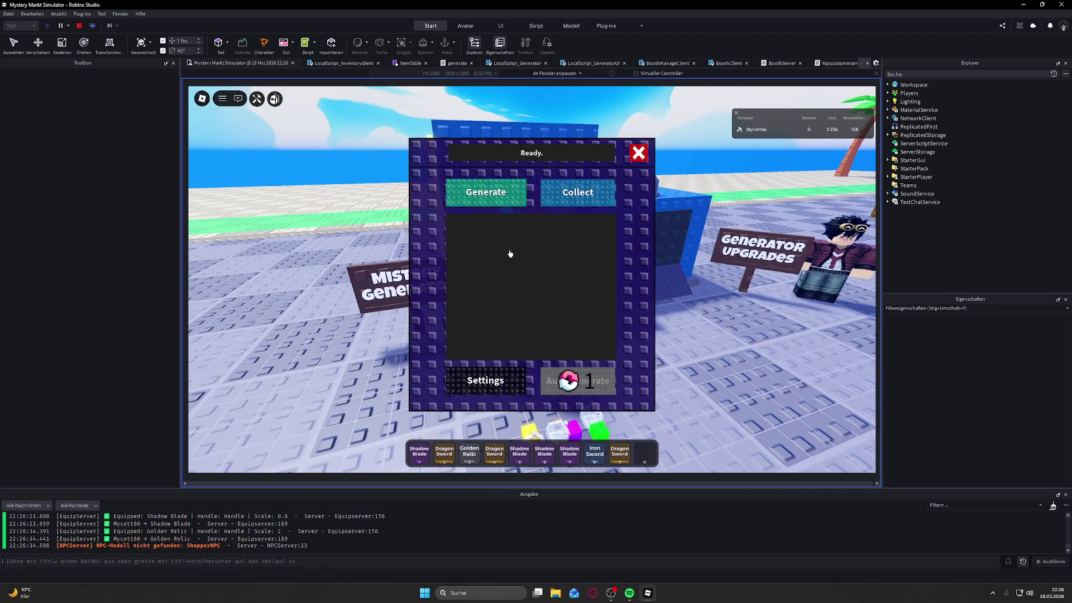
{"action": "key", "text": "w"}
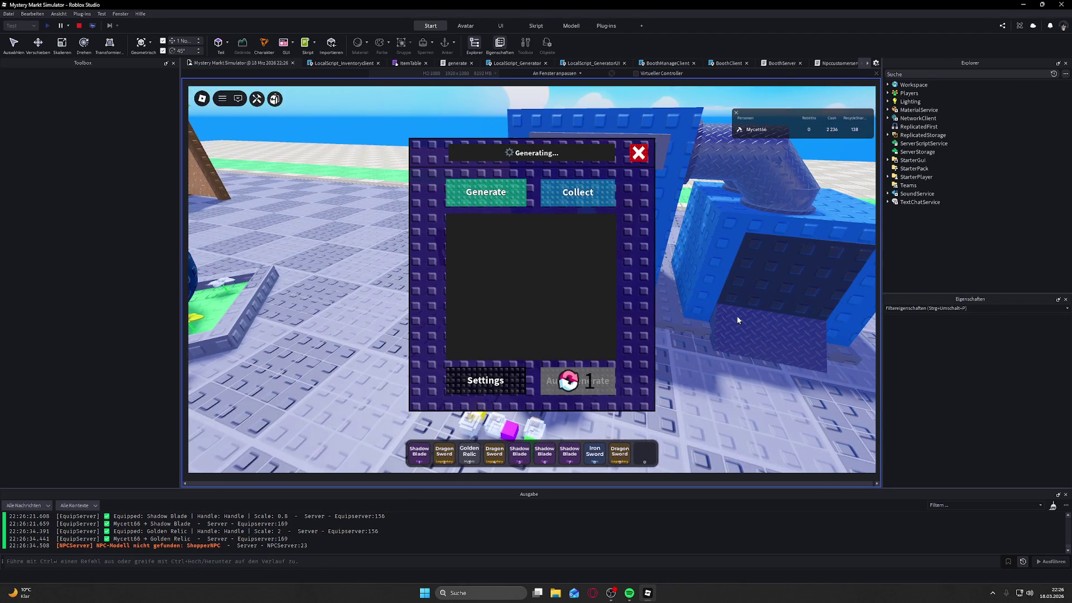
{"action": "key", "text": "w"}
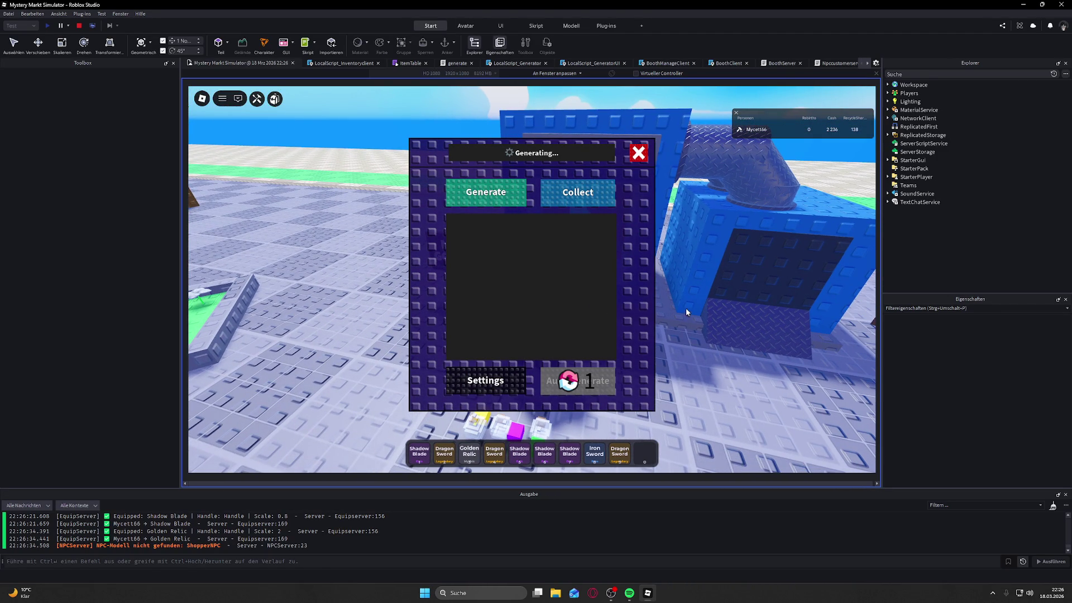
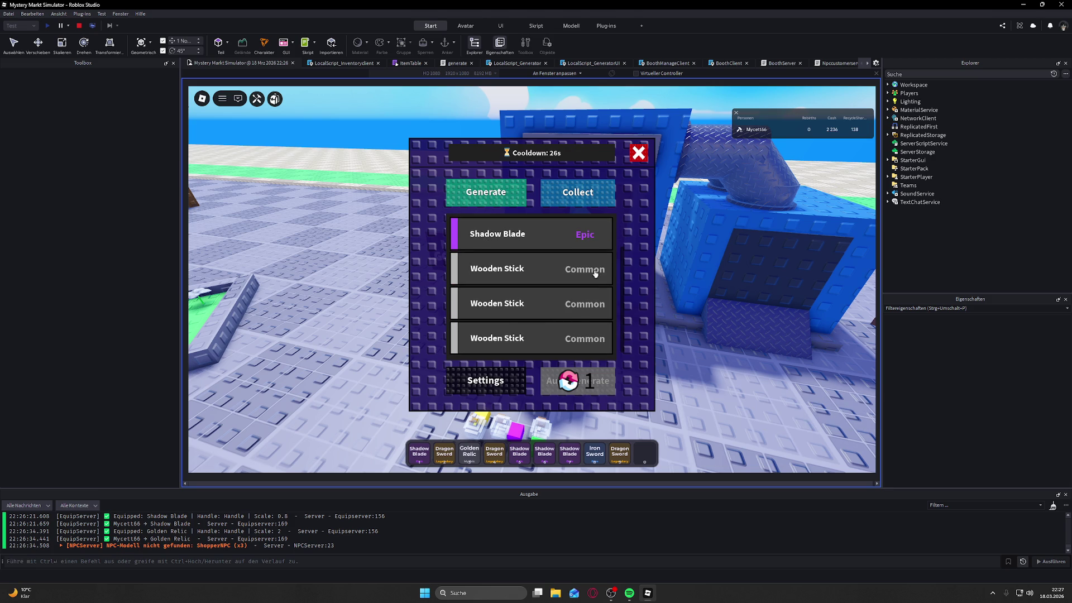
Step: Close the generator panel and walk across the plot to the booth crate
{"action": "left_click", "coordinate": [640, 155]}
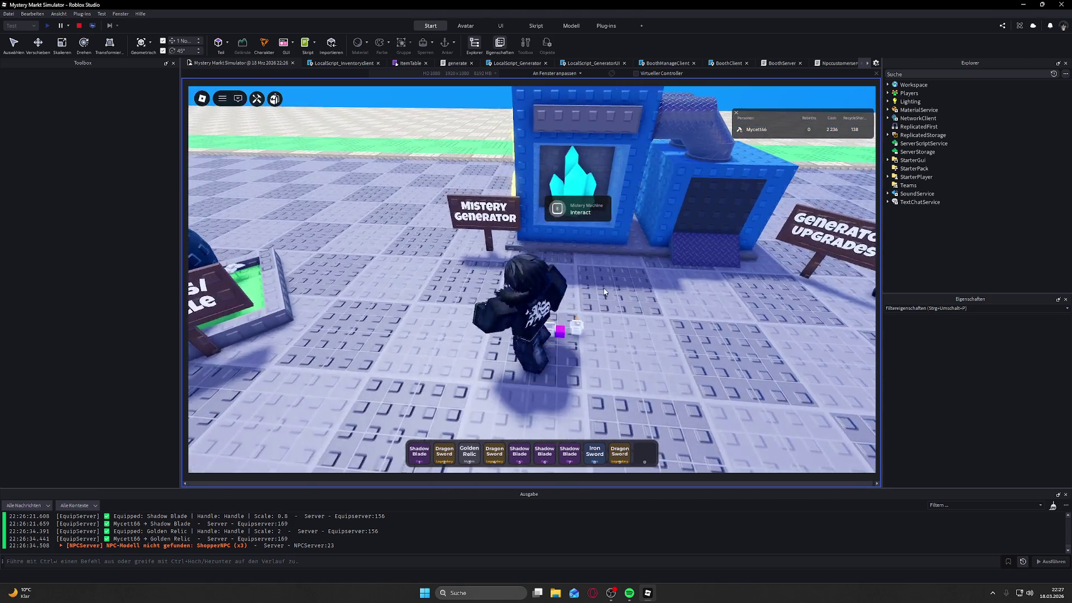
{"action": "key", "text": "w"}
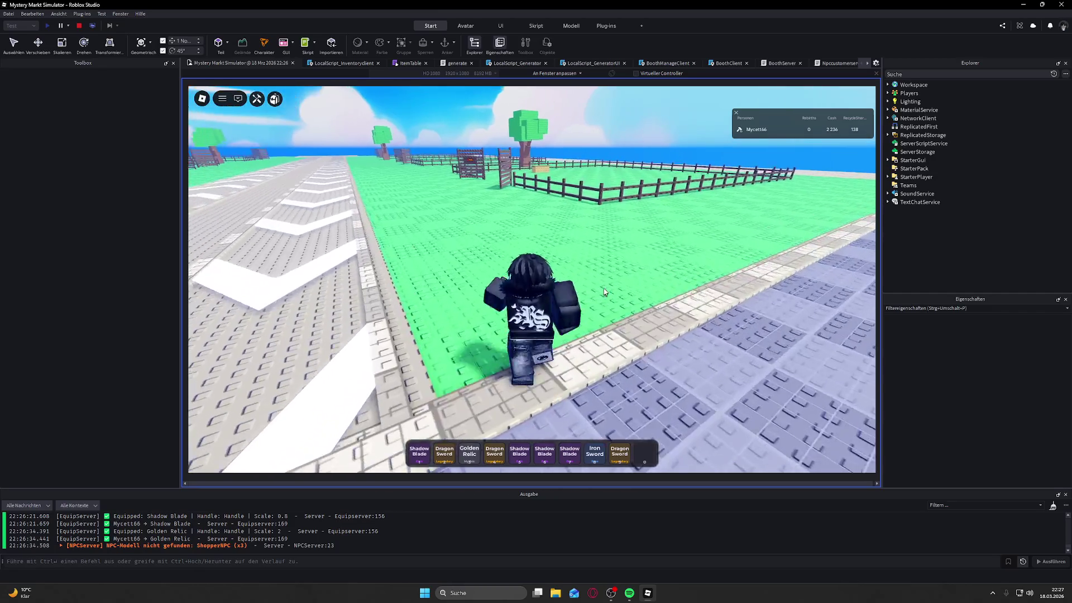
{"action": "key", "text": "w"}
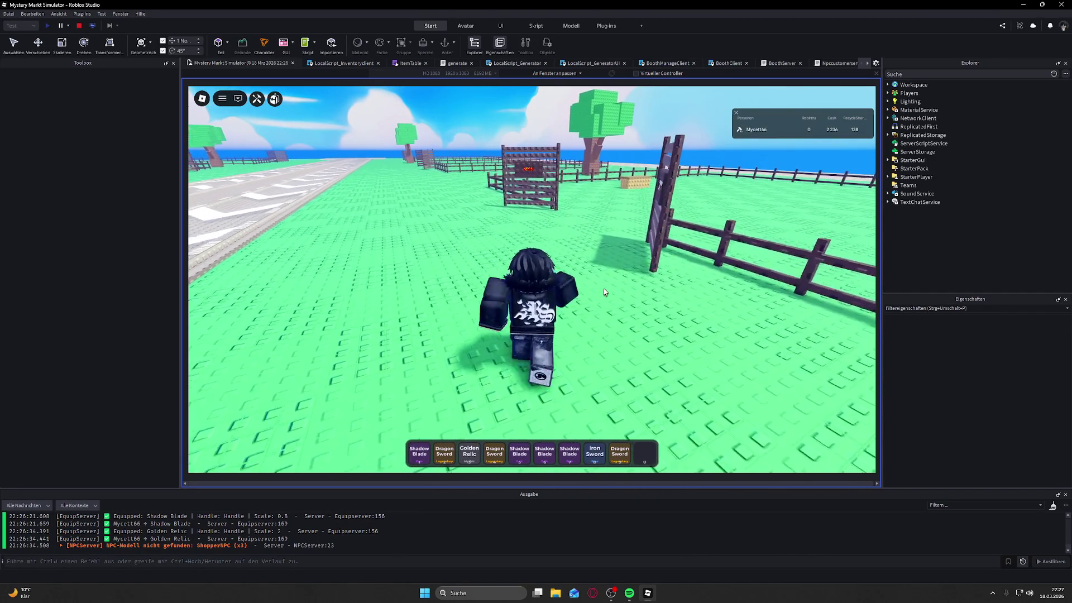
{"action": "key", "text": "d"}
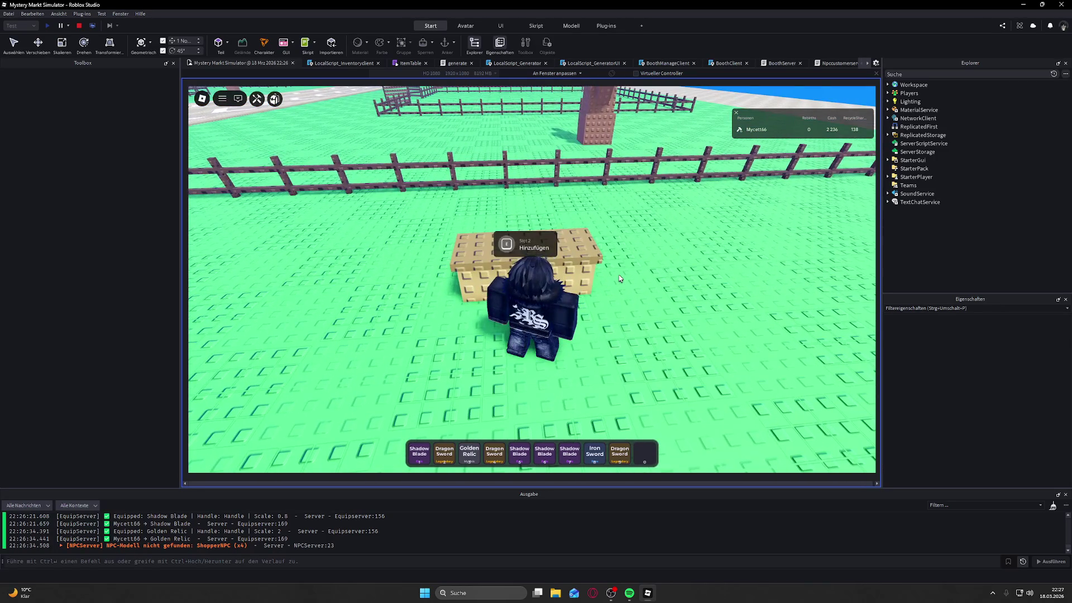
{"action": "key", "text": "a"}
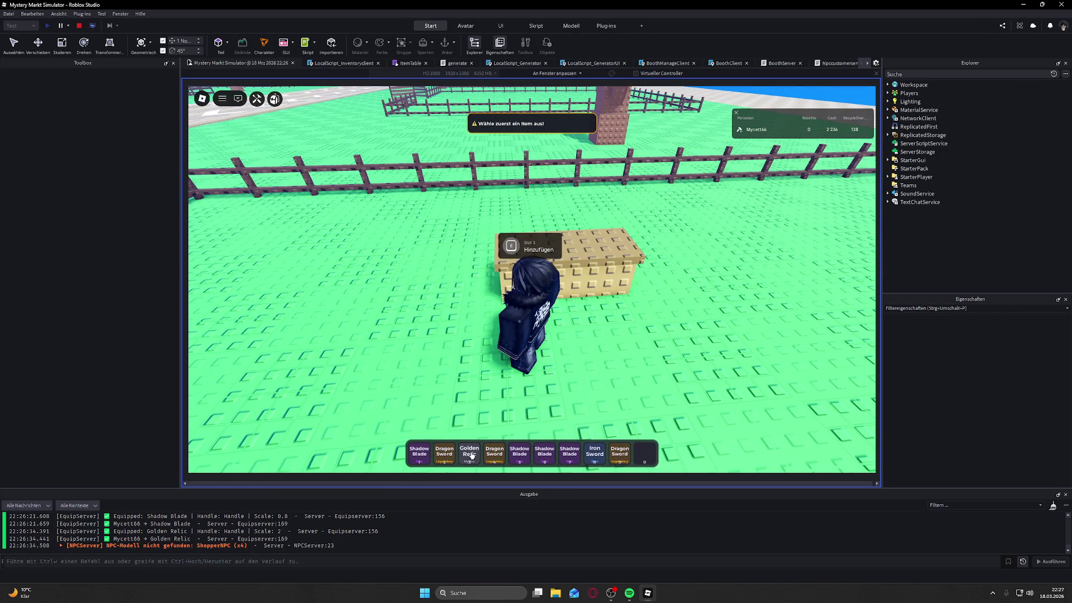
Step: Equip and stow the Golden Relic, then run back and reopen the Mystery Generator
{"action": "left_click", "coordinate": [472, 456]}
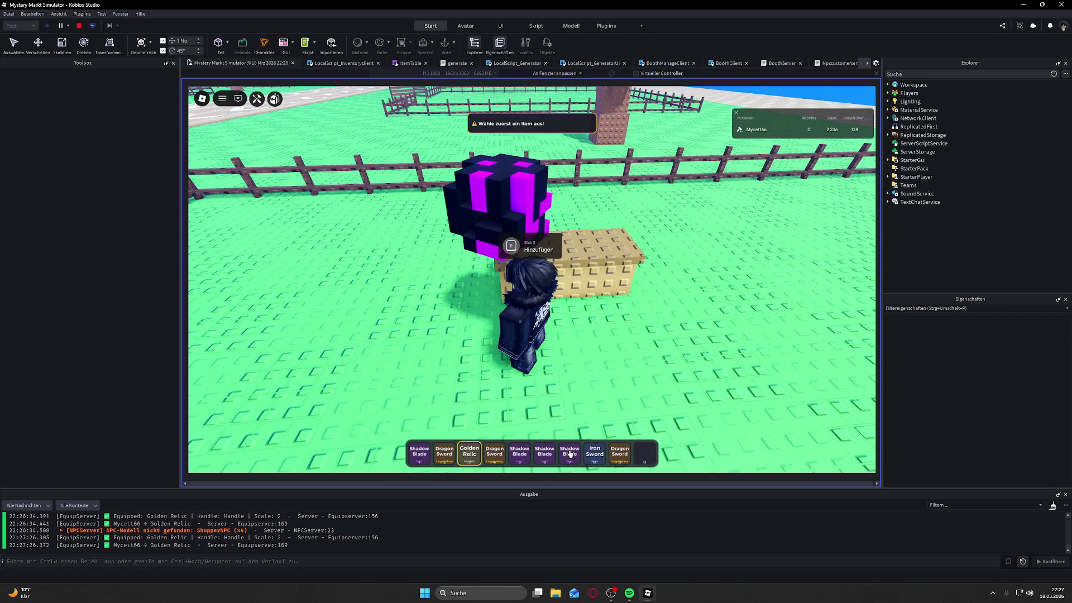
{"action": "key", "text": "w"}
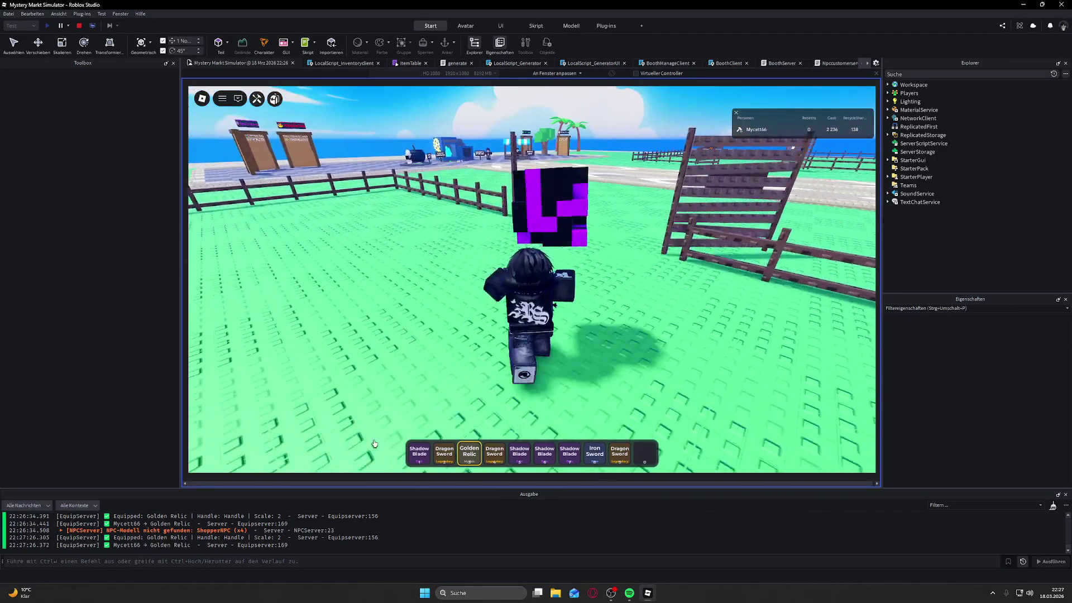
{"action": "key", "text": "3"}
{"action": "key", "text": "Left"}
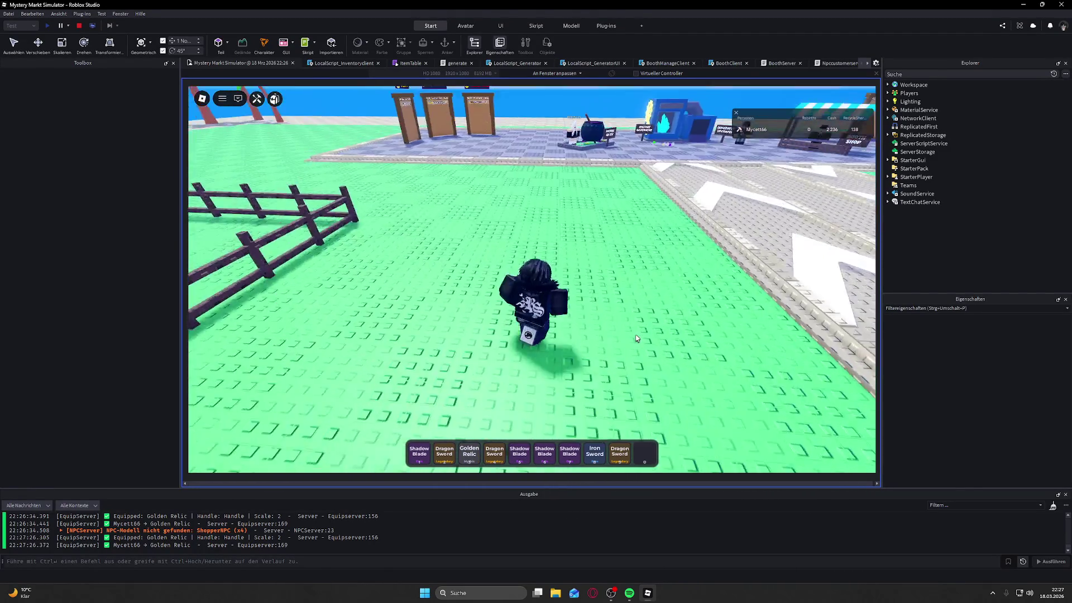
{"action": "key", "text": "Right"}
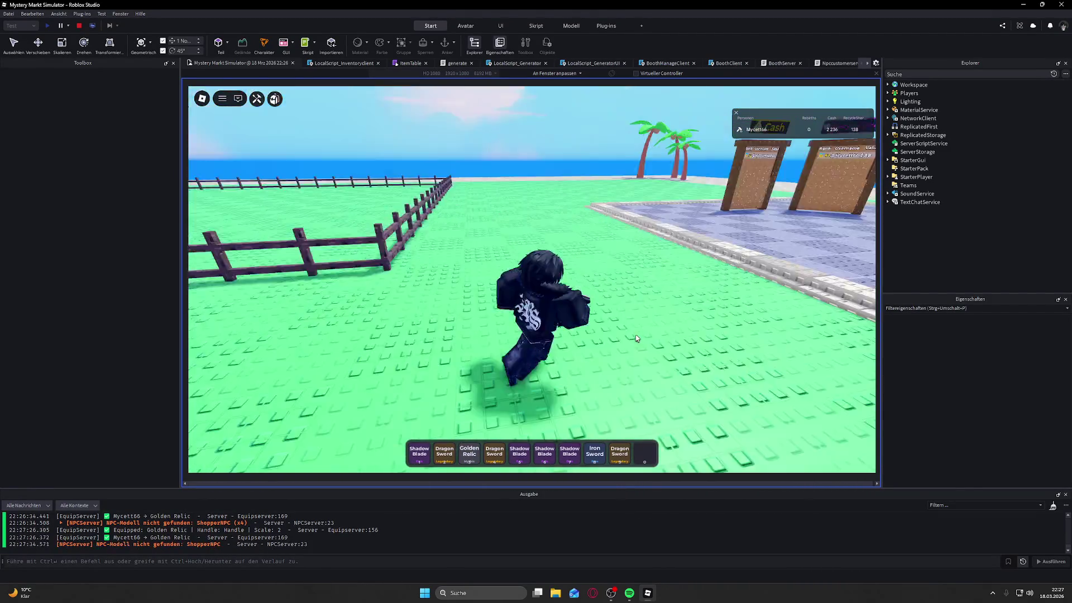
{"action": "key", "text": "w"}
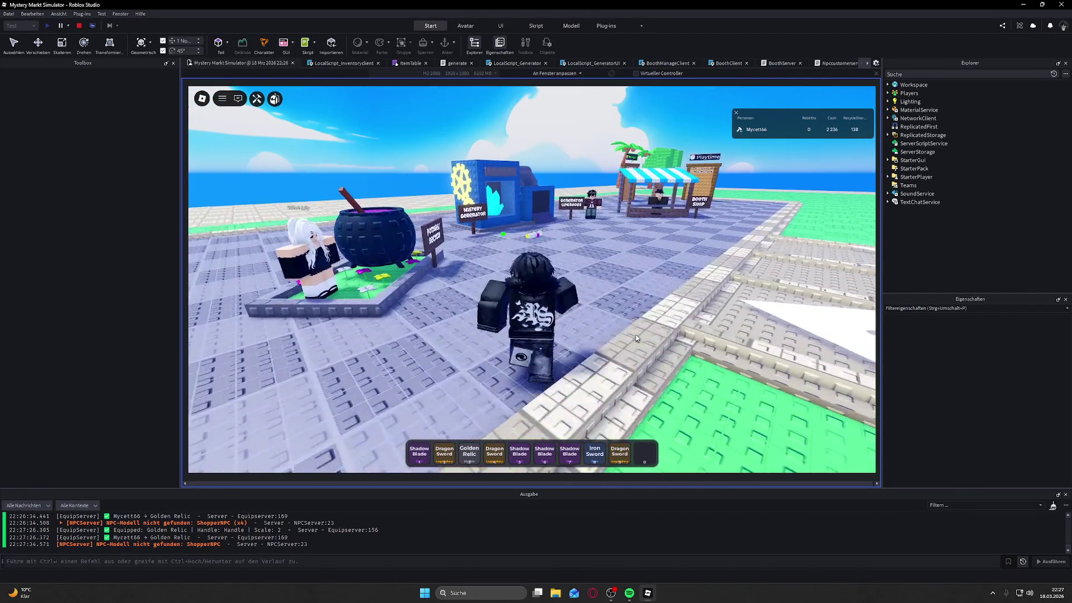
{"action": "key", "text": "e"}
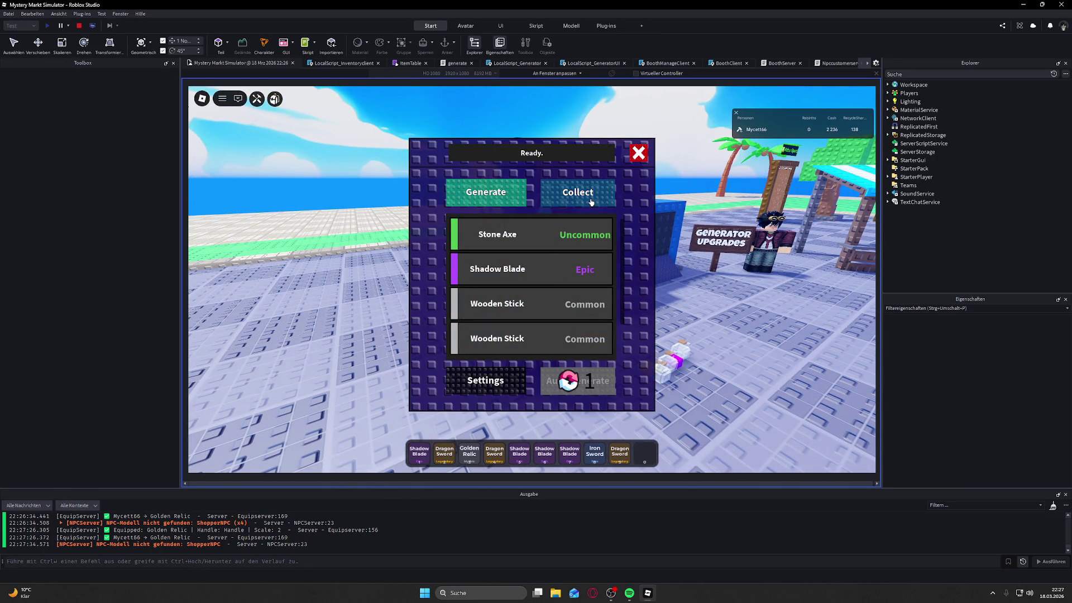
Step: Collect the rolled items, including the Stone Axe, and open the Booth Shop from its keeper
{"action": "left_click", "coordinate": [548, 196]}
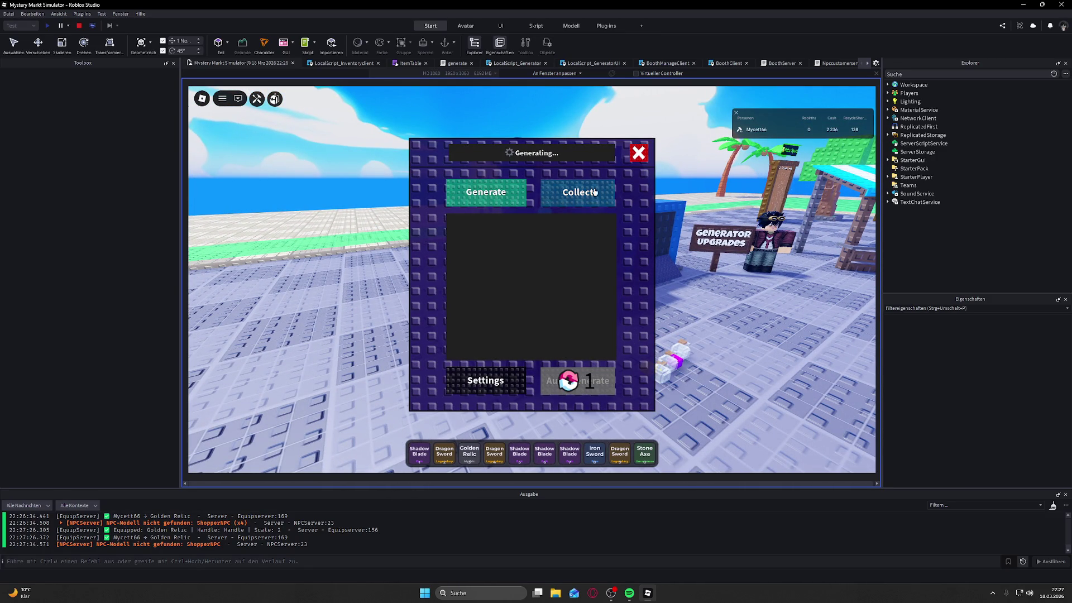
{"action": "key", "text": "w"}
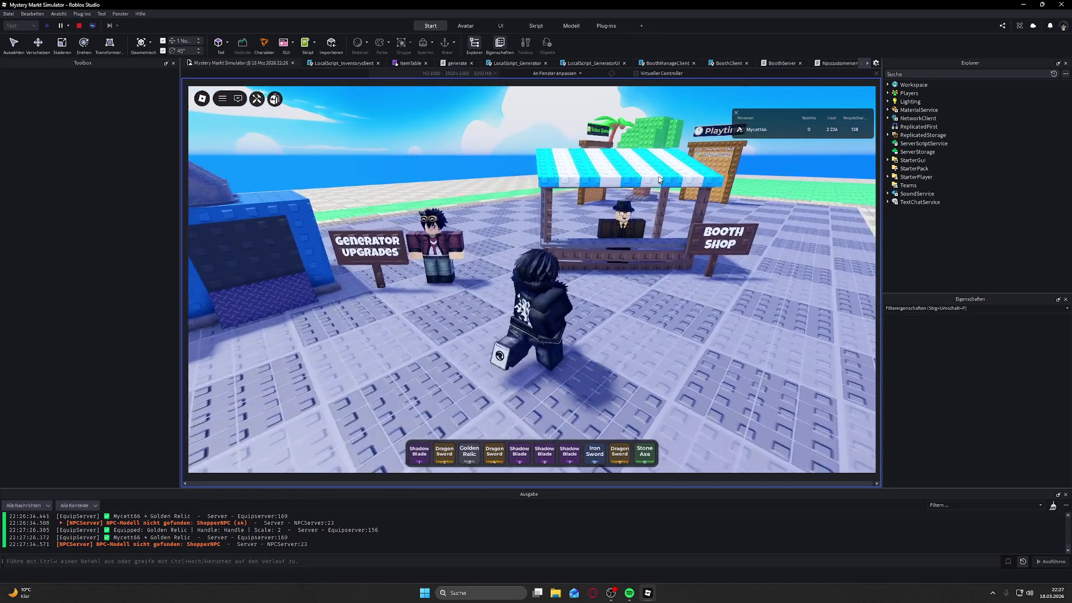
{"action": "key", "text": "e"}
{"action": "left_click", "coordinate": [605, 229]}
Step: Browse the Booth Shop, expand and collapse the Basic Booth's stats, then close it
{"action": "scroll", "coordinate": [506, 293], "scroll_direction": "down", "scroll_amount": 5}
{"action": "scroll", "coordinate": [506, 293], "scroll_direction": "up", "scroll_amount": 5}
{"action": "left_click", "coordinate": [520, 218]}
{"action": "left_click", "coordinate": [522, 296]}
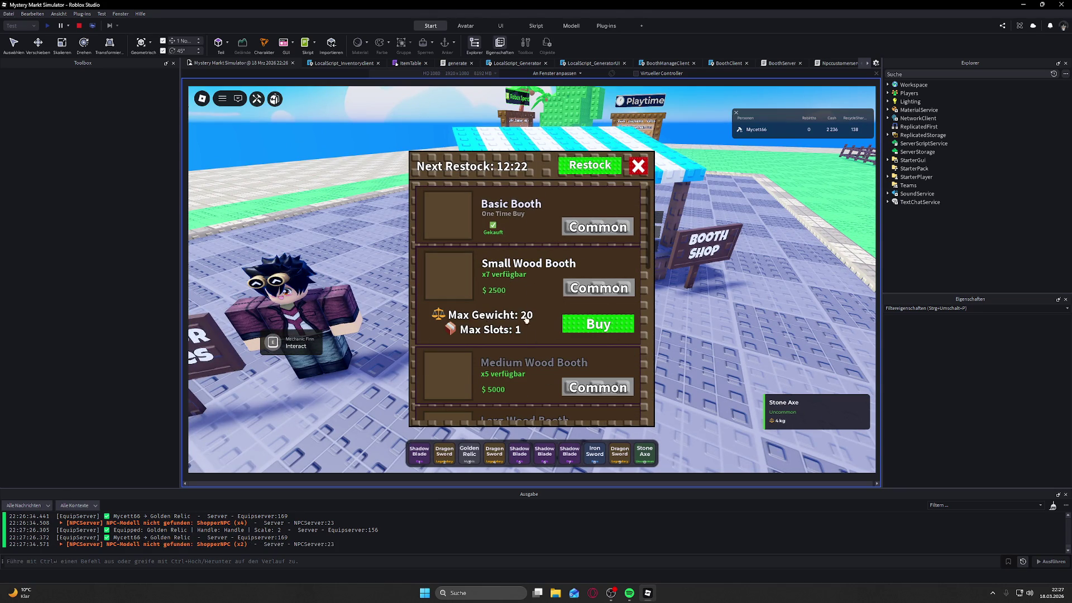
{"action": "left_click", "coordinate": [638, 167]}
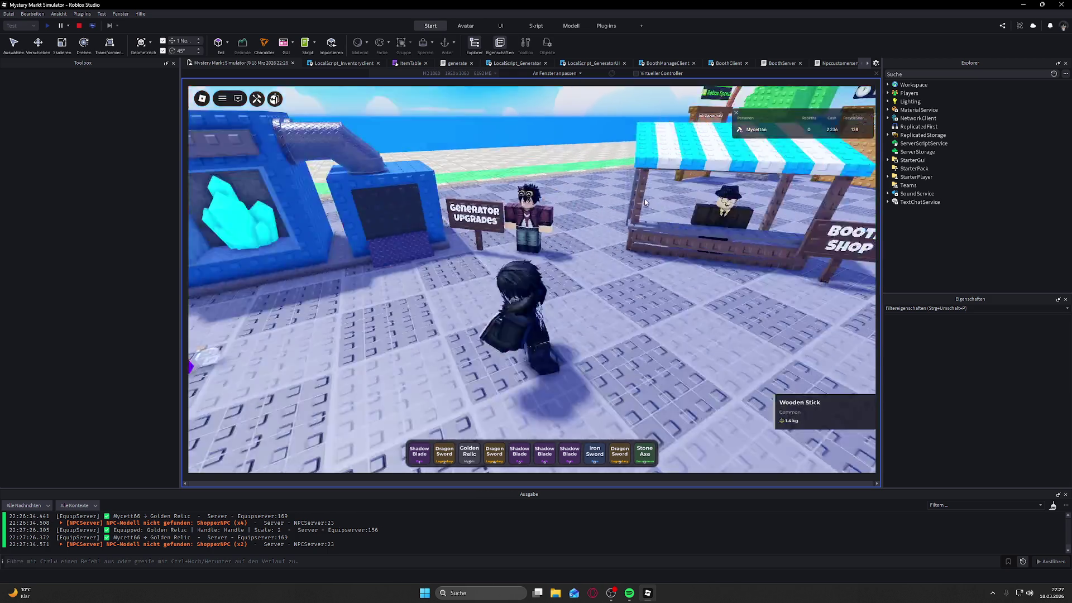
Step: Walk to the plot crate and place the Stone Axe in booth slot 3
{"action": "key", "text": "w"}
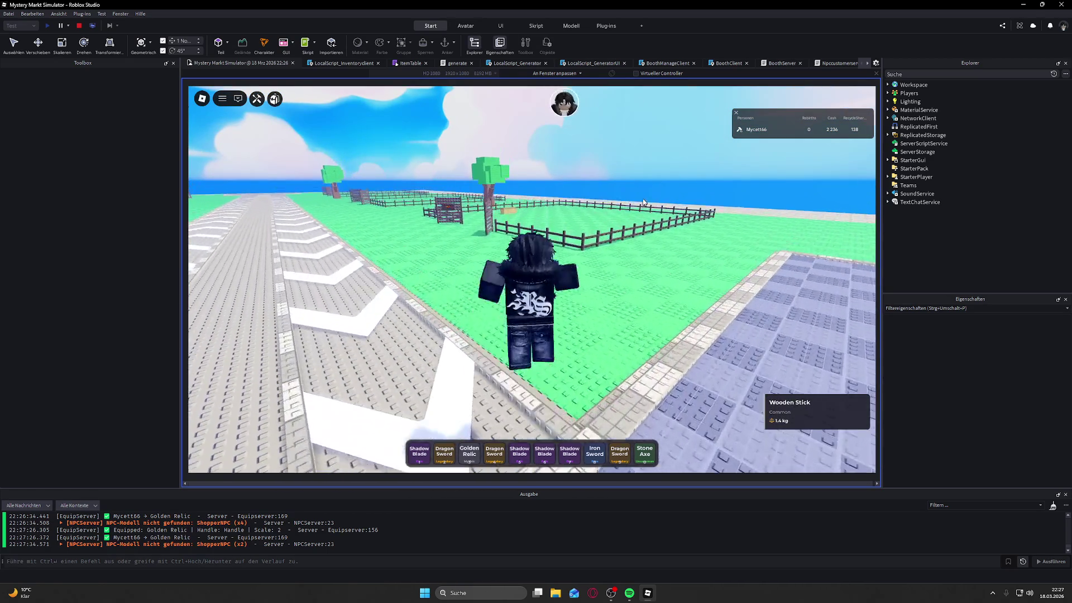
{"action": "key", "text": "w"}
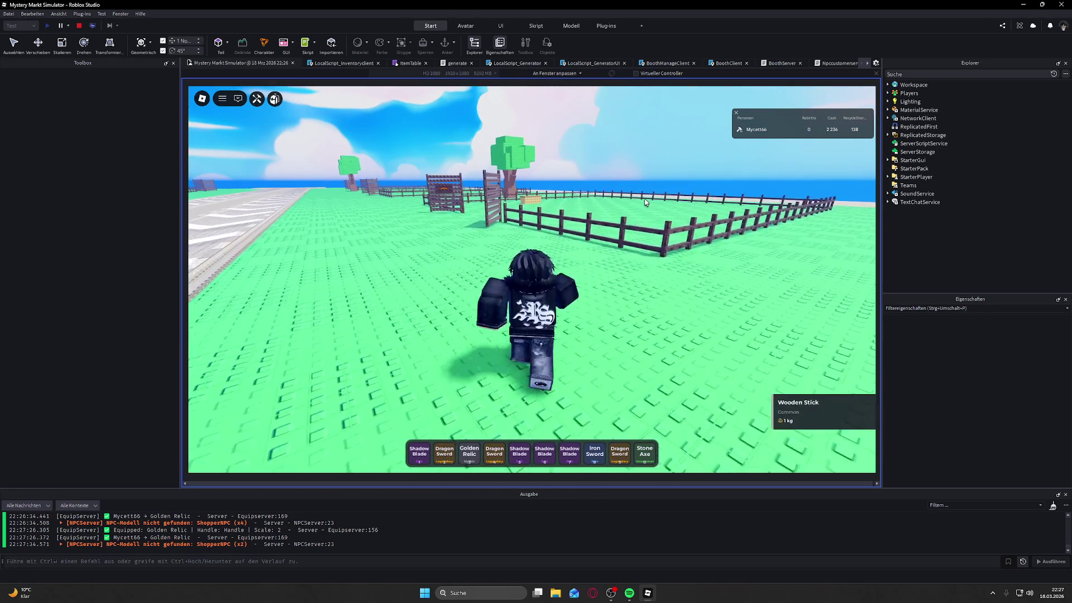
{"action": "key", "text": "w"}
{"action": "key", "text": "0"}
{"action": "key", "text": "w"}
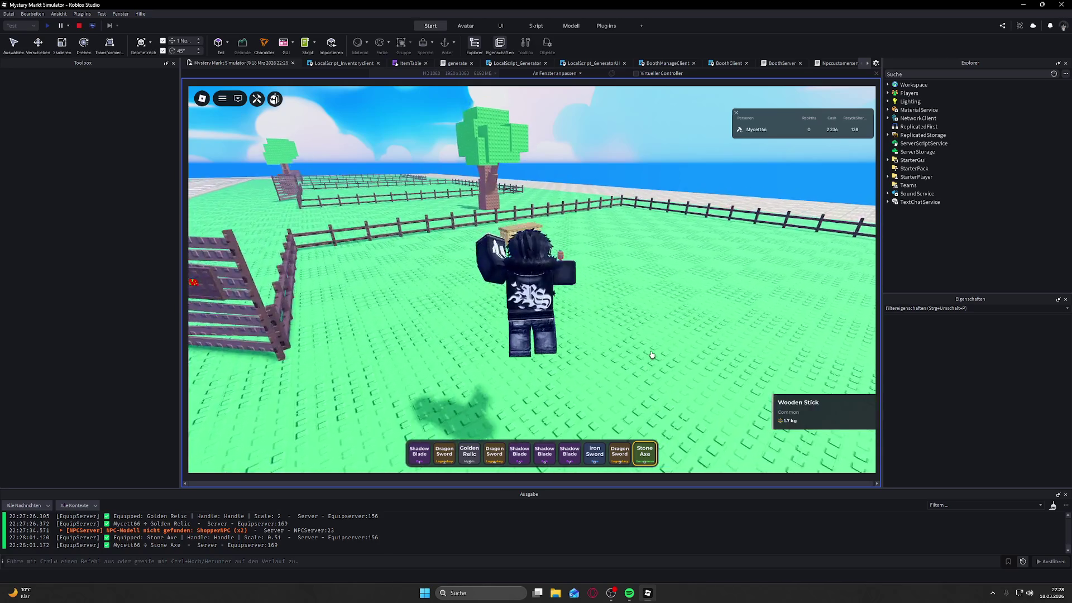
{"action": "key", "text": "w"}
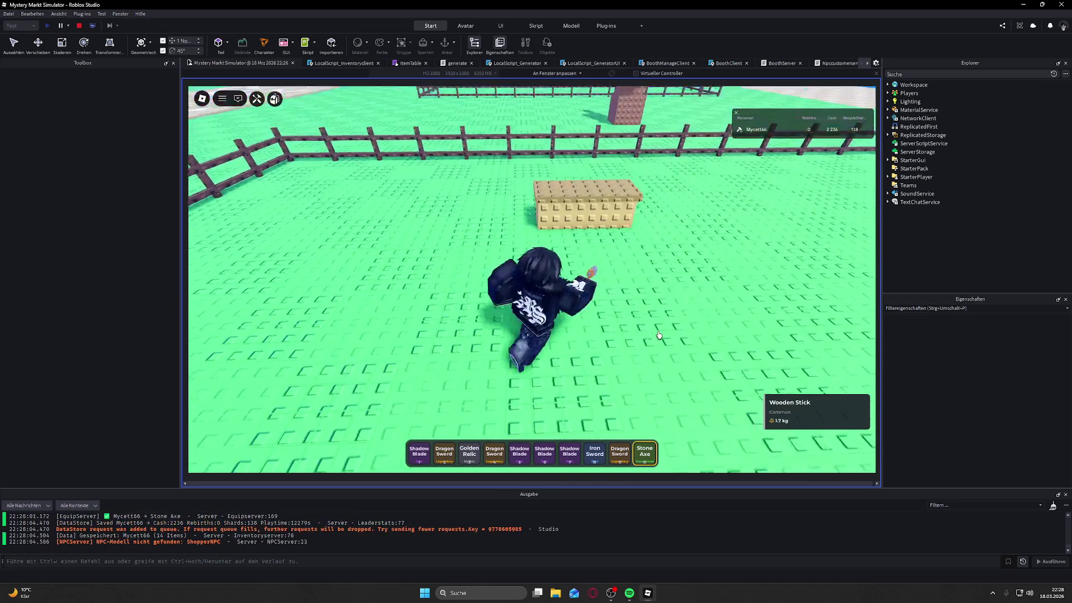
{"action": "key", "text": "e"}
Step: Add two Wooden Sticks from the backpack to the booth, then close the backpack
{"action": "key", "text": "d"}
{"action": "key", "text": "grave"}
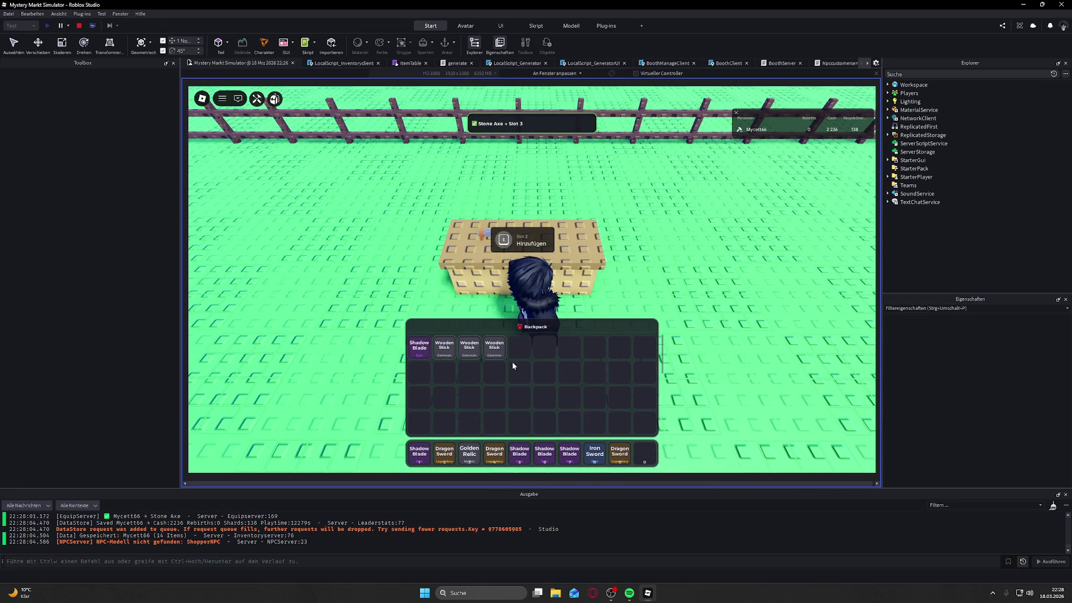
{"action": "key", "text": "e"}
{"action": "left_click", "coordinate": [469, 347]}
{"action": "key", "text": "e"}
{"action": "key", "text": "d"}
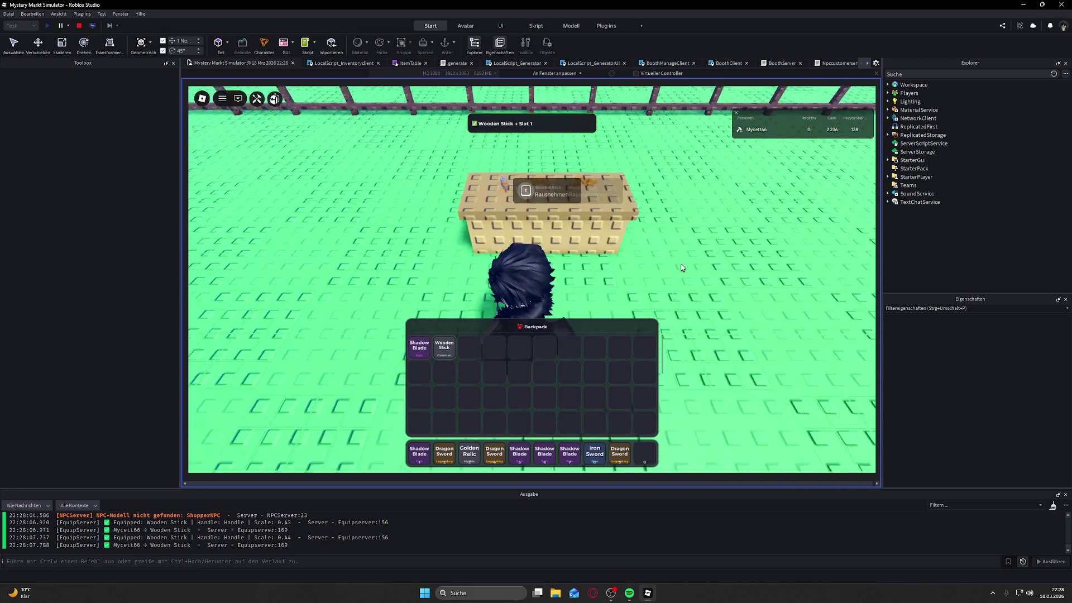
{"action": "key", "text": "grave"}
Step: Circle the stocked crate to inspect the booth items
{"action": "key", "text": "d"}
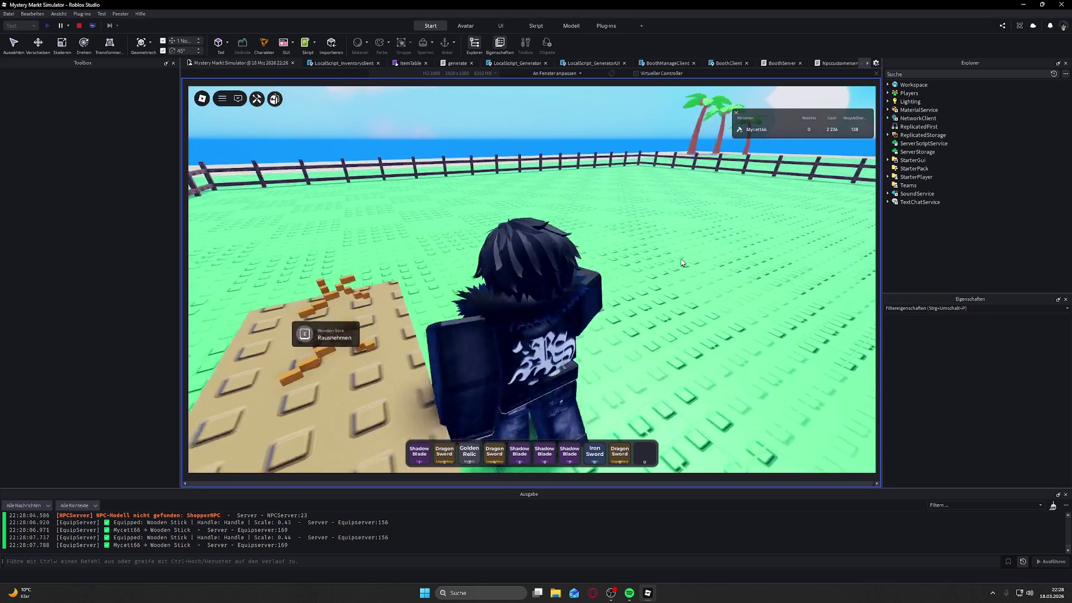
{"action": "key", "text": "a"}
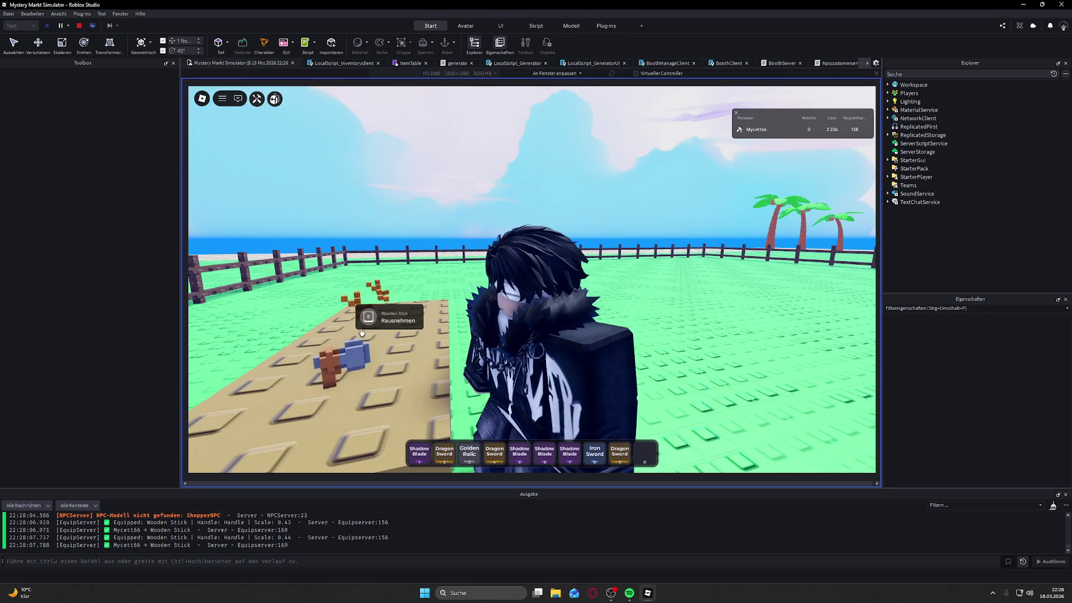
{"action": "key", "text": "s"}
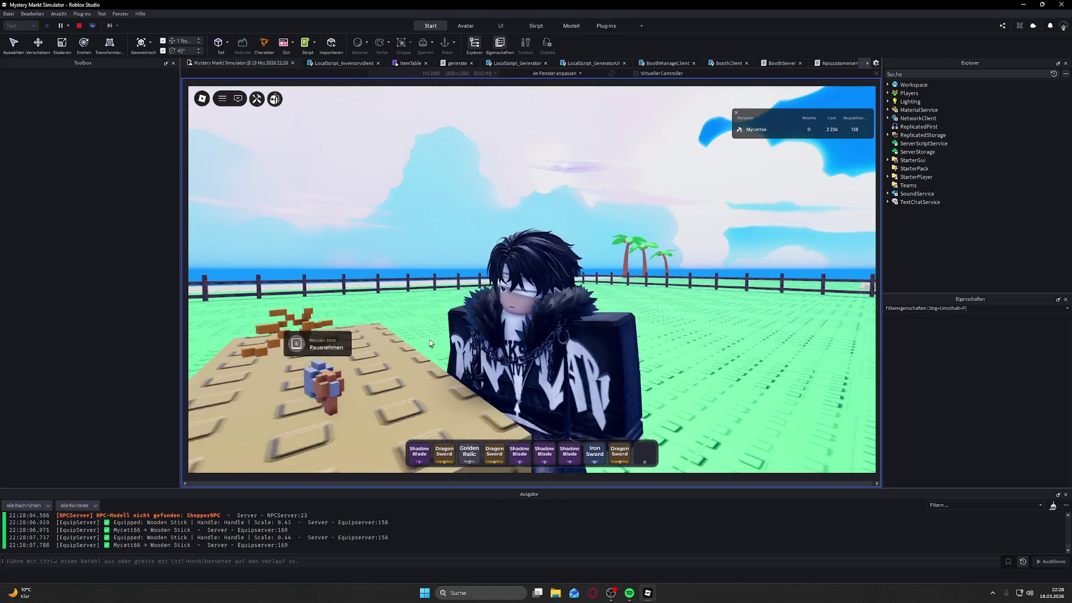
{"action": "key", "text": "w"}
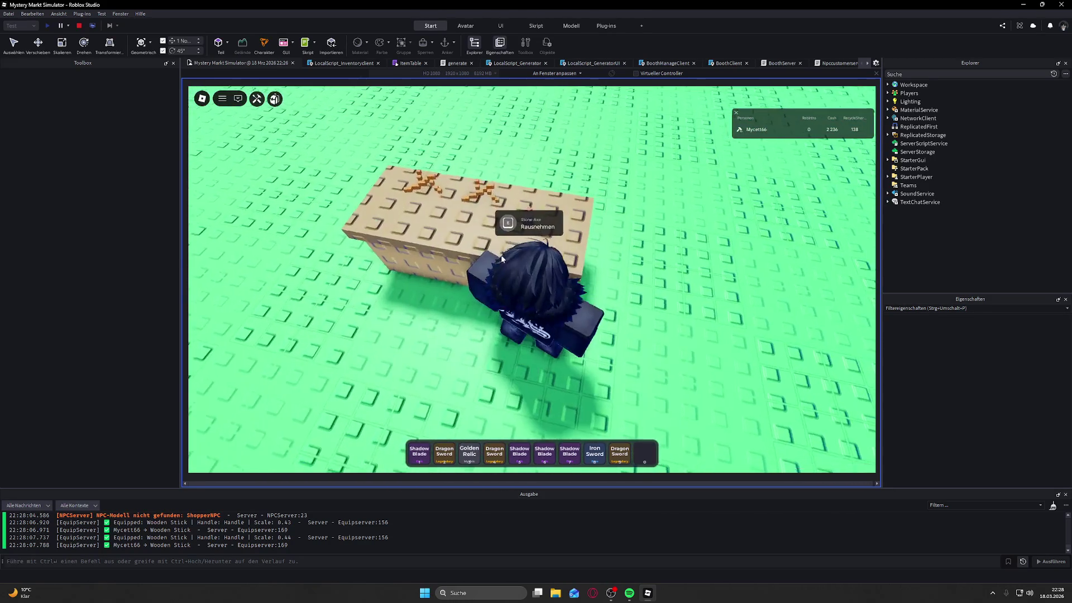
{"action": "key", "text": "w"}
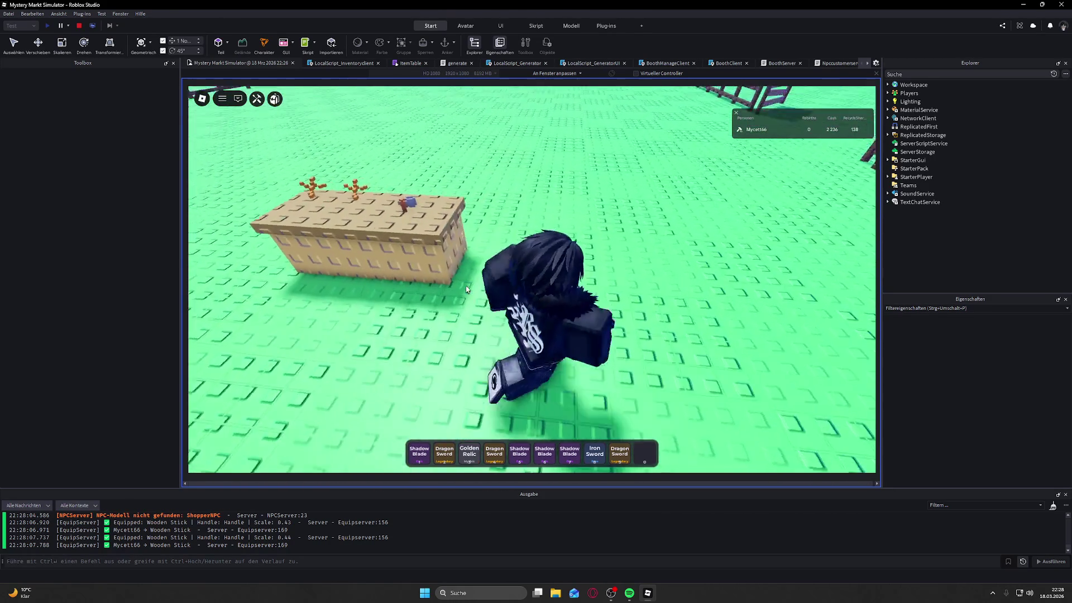
{"action": "key", "text": "w"}
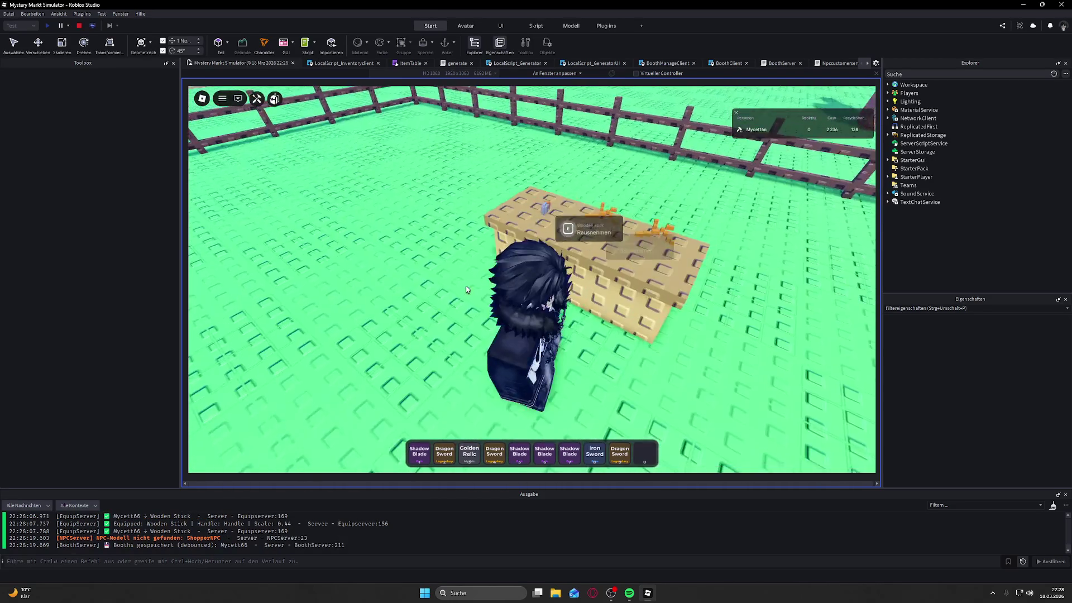
Step: Walk toward the arriving customer and move around the booth
{"action": "key", "text": "w"}
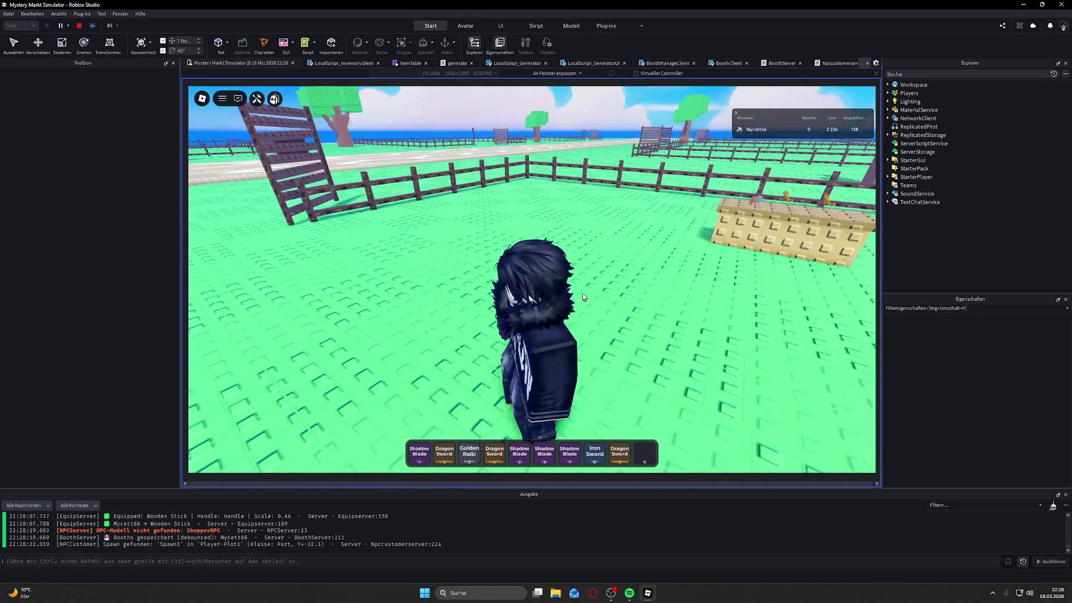
{"action": "key", "text": "w"}
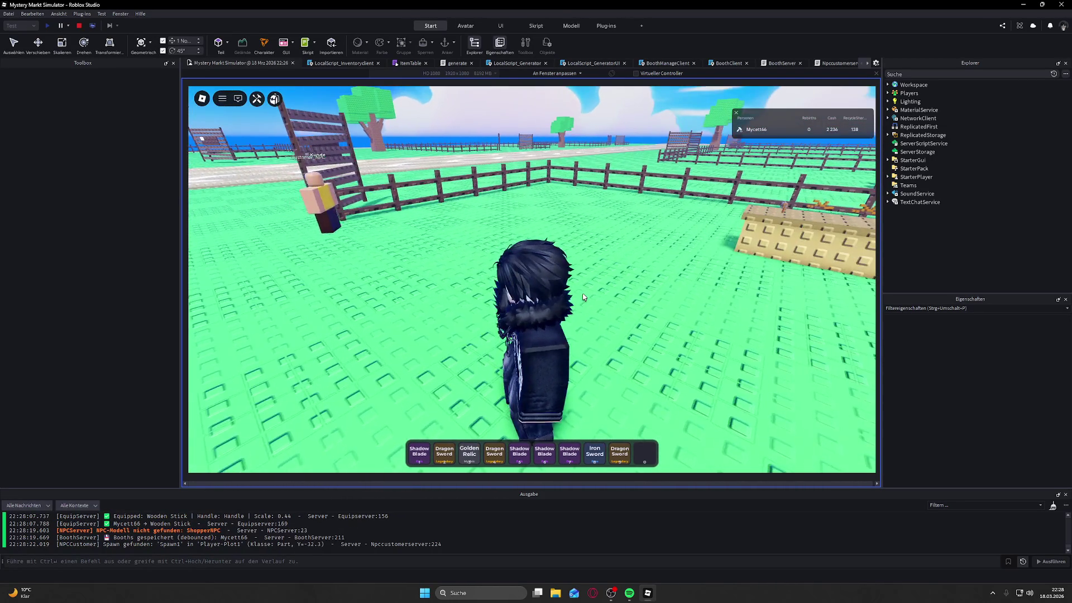
{"action": "key", "text": "w"}
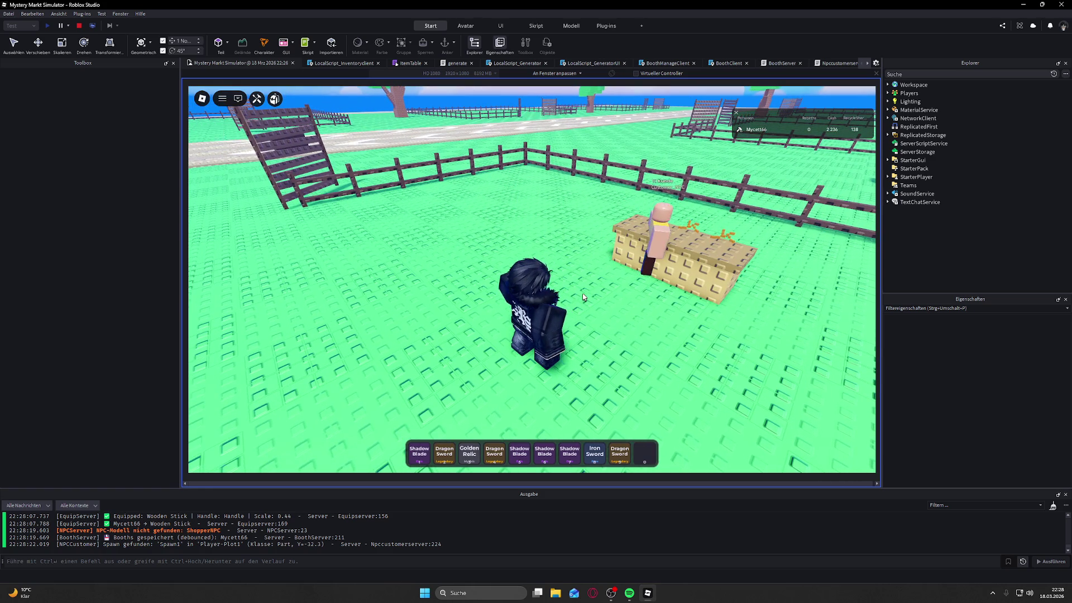
{"action": "key", "text": "w"}
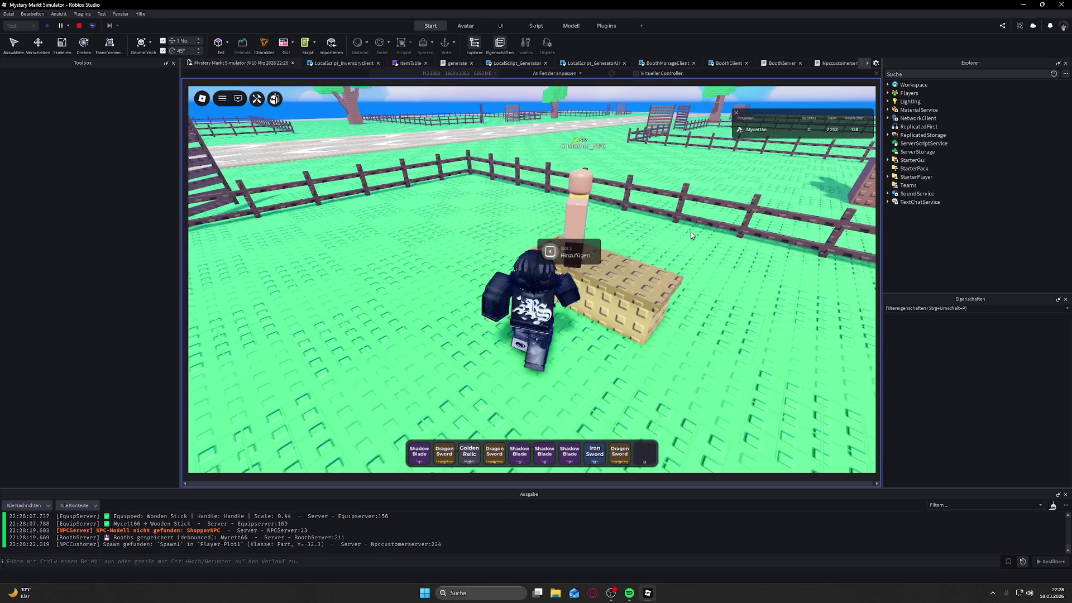
{"action": "key", "text": "a"}
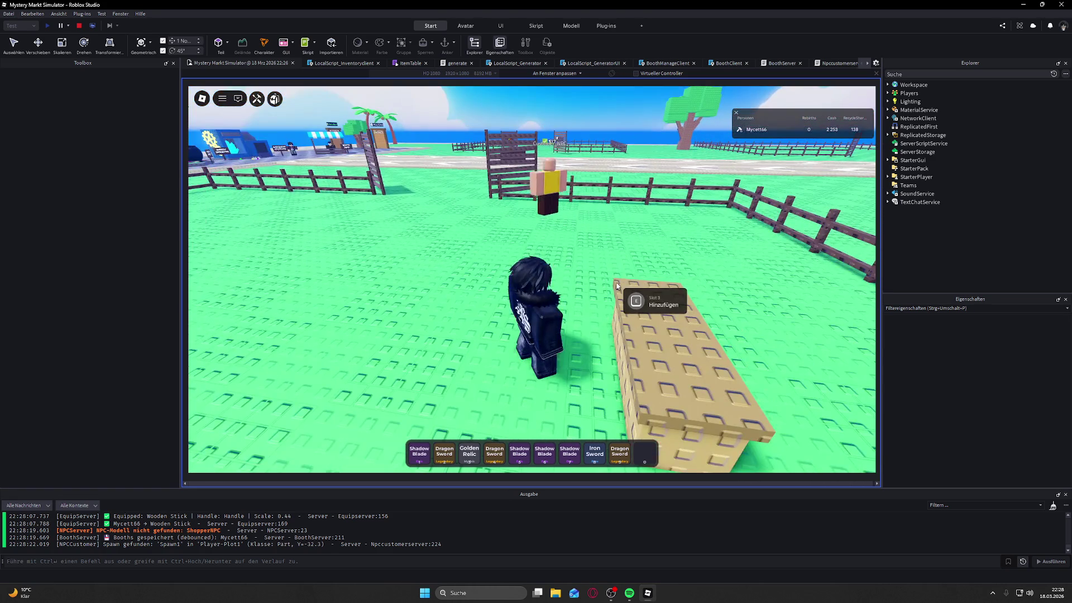
{"action": "key", "text": "s"}
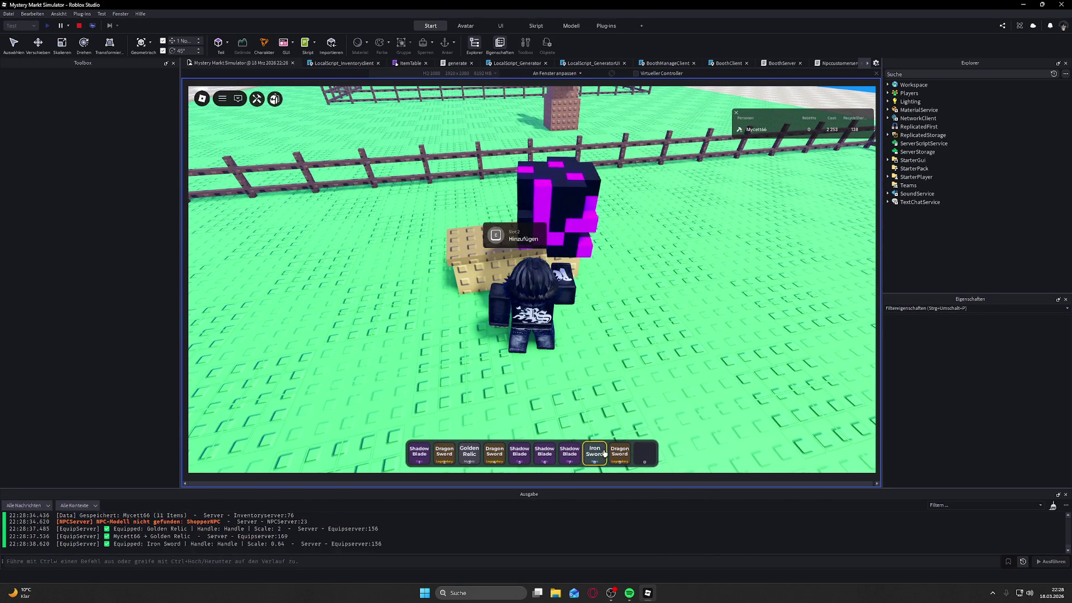
Step: Place the Wooden Stick on booth slot 3 and the Iron Sword on slot 1
{"action": "key", "text": "e"}
{"action": "key", "text": "d"}
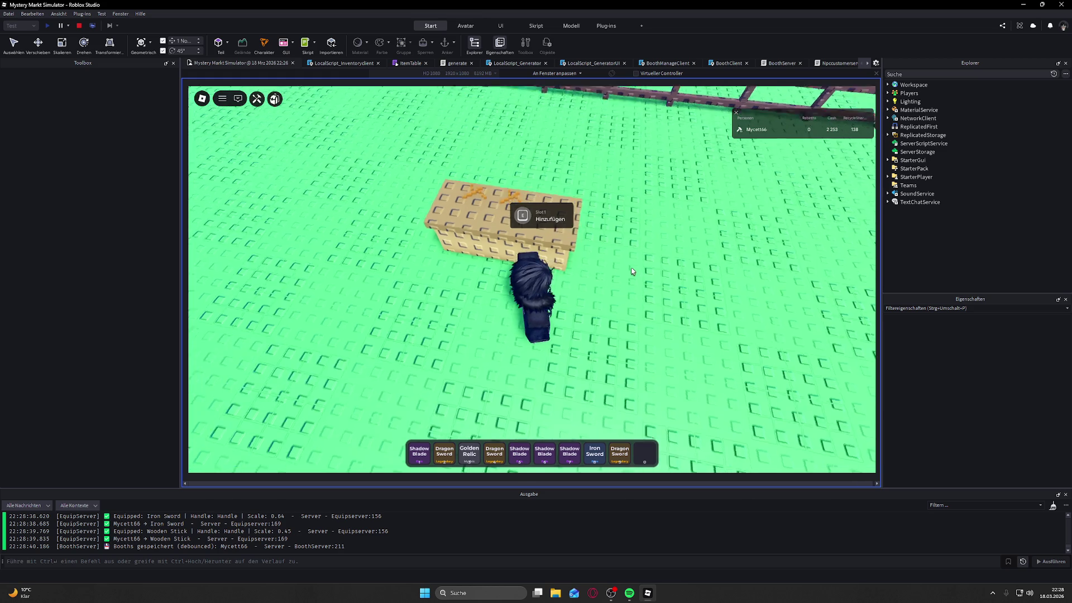
{"action": "scroll", "coordinate": [632, 269], "scroll_direction": "up", "scroll_amount": 5}
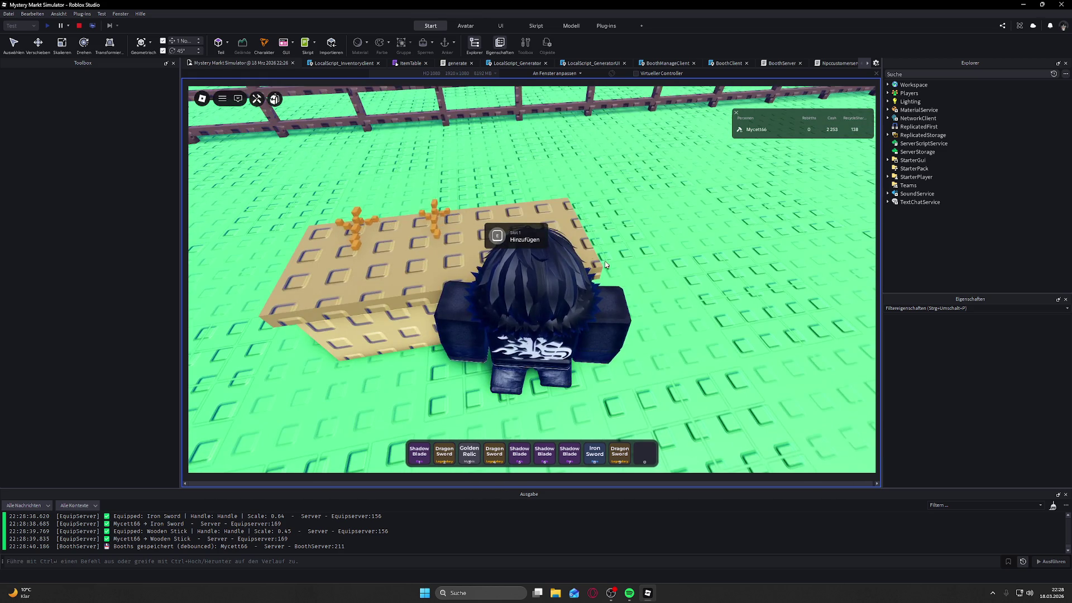
{"action": "key", "text": "a"}
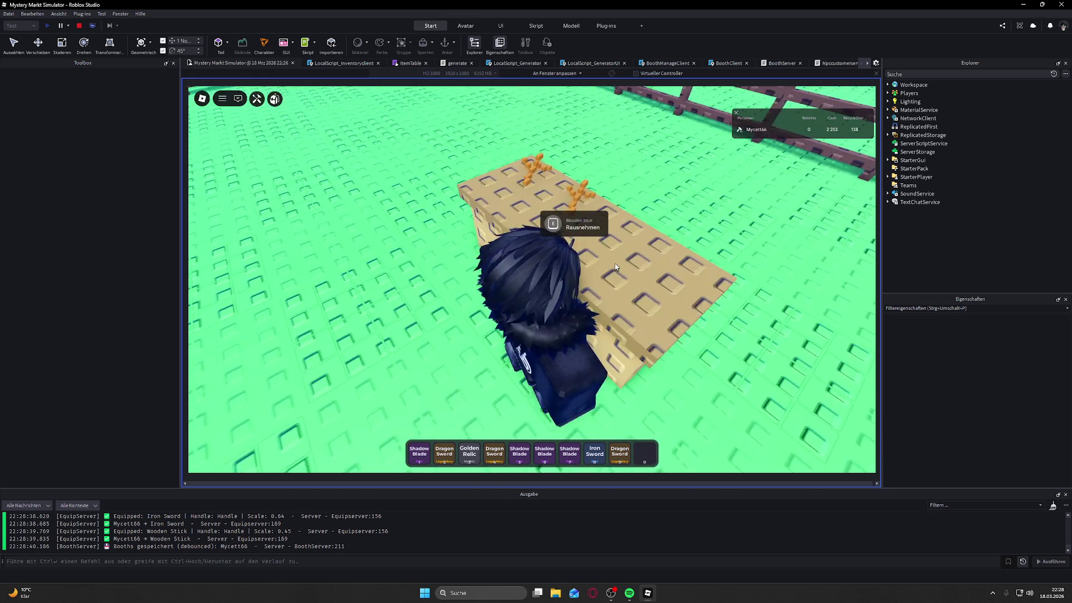
{"action": "key", "text": "a"}
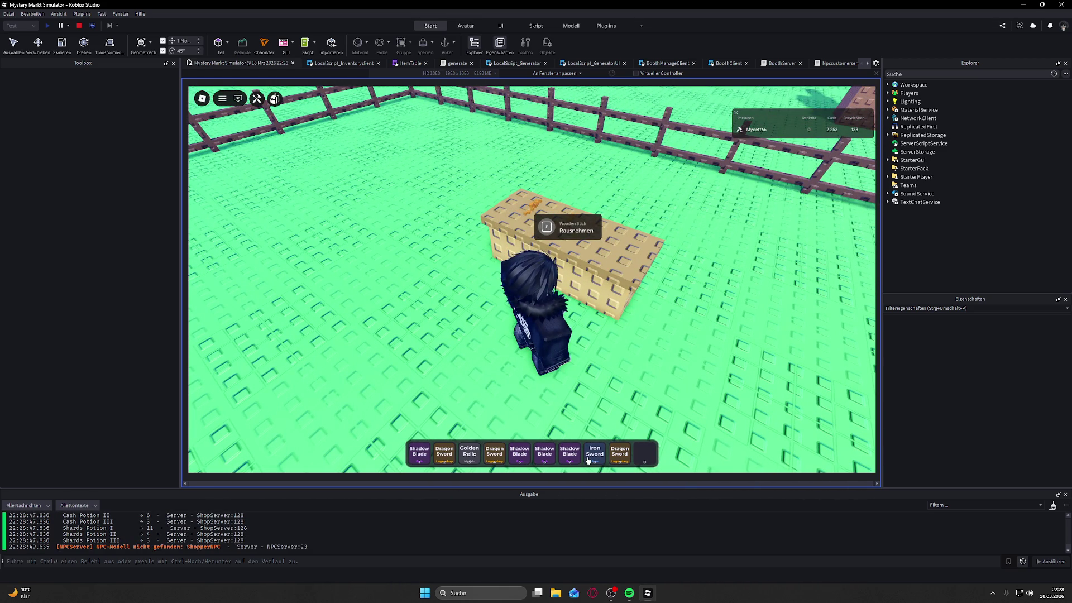
{"action": "key", "text": "e"}
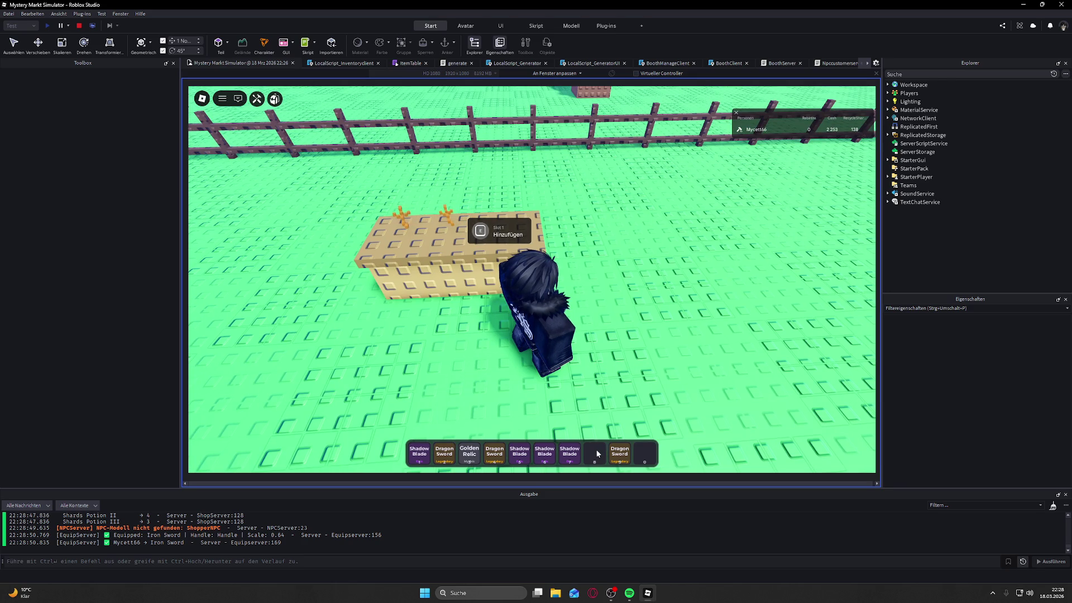
Step: Walk to the Mystery Generator, roll two Common Wooden Sticks, and close its panel
{"action": "key", "text": "w"}
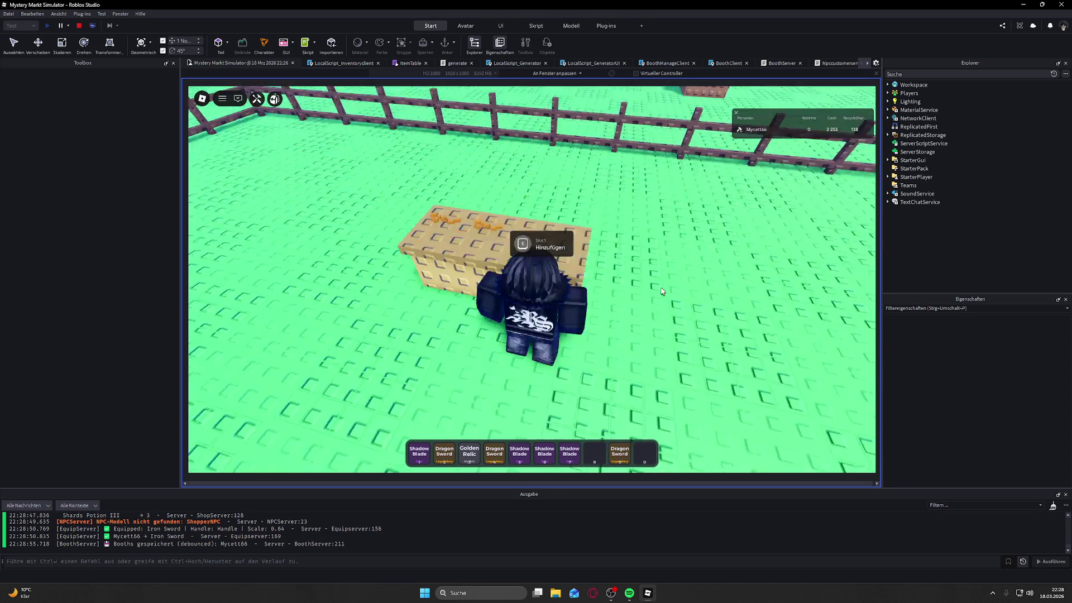
{"action": "key", "text": "w"}
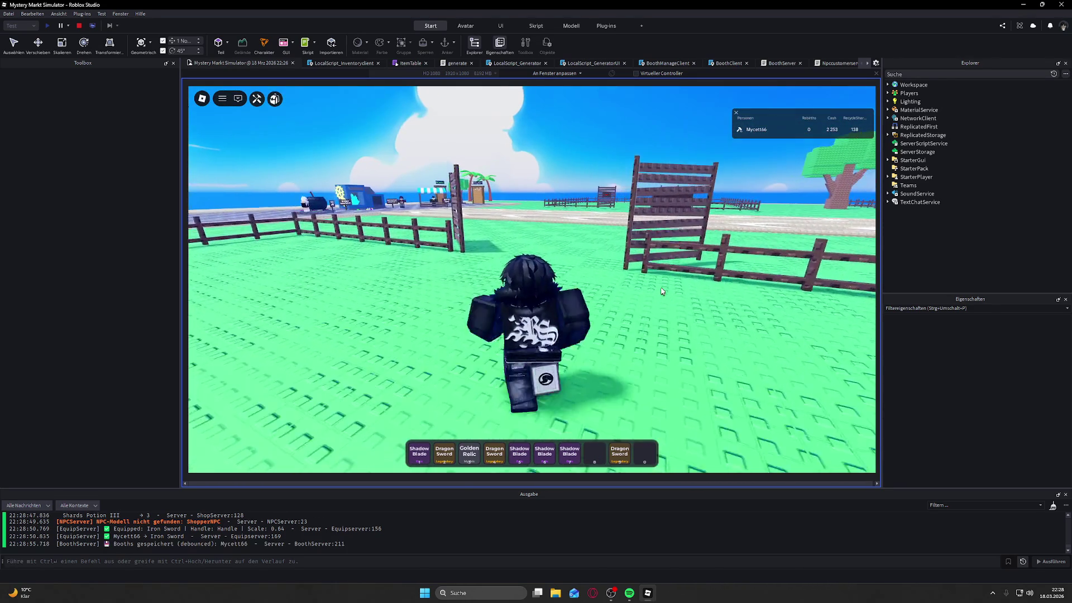
{"action": "key", "text": "w"}
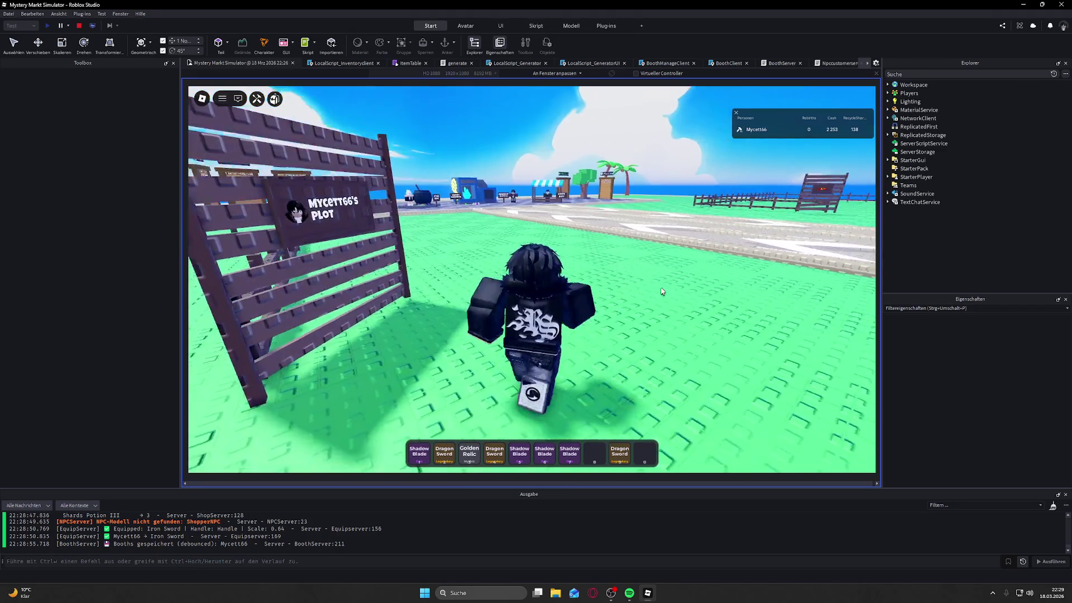
{"action": "key", "text": "w"}
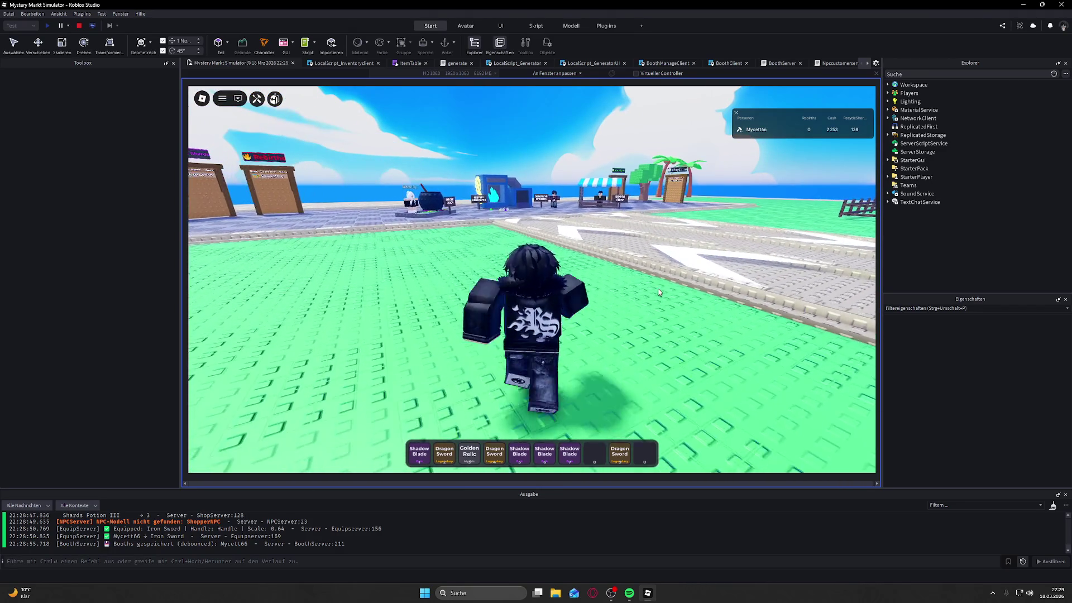
{"action": "key", "text": "w"}
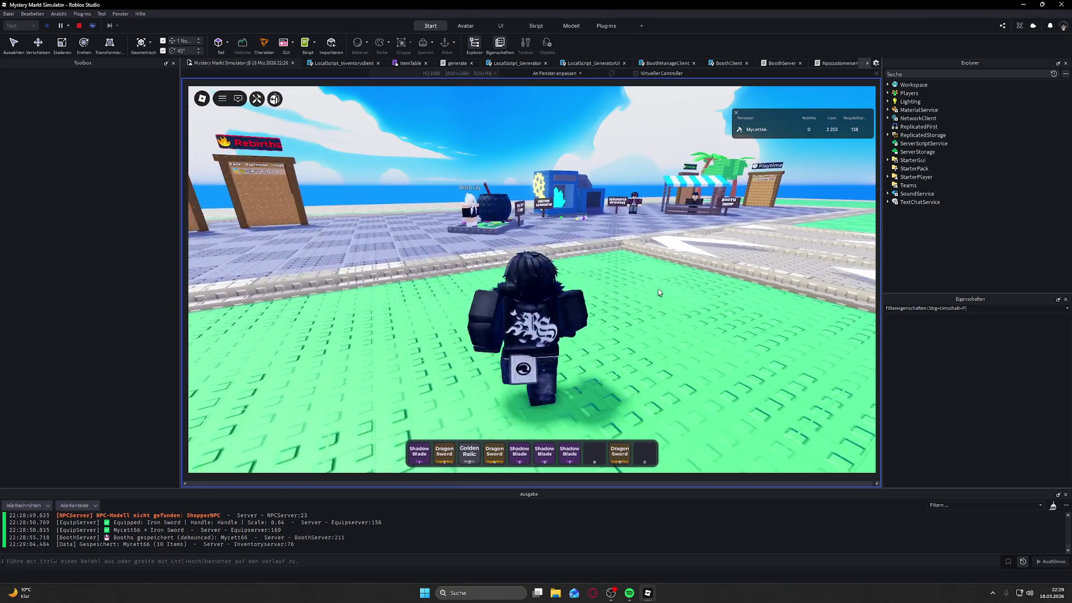
{"action": "key", "text": "w"}
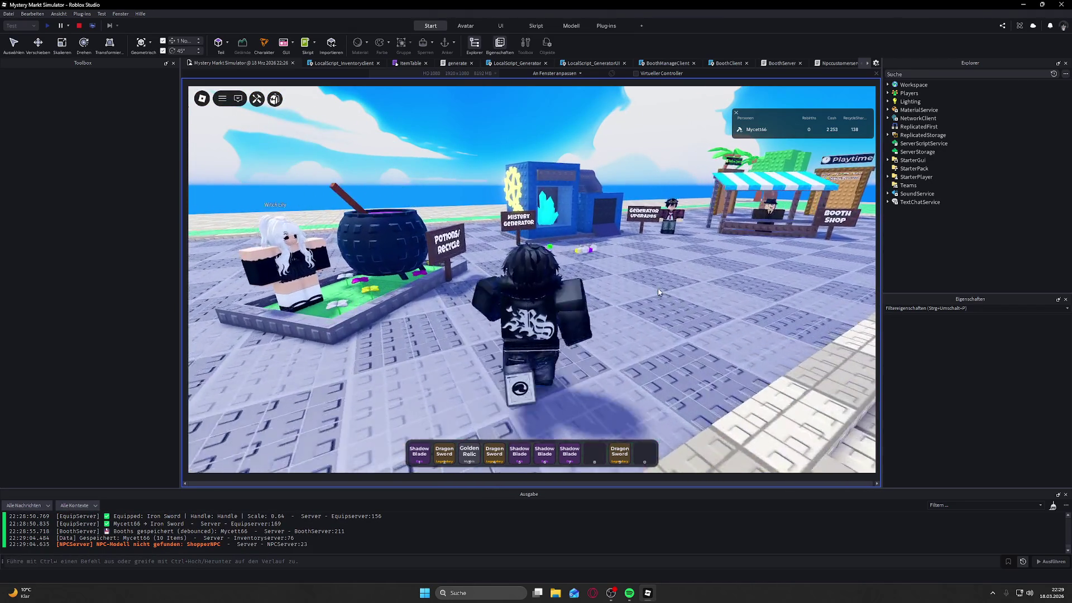
{"action": "key", "text": "e"}
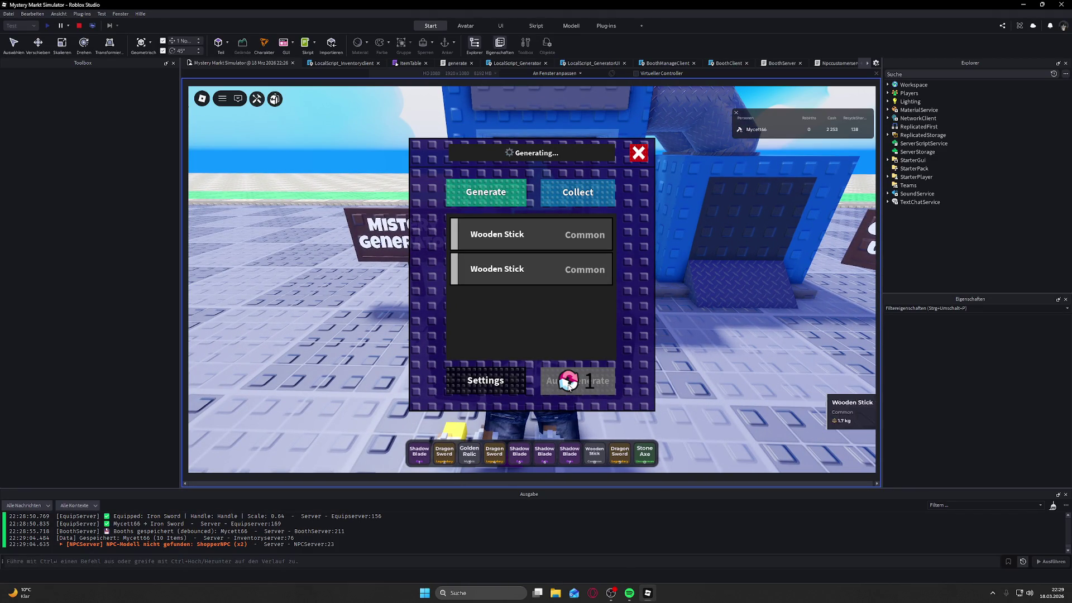
{"action": "left_click", "coordinate": [638, 153]}
Step: Run back to the booth and place the Wooden Stick on slot 1
{"action": "key", "text": "w"}
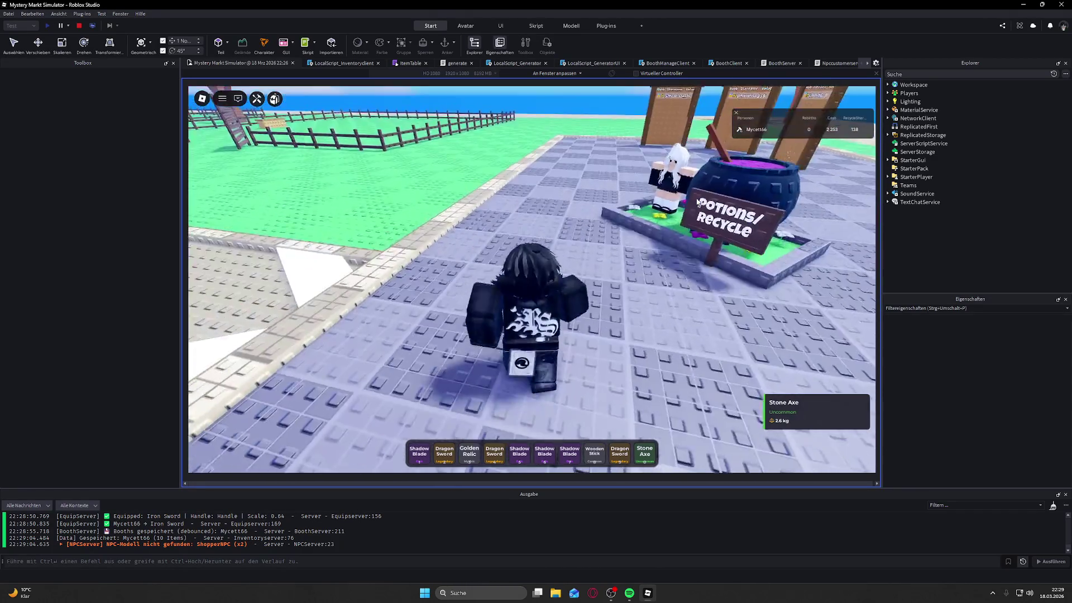
{"action": "key", "text": "w"}
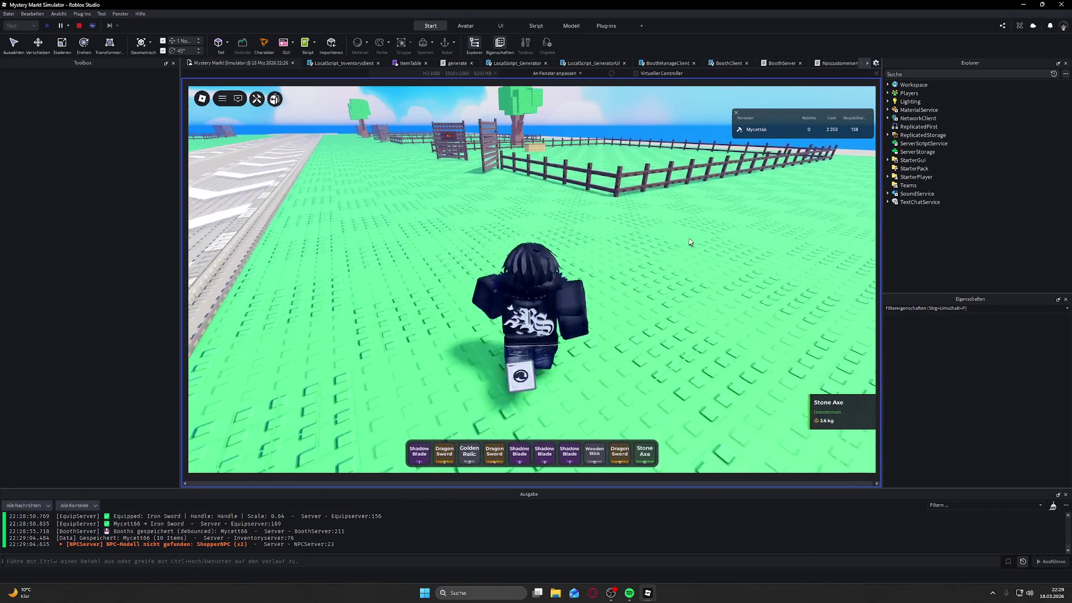
{"action": "key", "text": "w"}
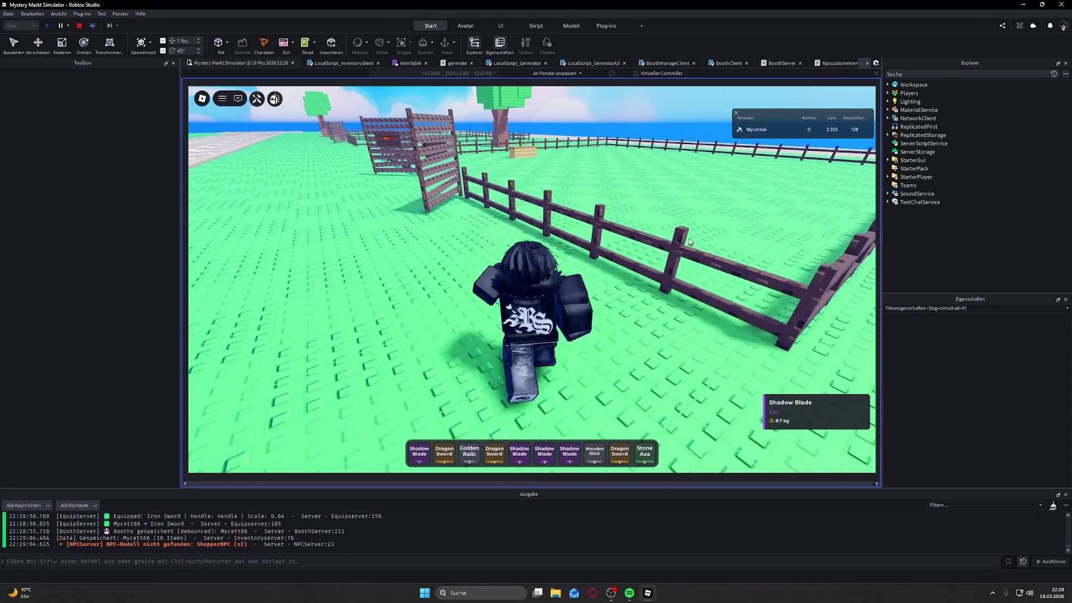
{"action": "key", "text": "w"}
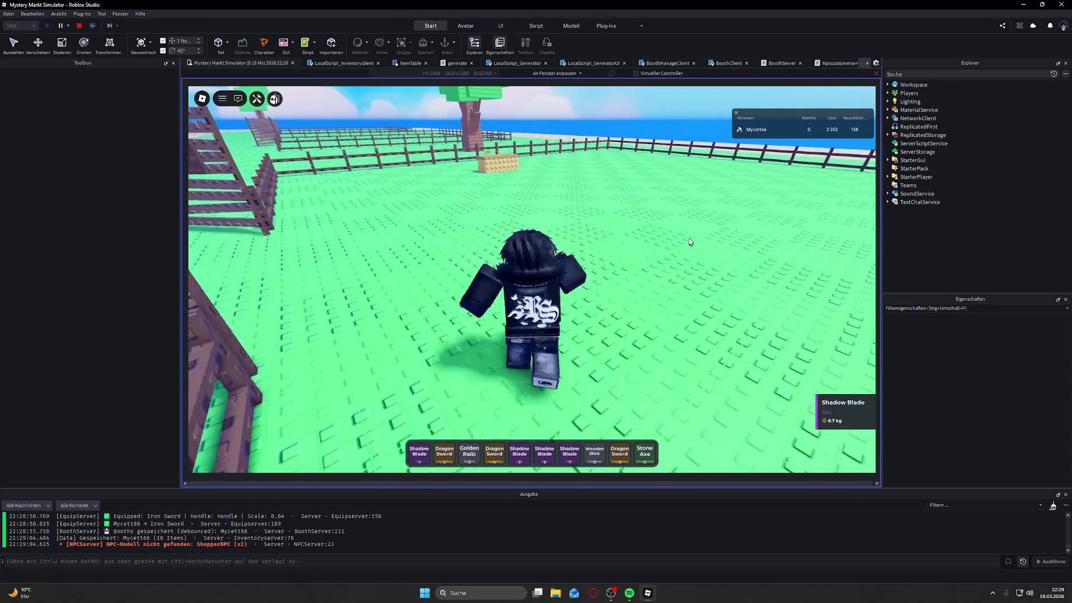
{"action": "key", "text": "w"}
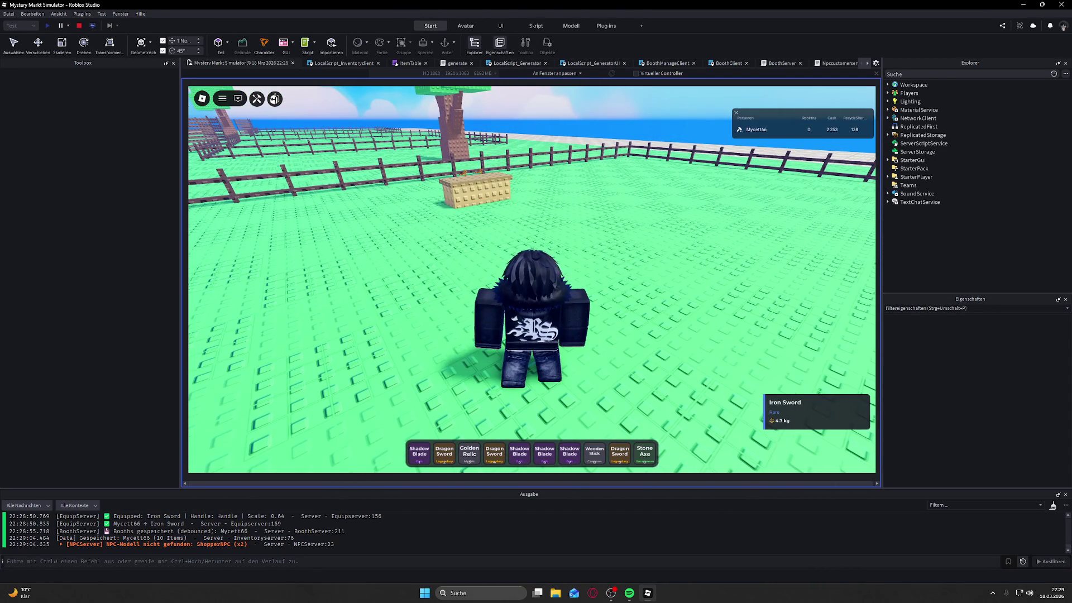
{"action": "key", "text": "w"}
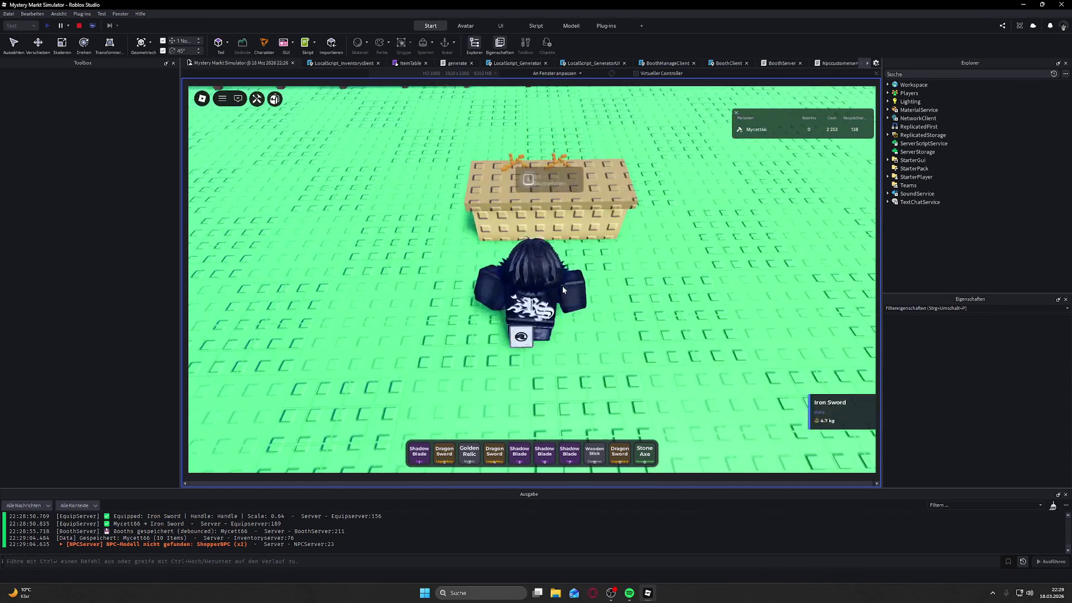
{"action": "key", "text": "e"}
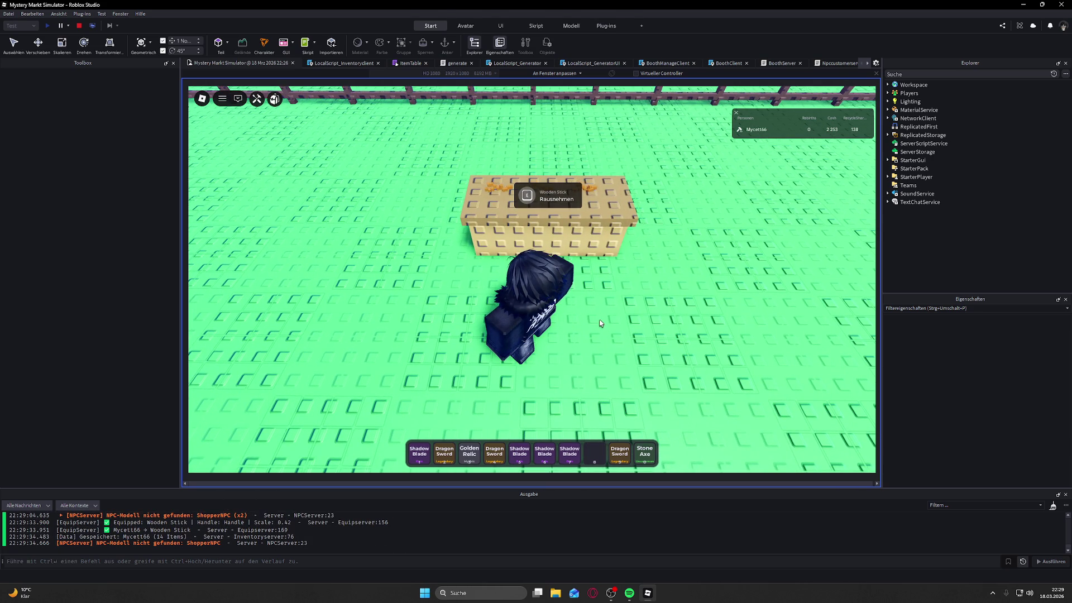
Step: Step back and watch the NPC customer buy the booth's items
{"action": "key", "text": "a"}
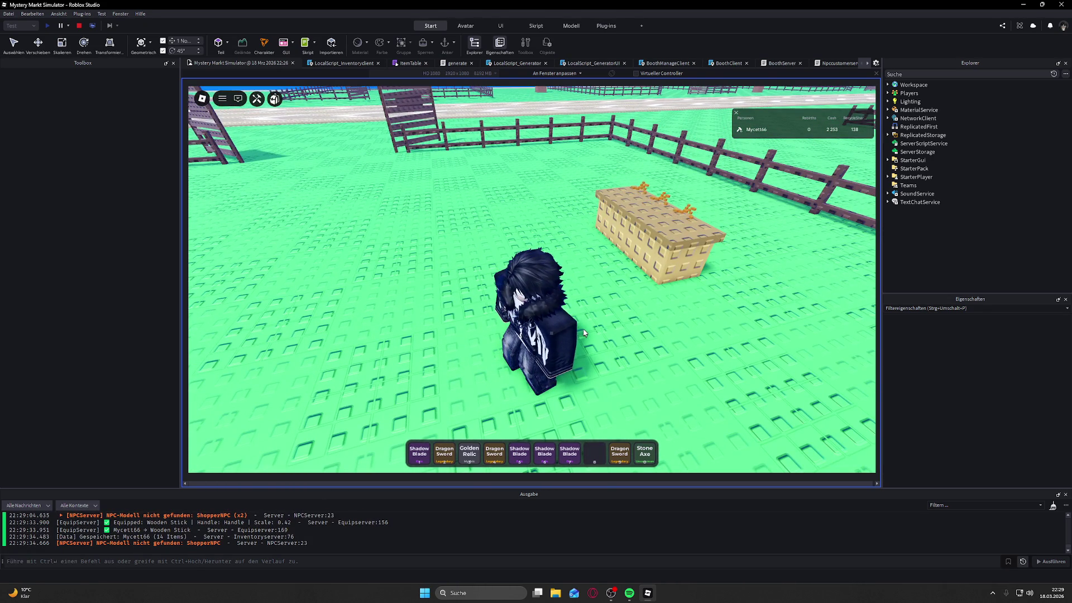
{"action": "scroll", "coordinate": [585, 333], "scroll_direction": "up", "scroll_amount": 5}
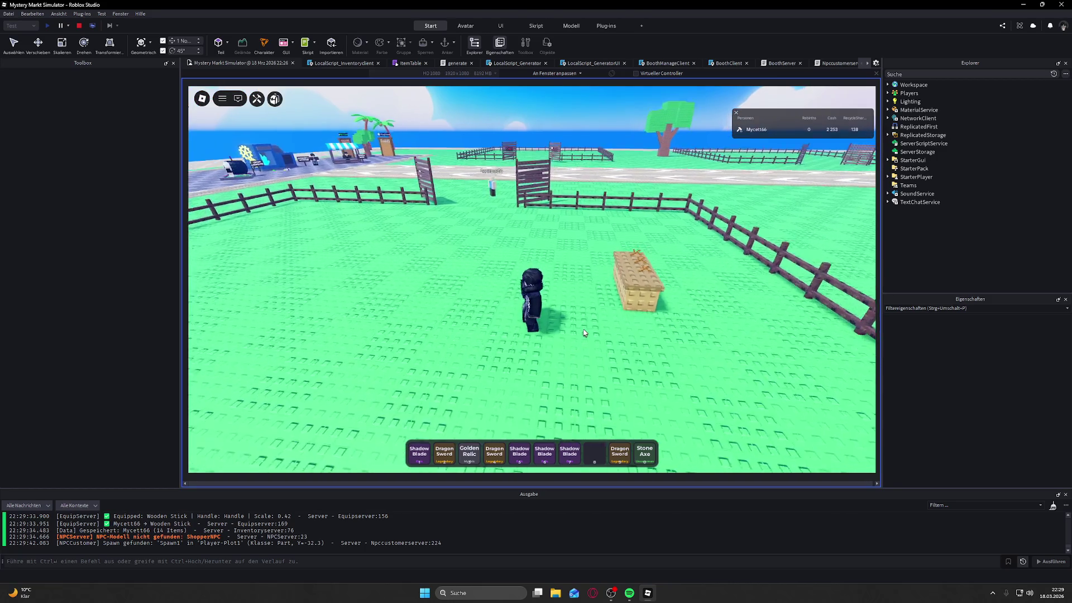
{"action": "key", "text": "Right"}
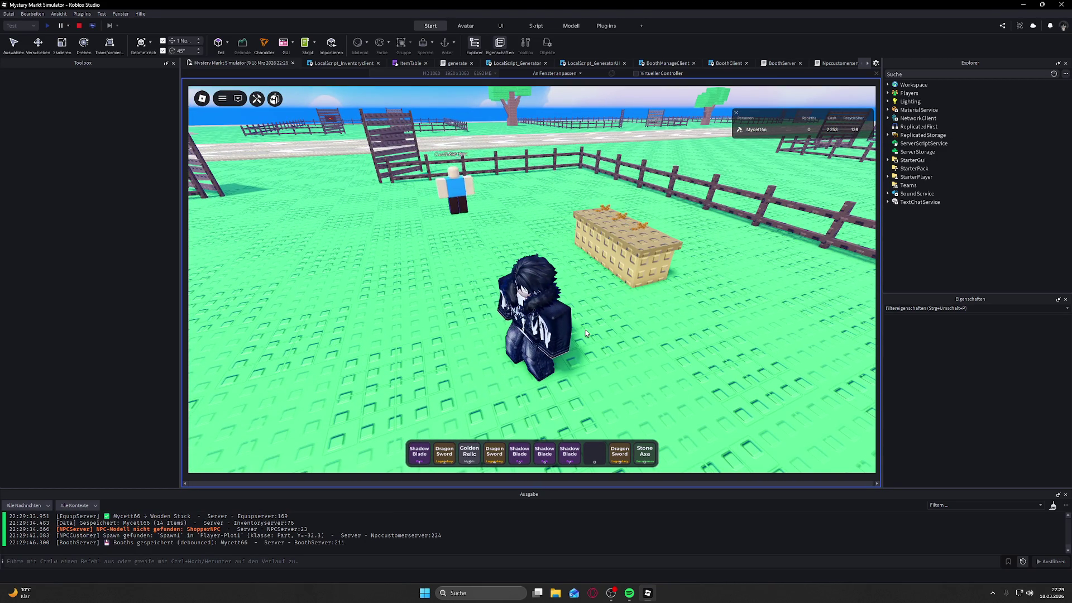
{"action": "key", "text": "Right"}
{"action": "key", "text": "Right"}
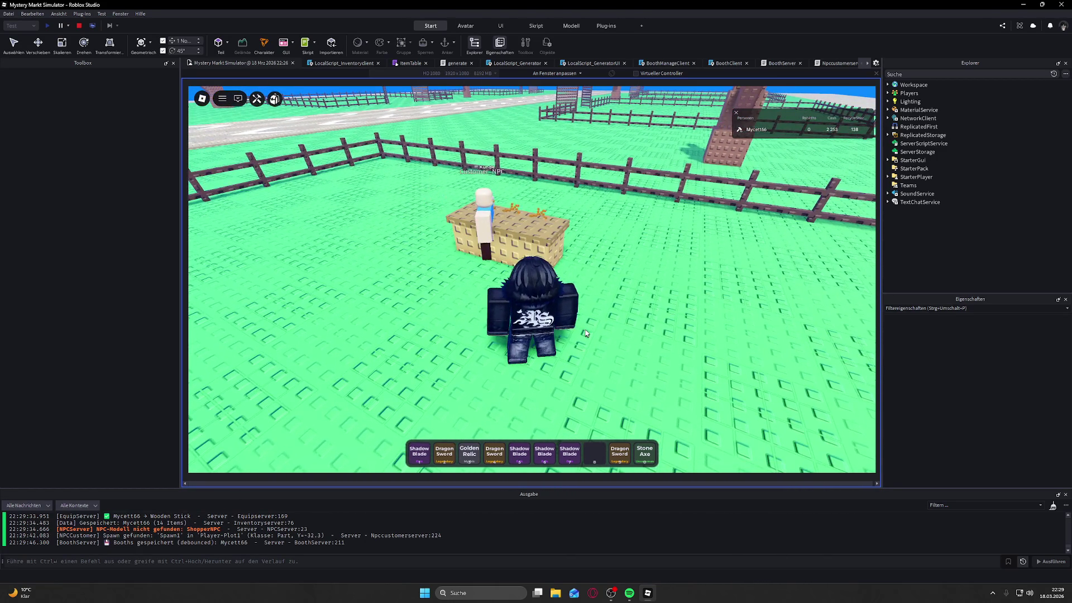
{"action": "key", "text": "Left"}
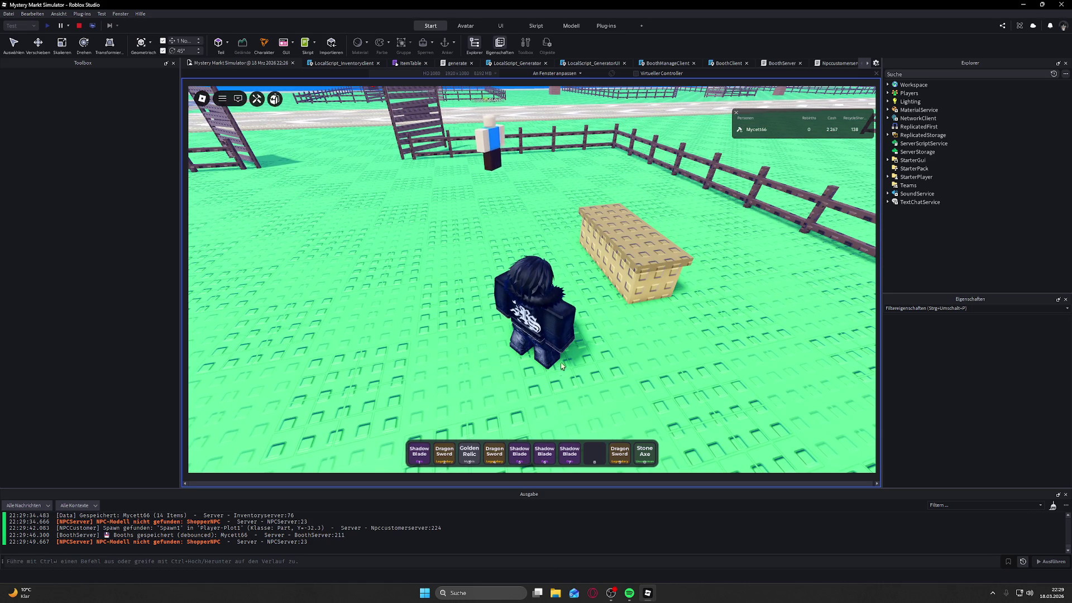
Step: Cycle through the Golden Relic, Dragon Sword and Shadow Blade in the hotbar
{"action": "left_click", "coordinate": [472, 455]}
{"action": "left_click", "coordinate": [494, 456]}
{"action": "left_click", "coordinate": [545, 455]}
Step: From the backpack, put the Stone Axe on booth slot 2 and a Wooden Stick on slot 1
{"action": "key", "text": "grave"}
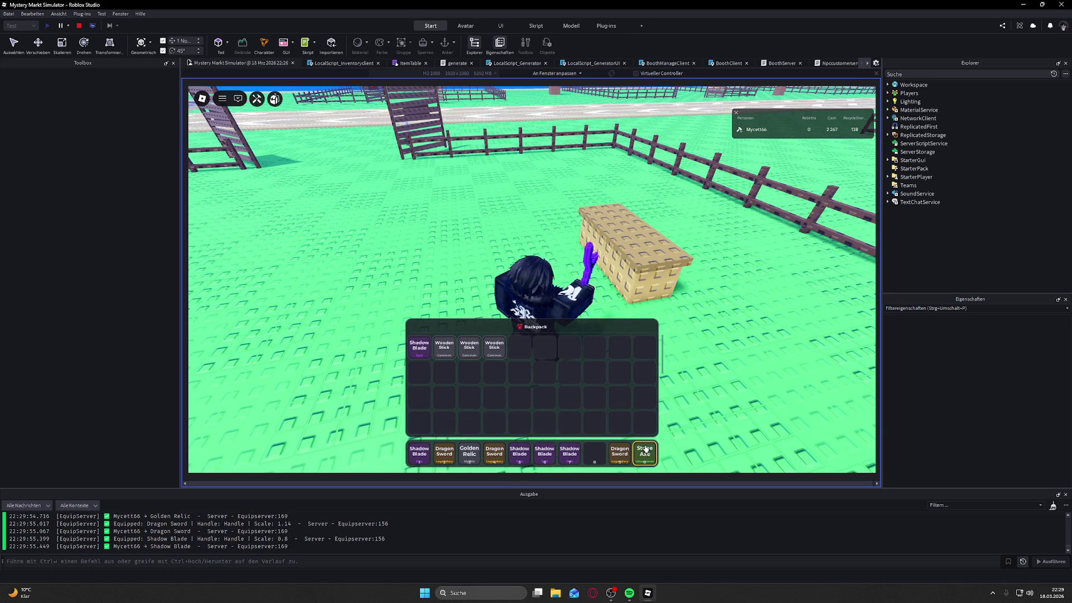
{"action": "left_click_drag", "start_coordinate": [646, 451], "coordinate": [610, 417]}
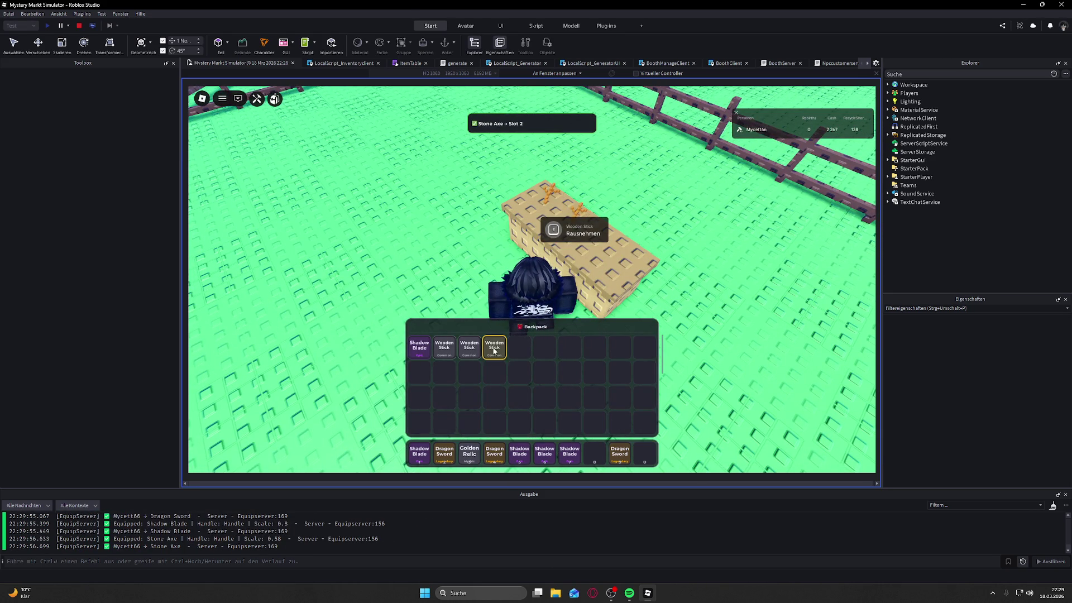
{"action": "left_click", "coordinate": [494, 351]}
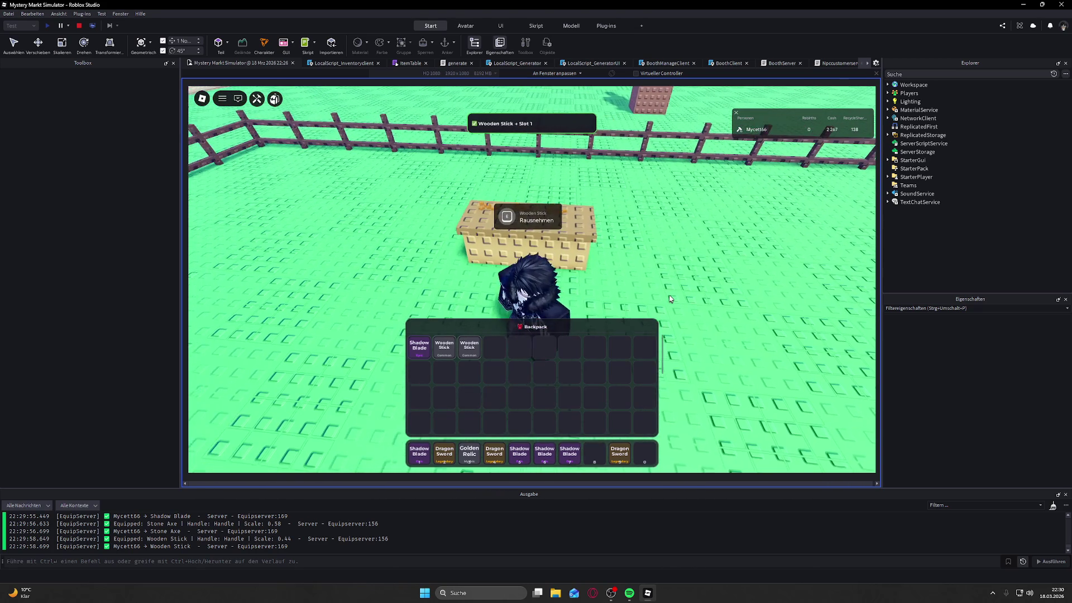
{"action": "key", "text": "grave"}
{"action": "key", "text": "s"}
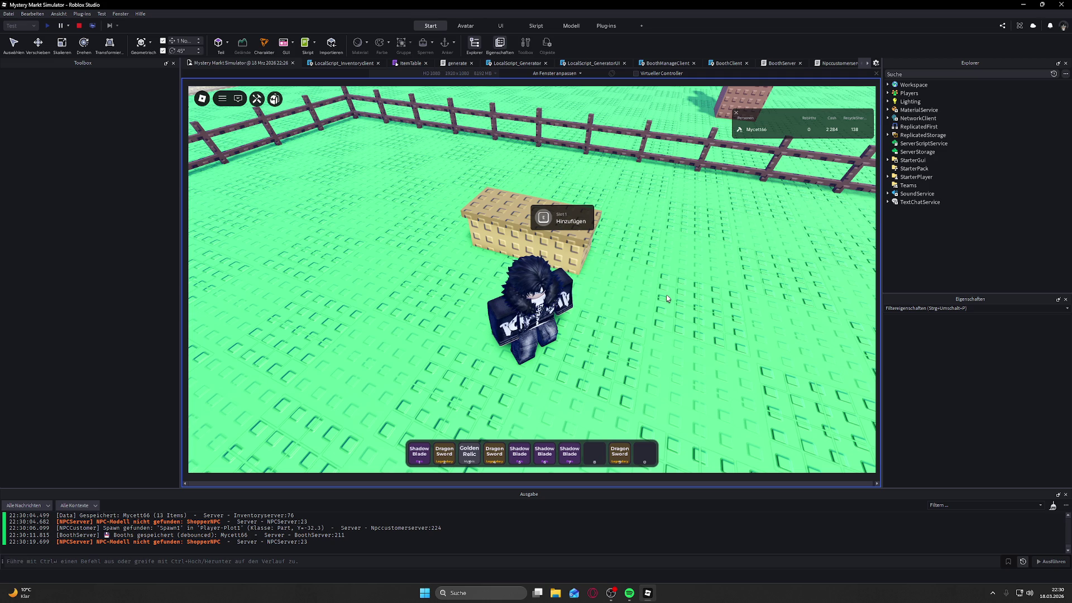
Step: Walk to the booth crate and place a Wooden Stick from the backpack into slot 1
{"action": "scroll", "coordinate": [689, 231], "scroll_direction": "down", "scroll_amount": 5}
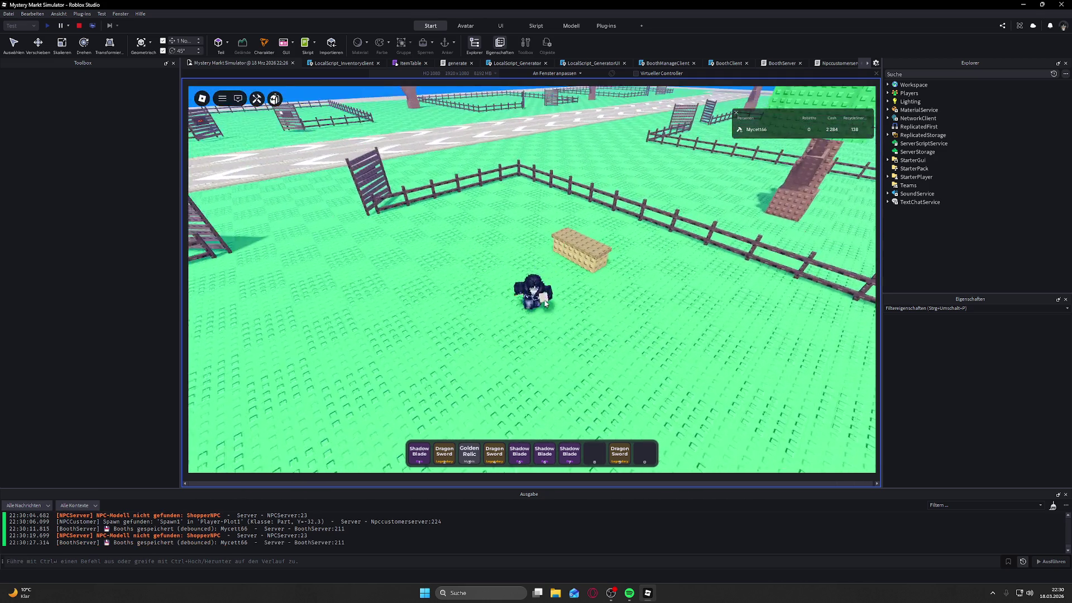
{"action": "scroll", "coordinate": [547, 303], "scroll_direction": "up", "scroll_amount": 5}
{"action": "key", "text": "w"}
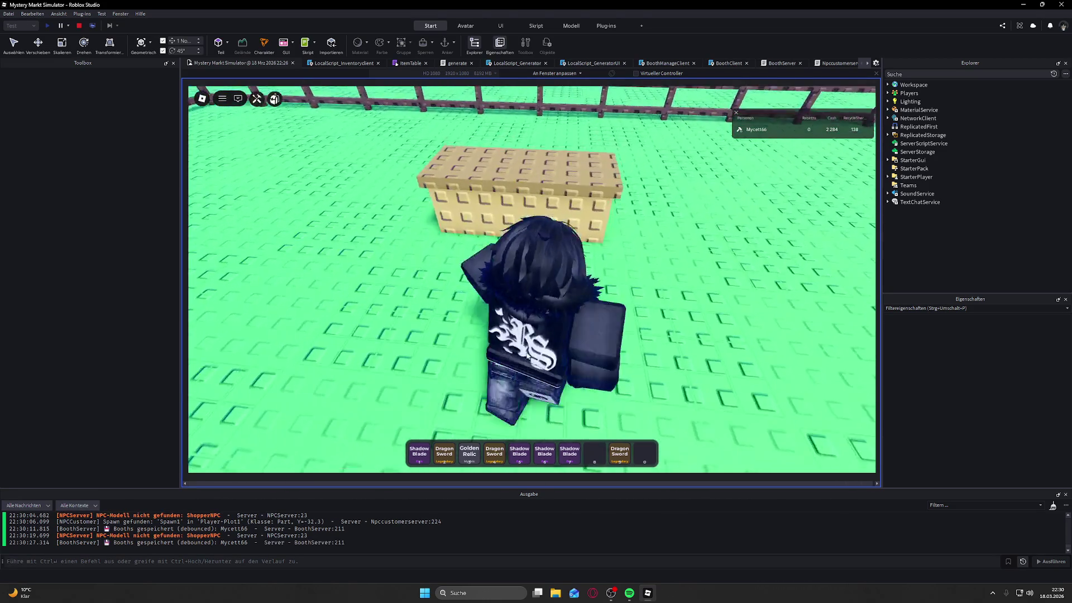
{"action": "key", "text": "grave"}
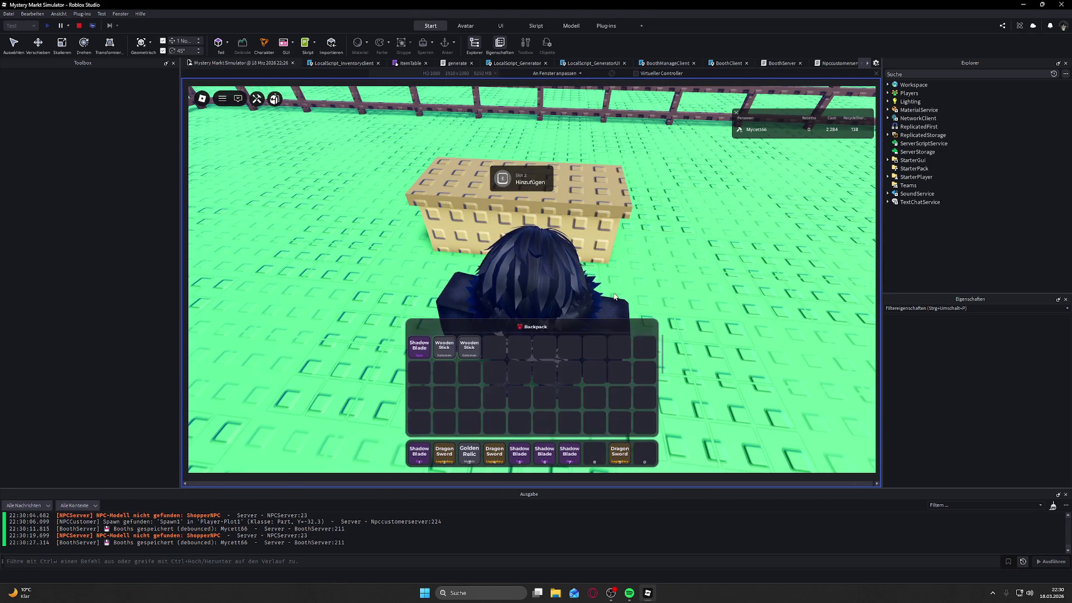
{"action": "left_click", "coordinate": [469, 347]}
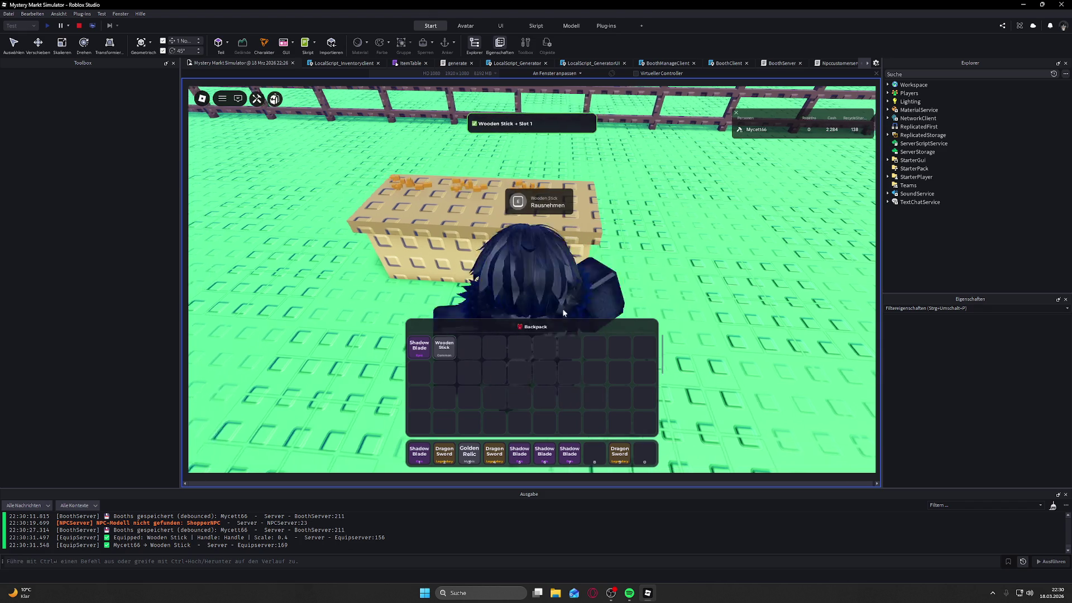
{"action": "key", "text": "e"}
Step: Equip the second Wooden Stick and walk back up to the booth crate
{"action": "key", "text": "s"}
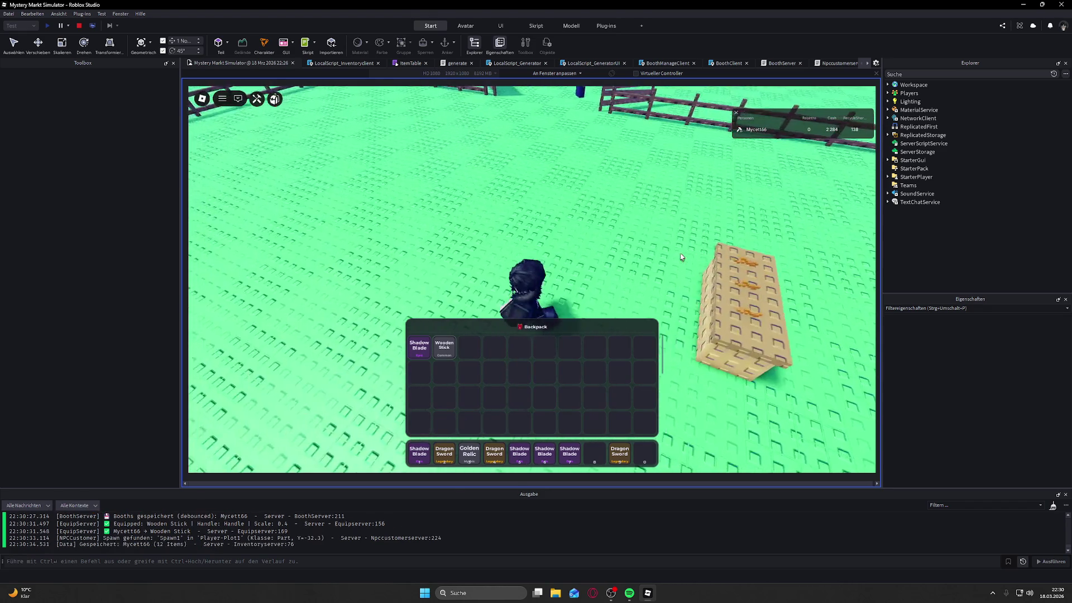
{"action": "left_click", "coordinate": [449, 351]}
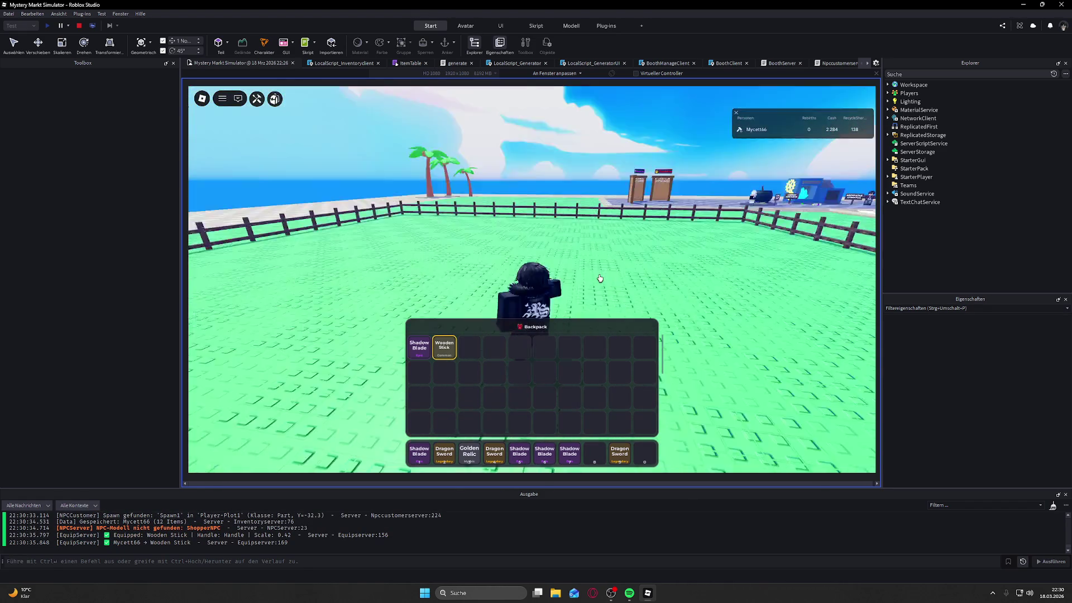
{"action": "key", "text": "w"}
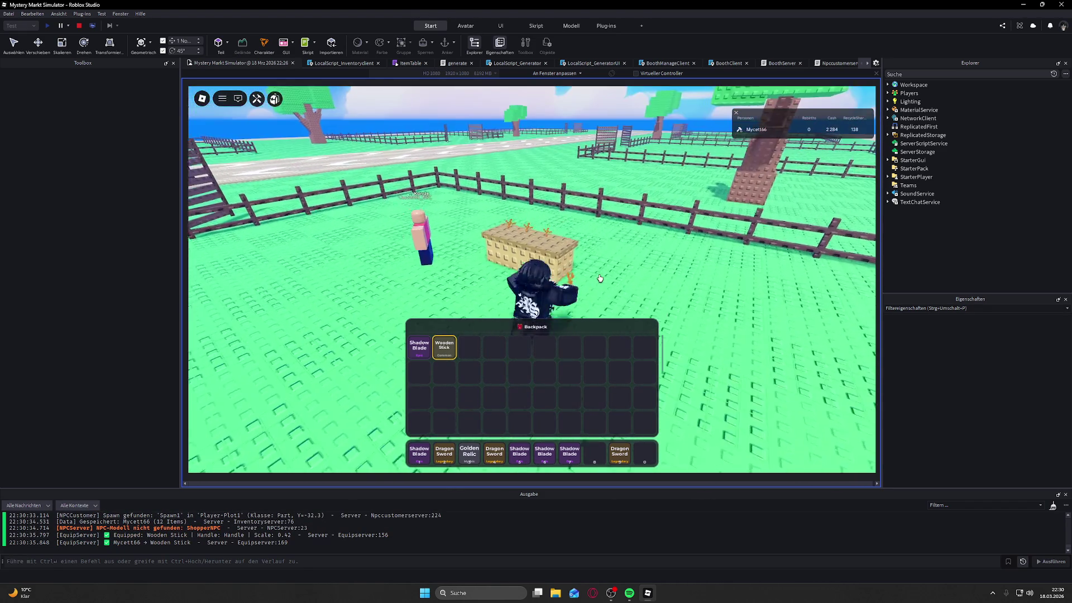
Step: Place the second Wooden Stick on the booth and walk away
{"action": "key", "text": "a"}
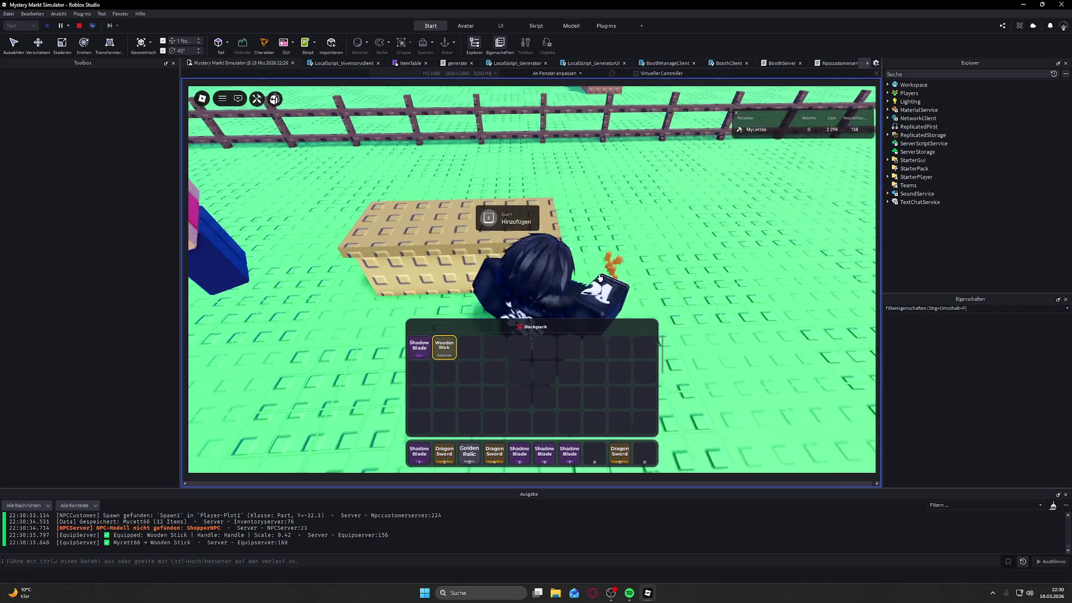
{"action": "key", "text": "e"}
{"action": "key", "text": "w"}
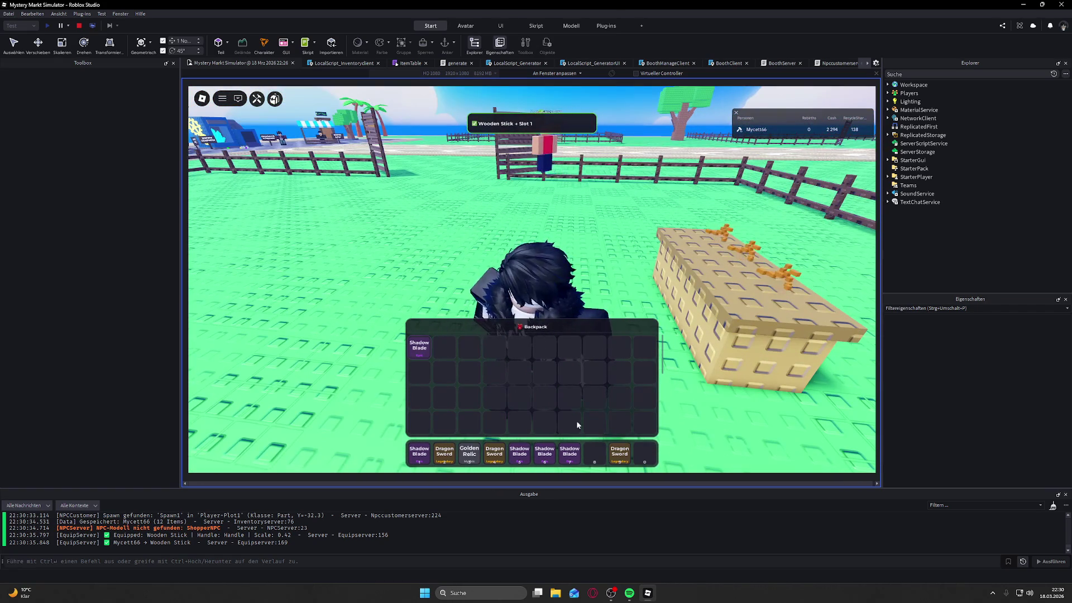
Step: Run to the Mystery Generator and start generating a new batch of items
{"action": "key", "text": "w"}
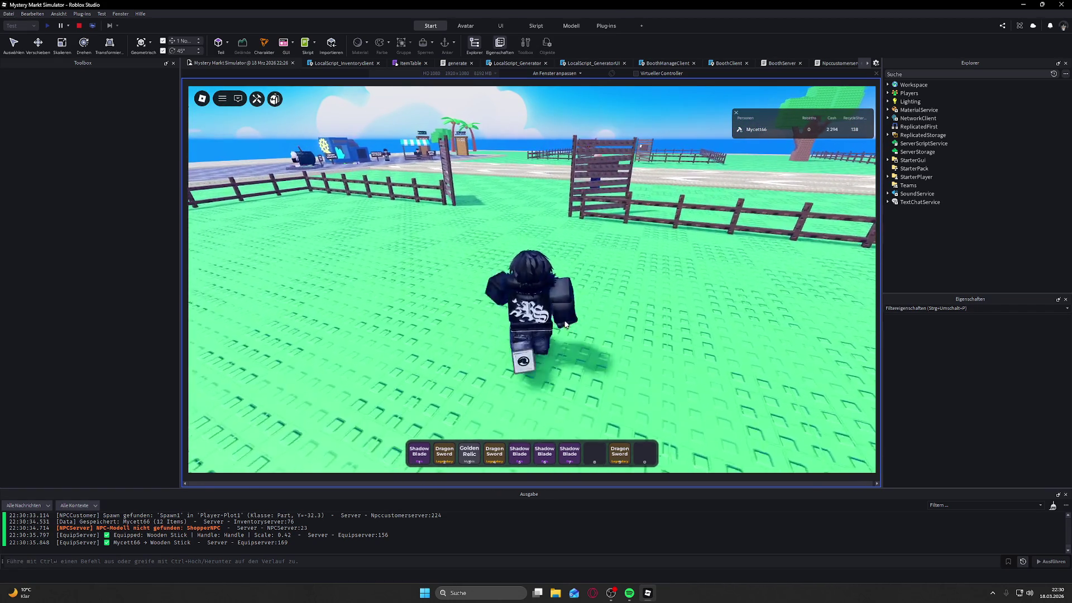
{"action": "key", "text": "w"}
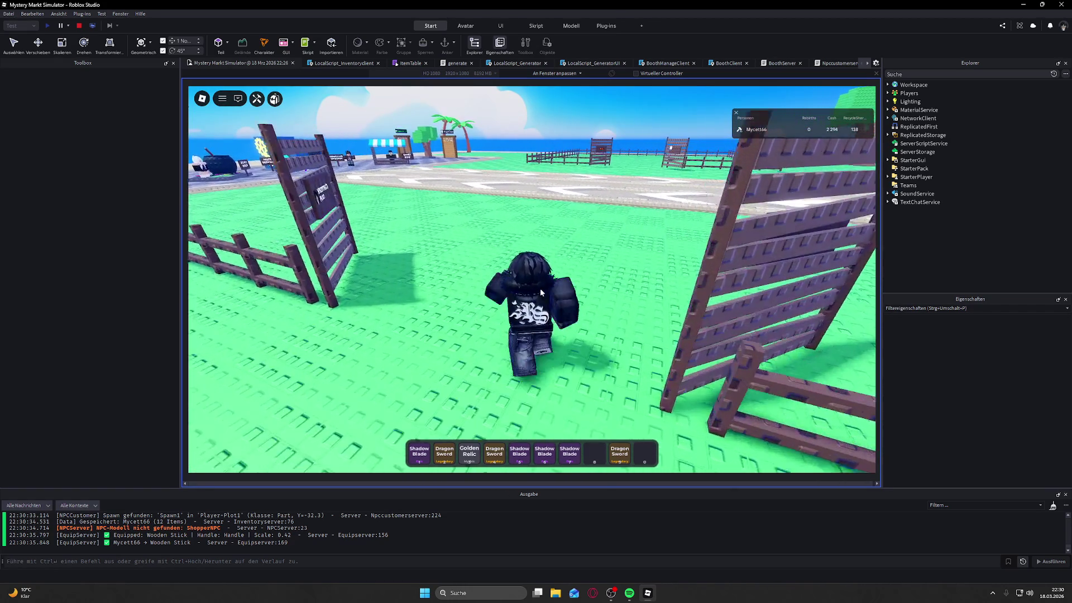
{"action": "key", "text": "w"}
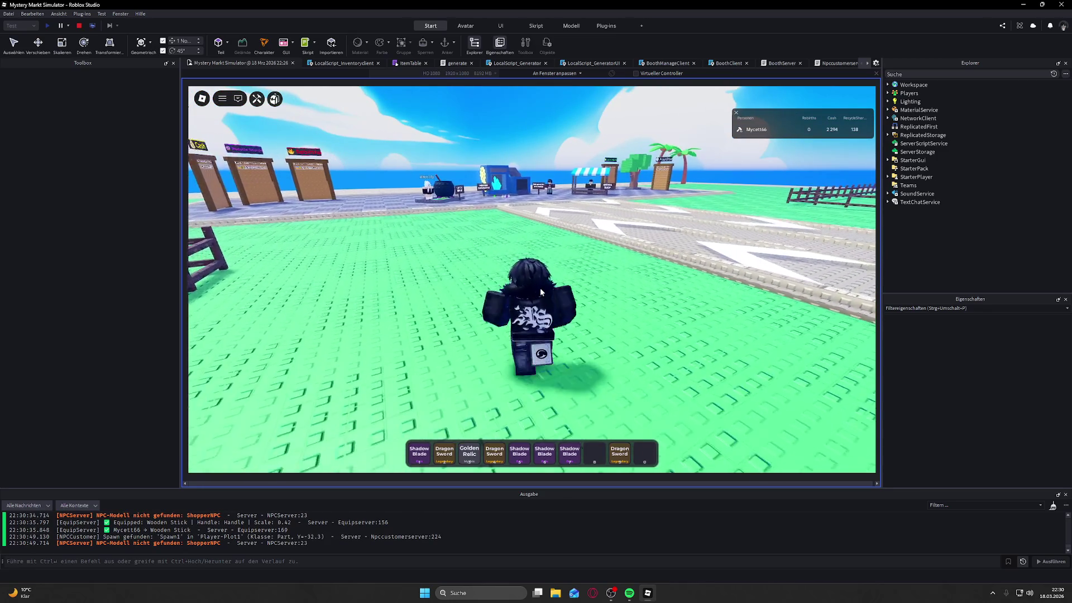
{"action": "key", "text": "w"}
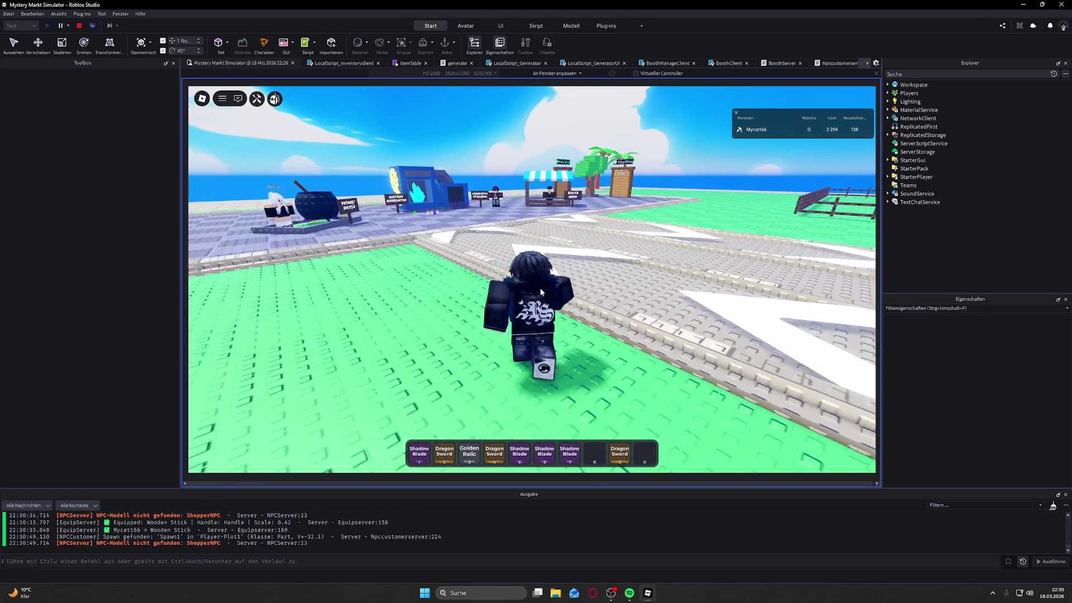
{"action": "key", "text": "w"}
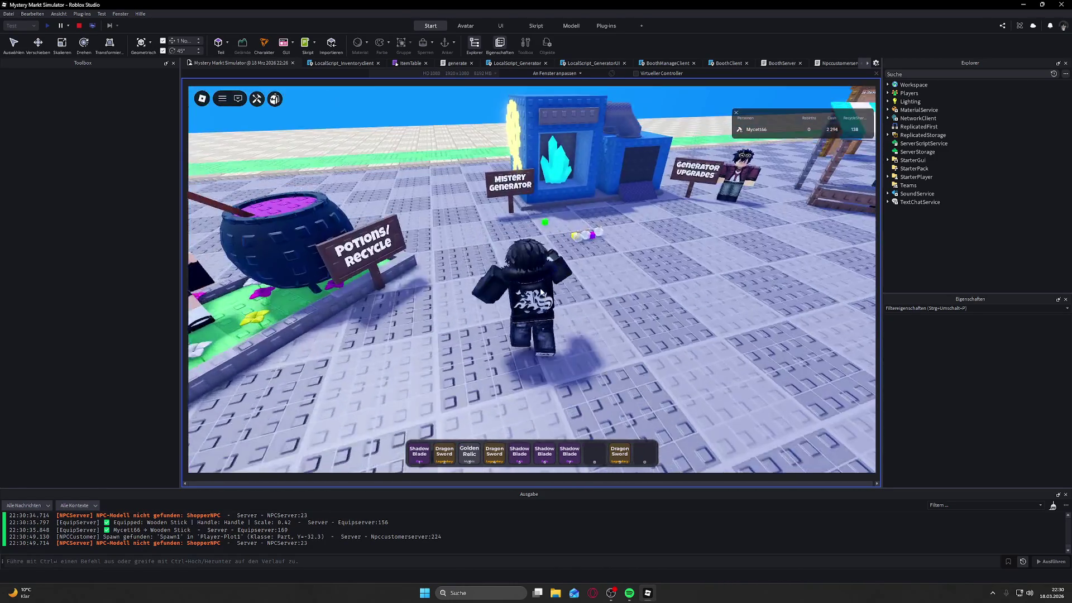
{"action": "left_click", "coordinate": [494, 205]}
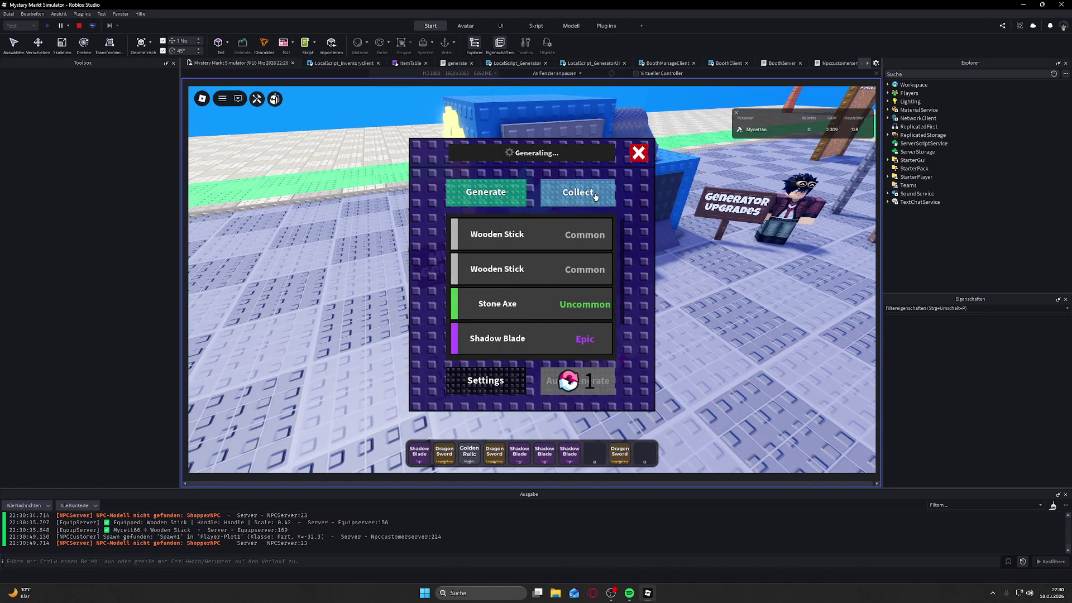
Step: Collect the batch and run to the Generator Upgrades NPC, tilting the camera to look around
{"action": "key", "text": "w"}
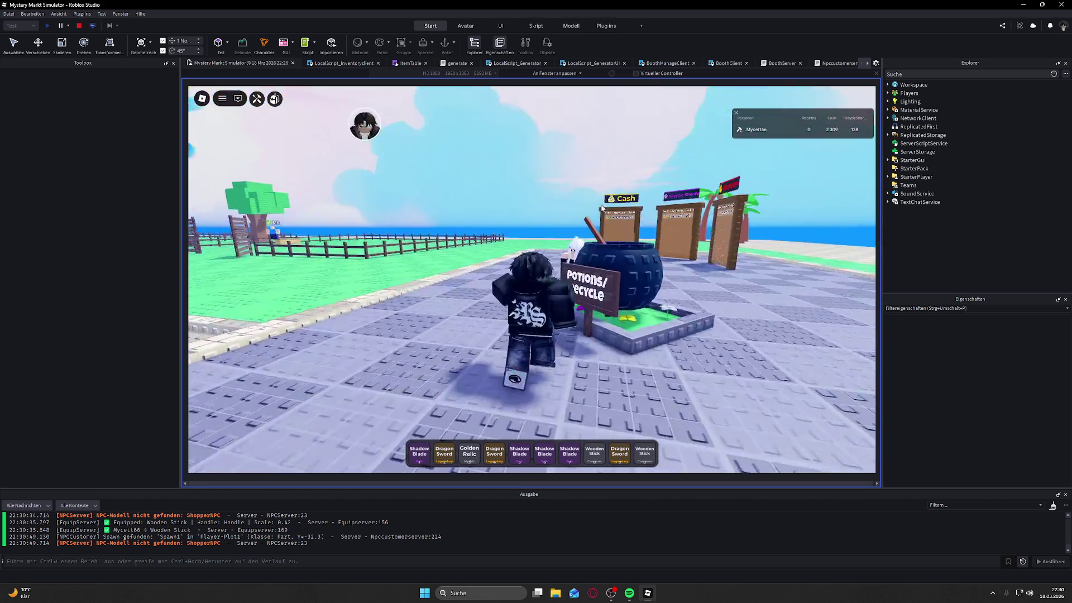
{"action": "key", "text": "w"}
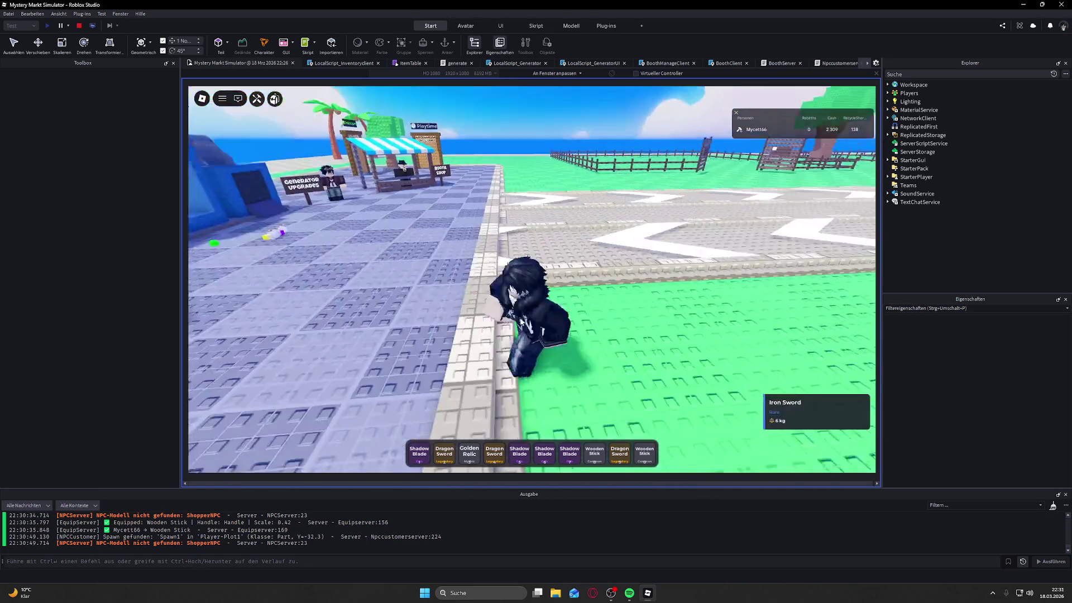
{"action": "key", "text": "w"}
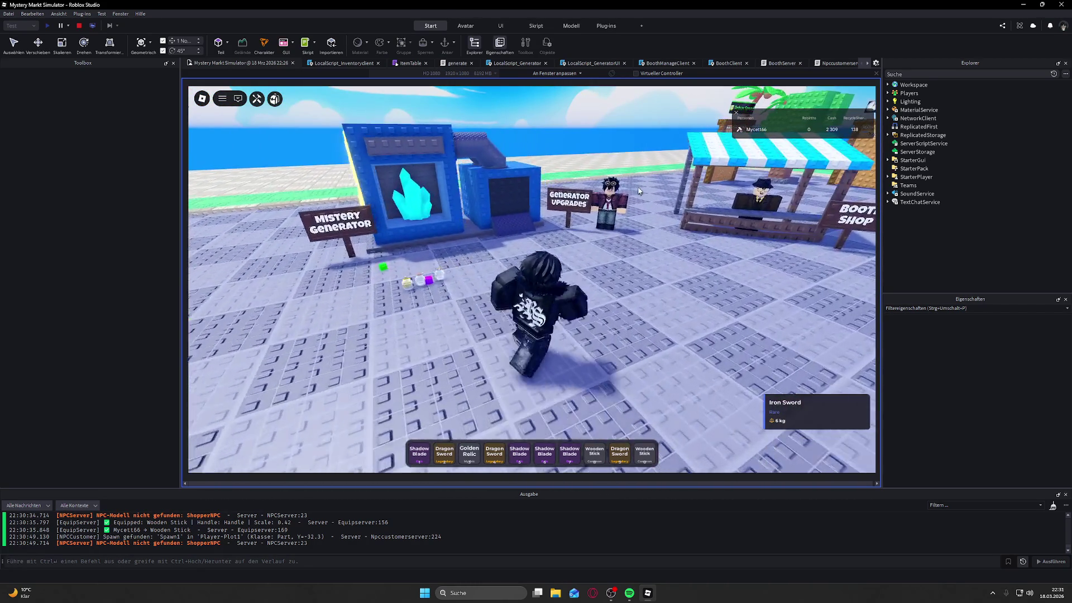
{"action": "key", "text": "w"}
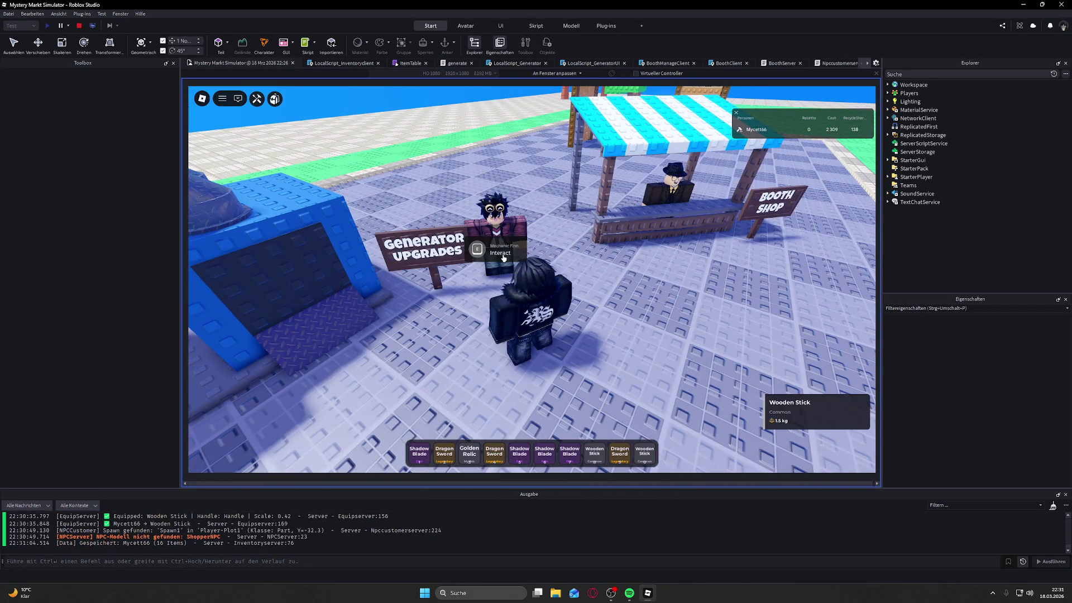
{"action": "key", "text": "Page_Up"}
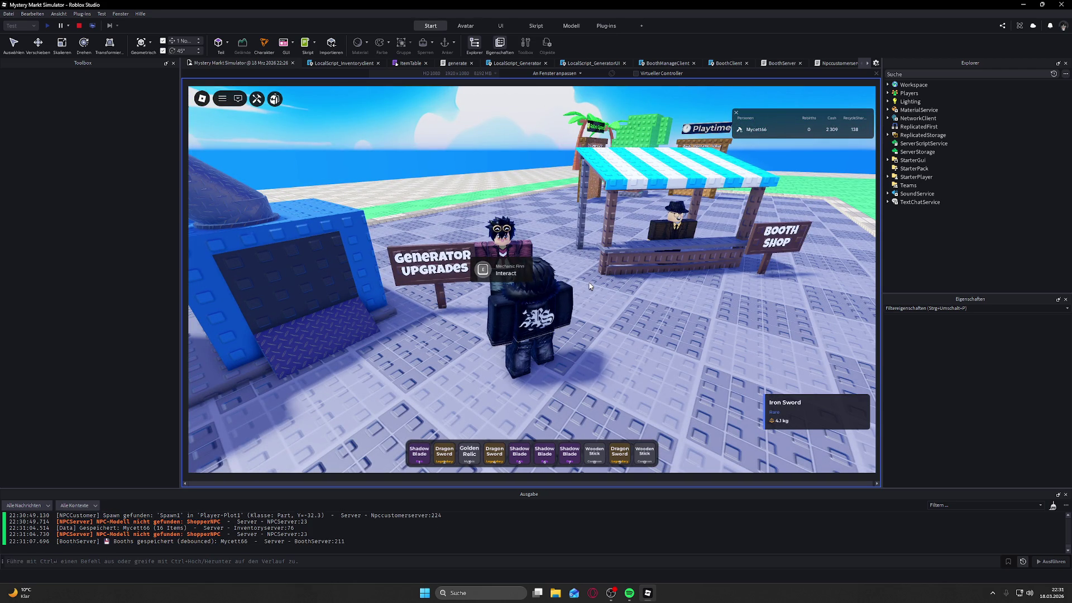
{"action": "key", "text": "Page_Down"}
{"action": "key", "text": "Page_Down"}
{"action": "key", "text": "Page_Down"}
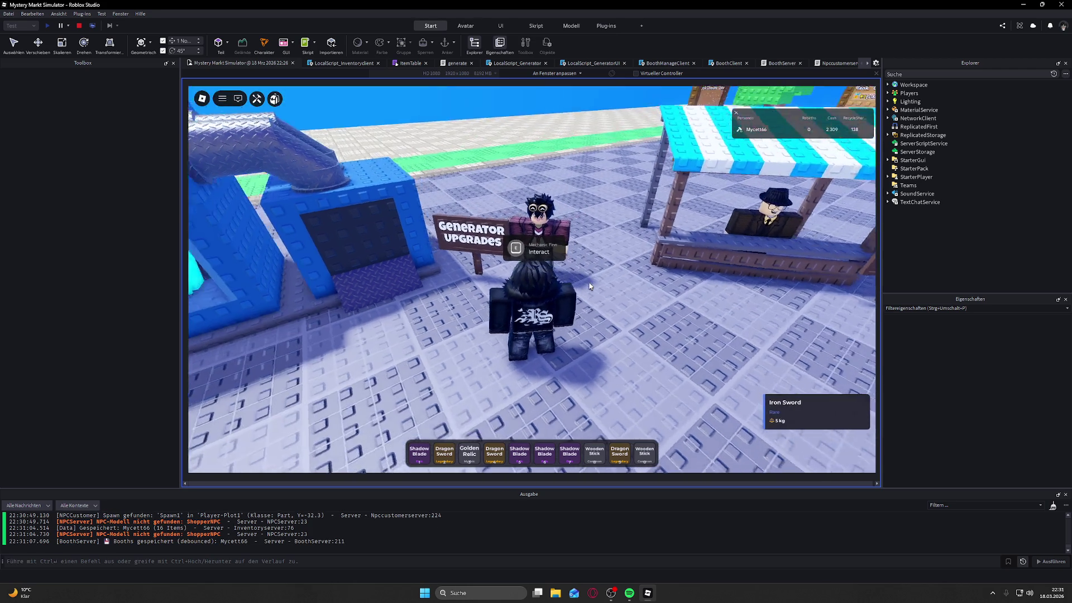
{"action": "key", "text": "Page_Down"}
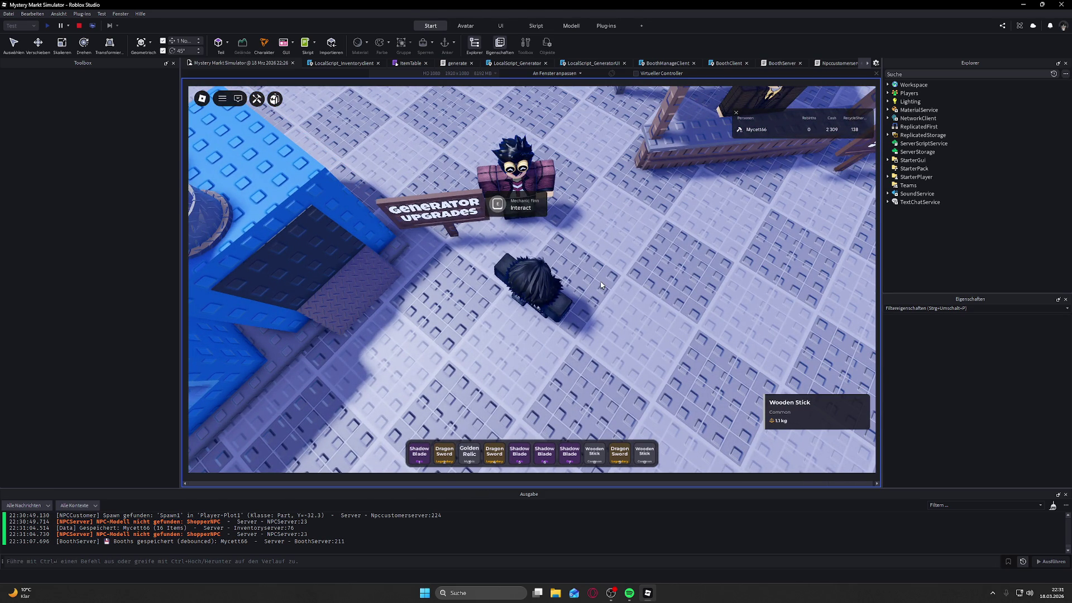
{"action": "key", "text": "Page_Up"}
{"action": "key", "text": "Page_Up"}
{"action": "key", "text": "Page_Up"}
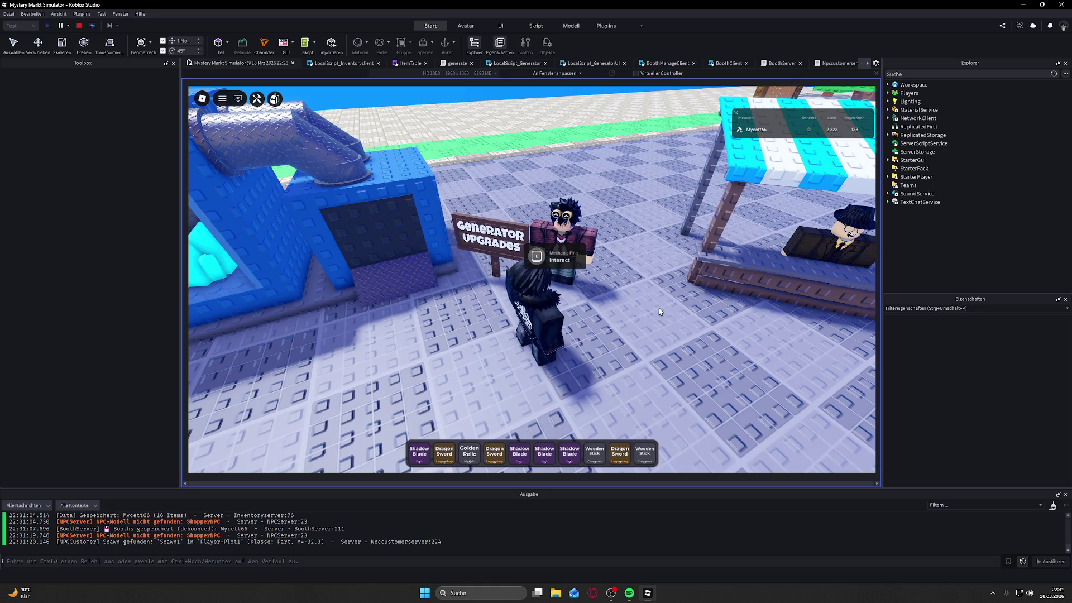
Step: Equip the Golden Relic, talk to Mechanic Finn, and dismiss him with Nevermind
{"action": "key", "text": "d"}
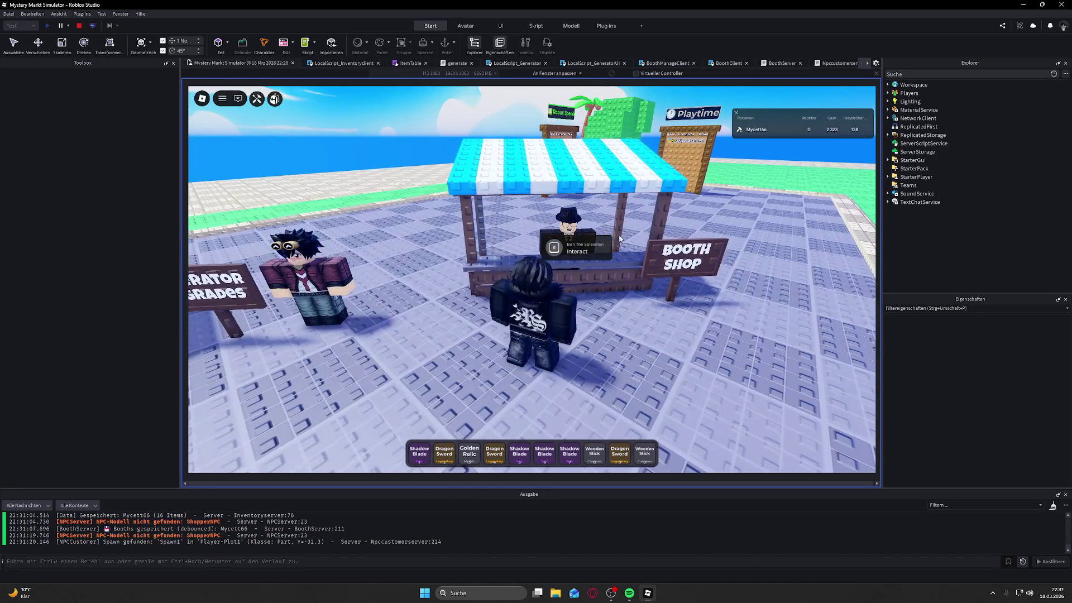
{"action": "key", "text": "a"}
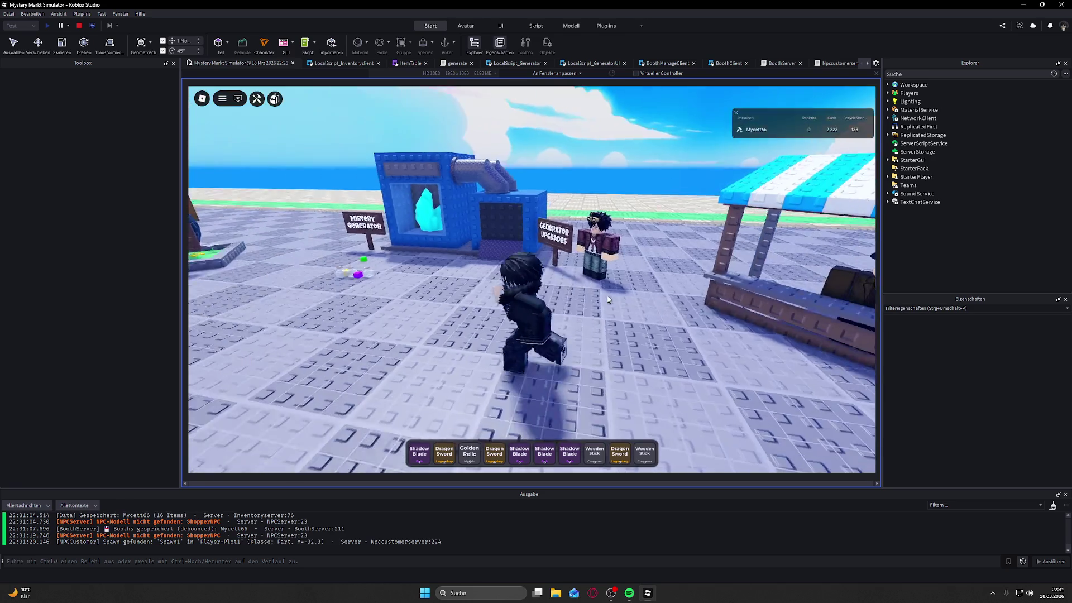
{"action": "key", "text": "s"}
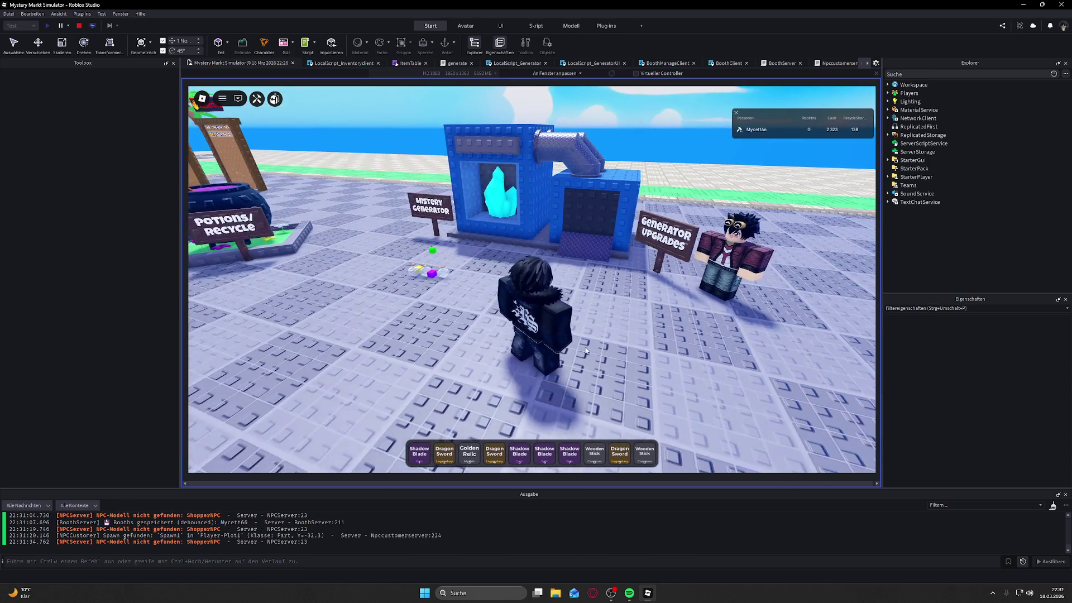
{"action": "left_click", "coordinate": [472, 452]}
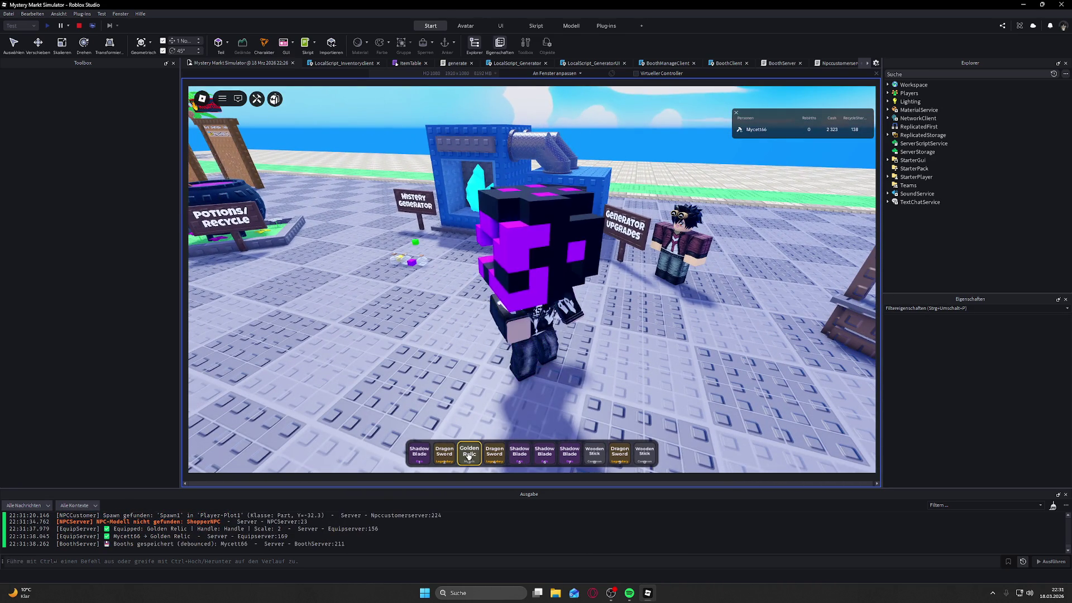
{"action": "key", "text": "d"}
{"action": "key", "text": "e"}
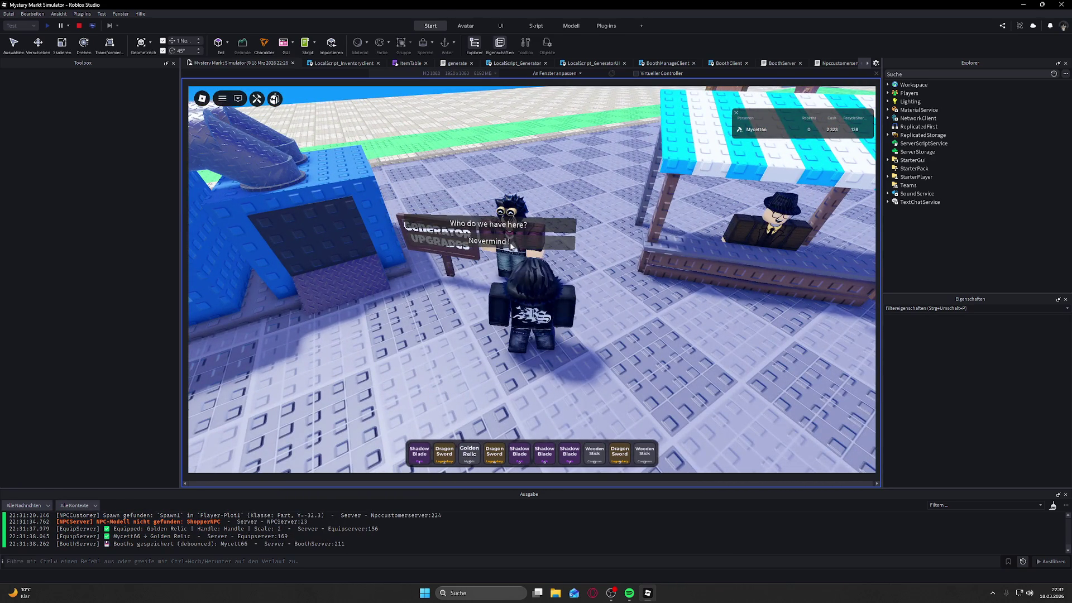
{"action": "left_click", "coordinate": [510, 242]}
Step: Check the Mystery Generator panel, then walk back into the plot field
{"action": "key", "text": "w"}
{"action": "key", "text": "e"}
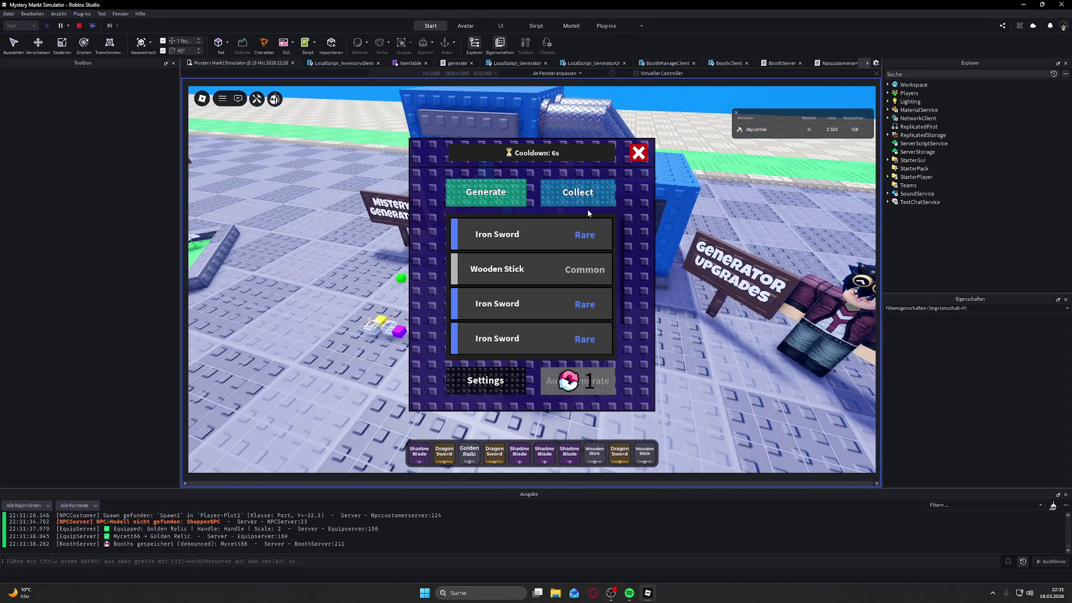
{"action": "key", "text": "s"}
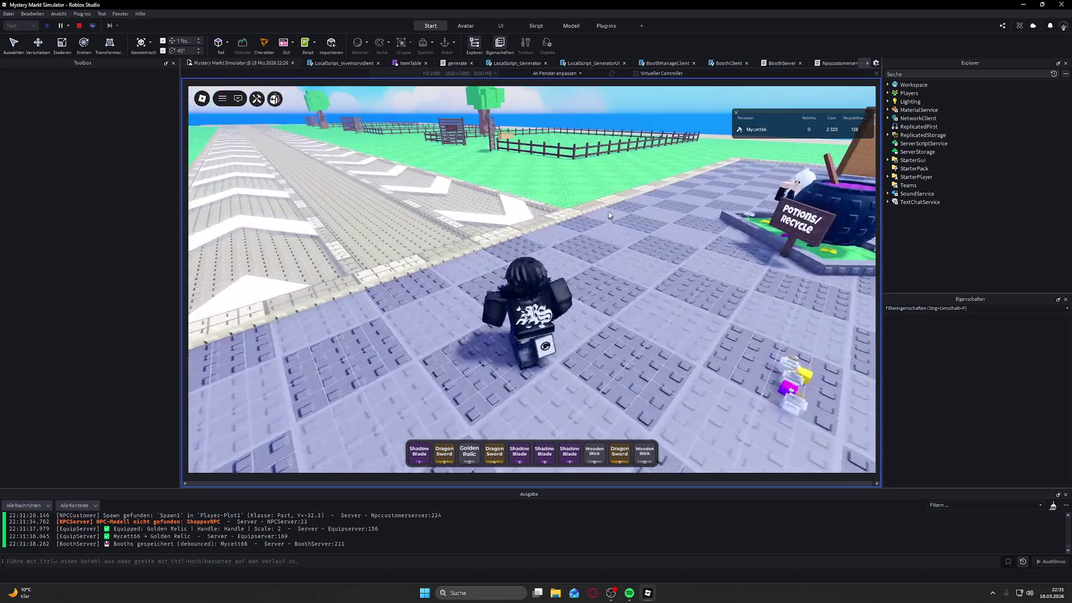
{"action": "key", "text": "w"}
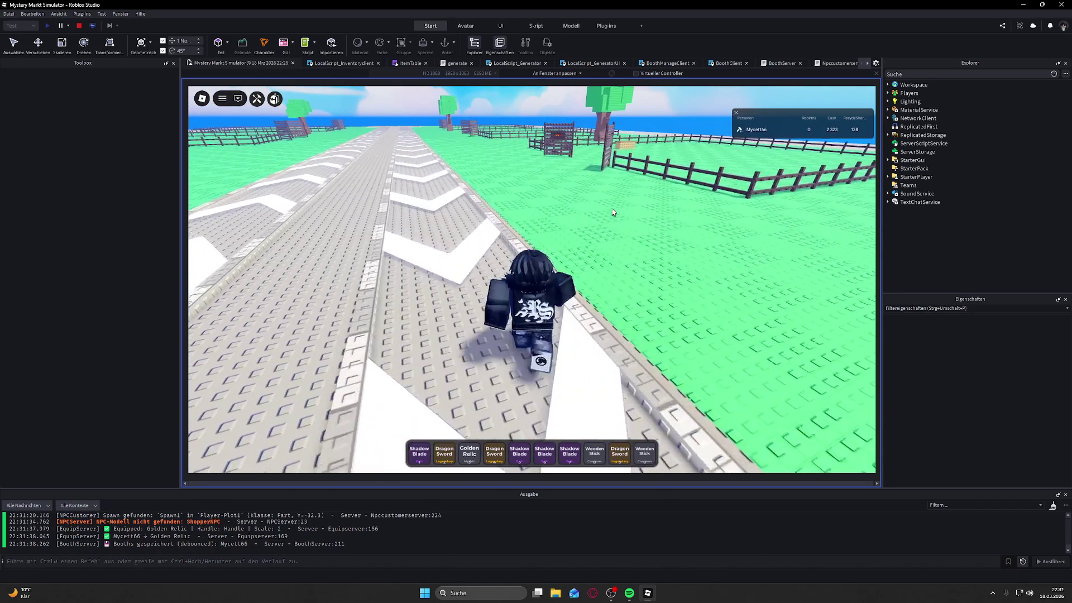
{"action": "key", "text": "d"}
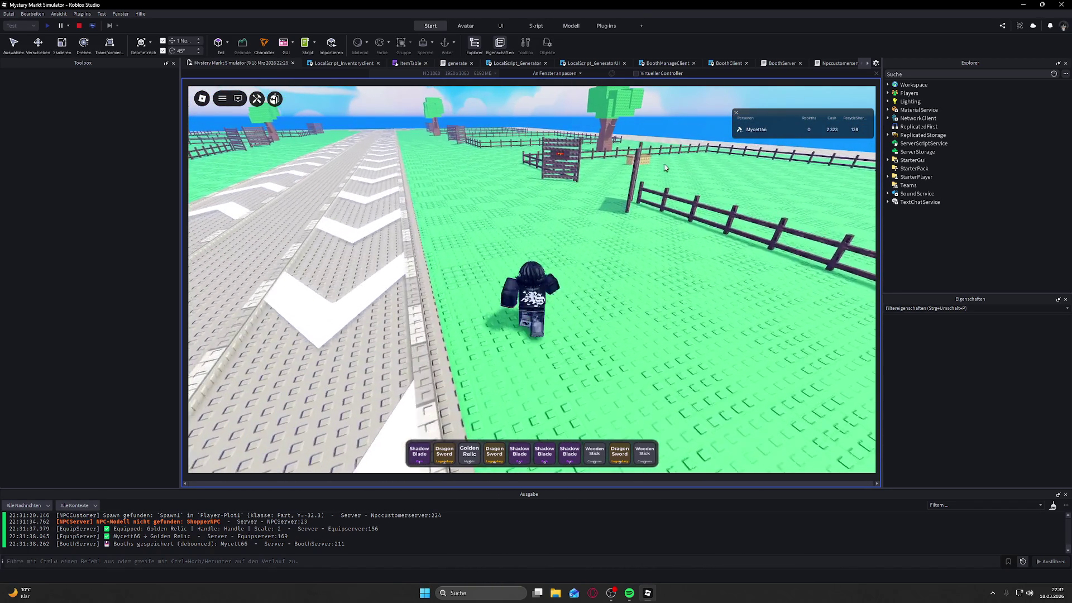
Step: Equip Wooden Sticks from the backpack and place them in booth slots 3, 2 and 1
{"action": "key", "text": "grave"}
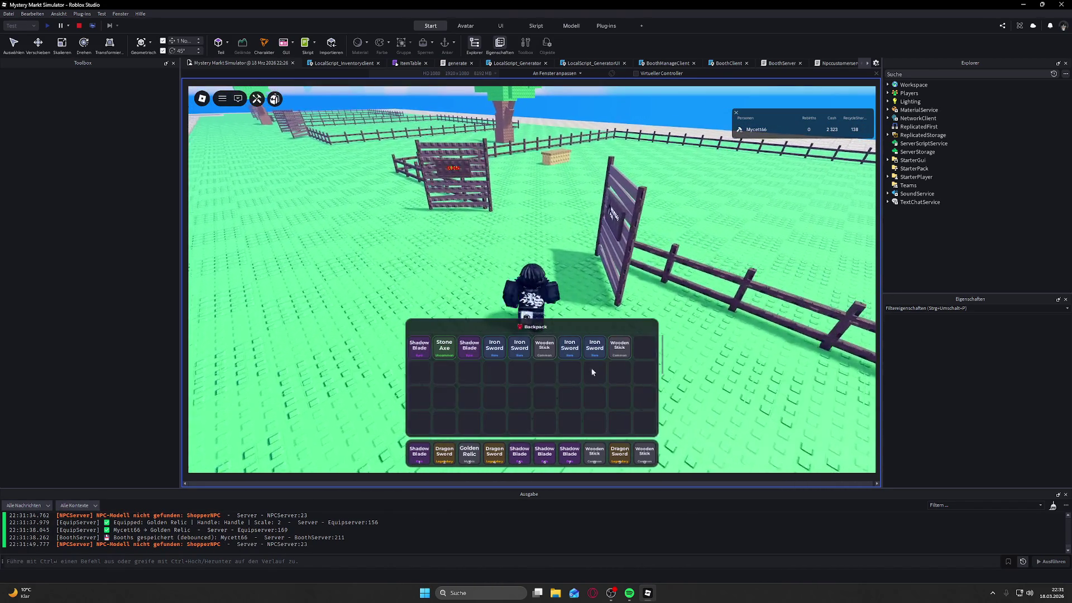
{"action": "left_click", "coordinate": [615, 350]}
{"action": "key", "text": "w"}
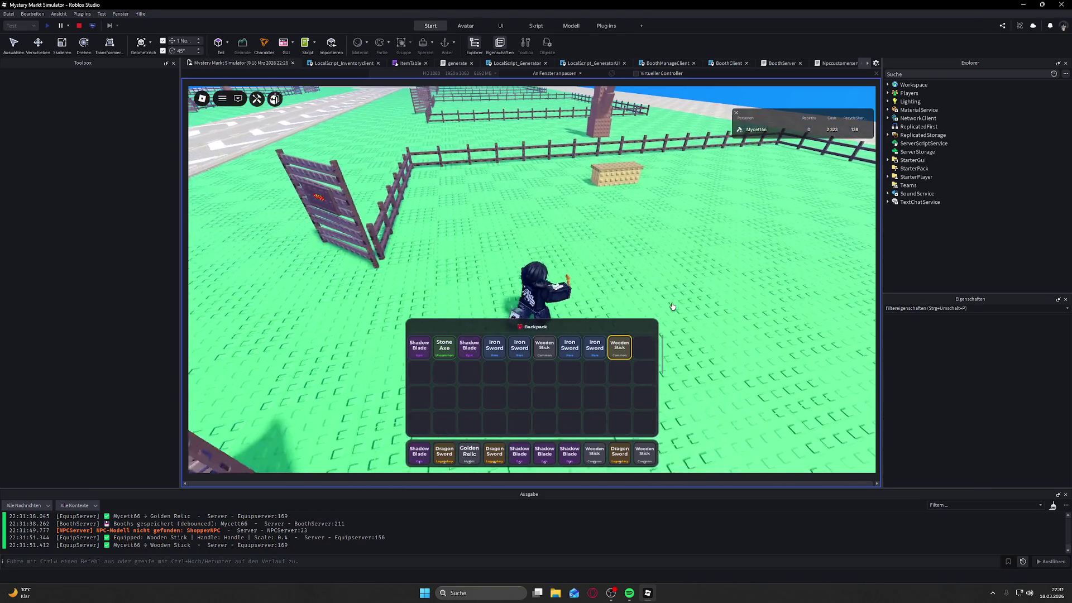
{"action": "key", "text": "w"}
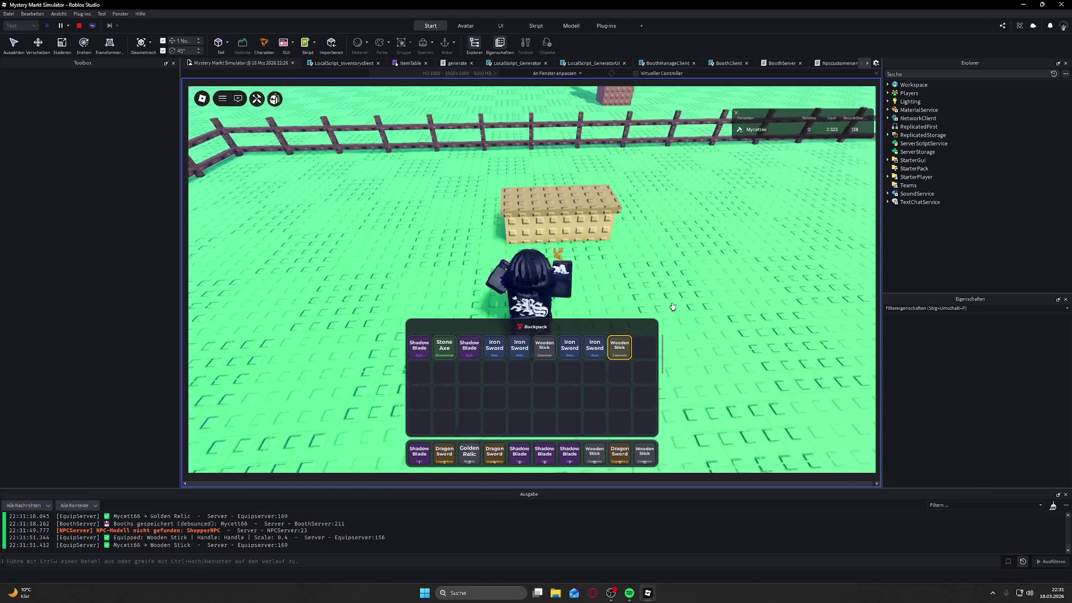
{"action": "key", "text": "e"}
{"action": "left_click", "coordinate": [589, 354]}
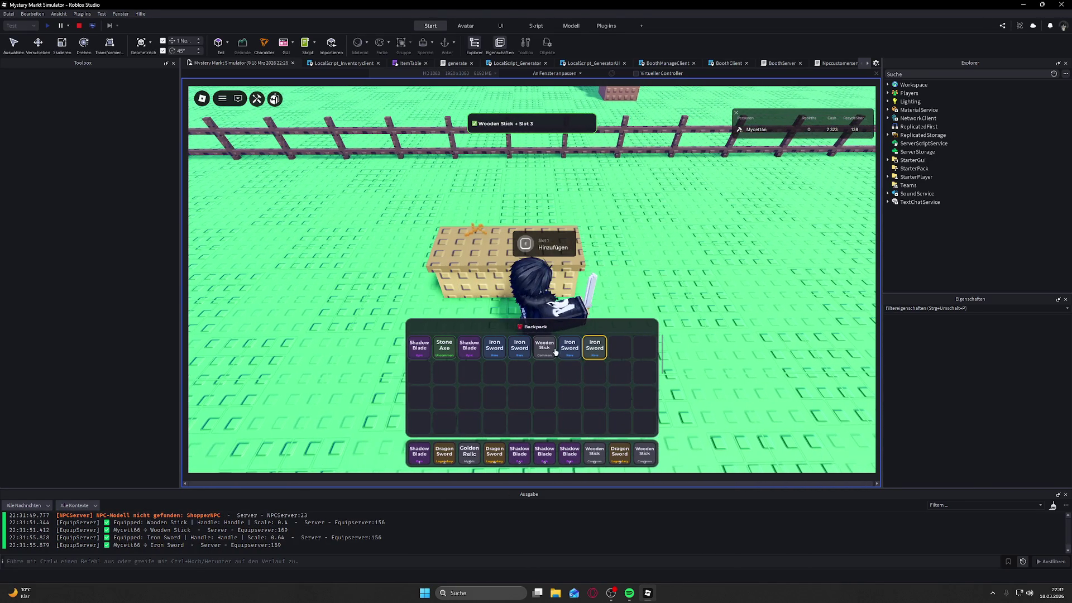
{"action": "key", "text": "e"}
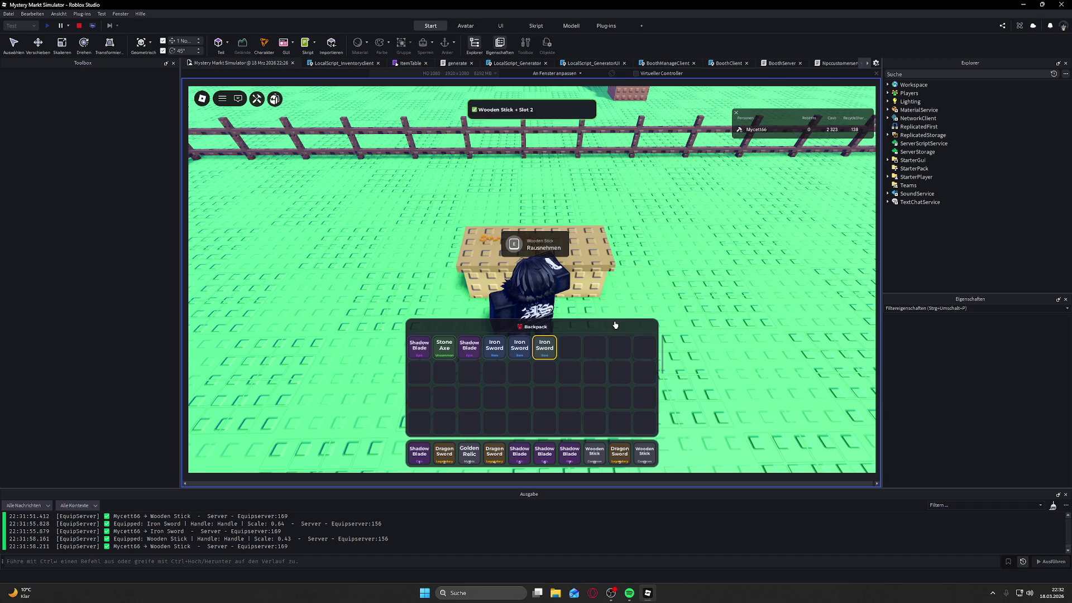
{"action": "key", "text": "d"}
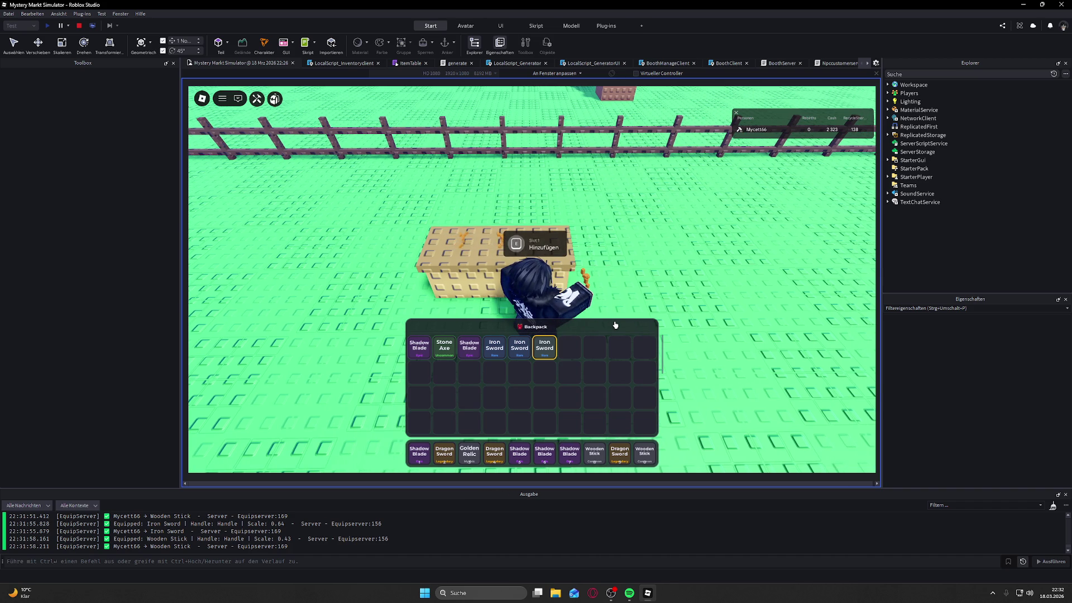
{"action": "left_click", "coordinate": [647, 455]}
{"action": "key", "text": "e"}
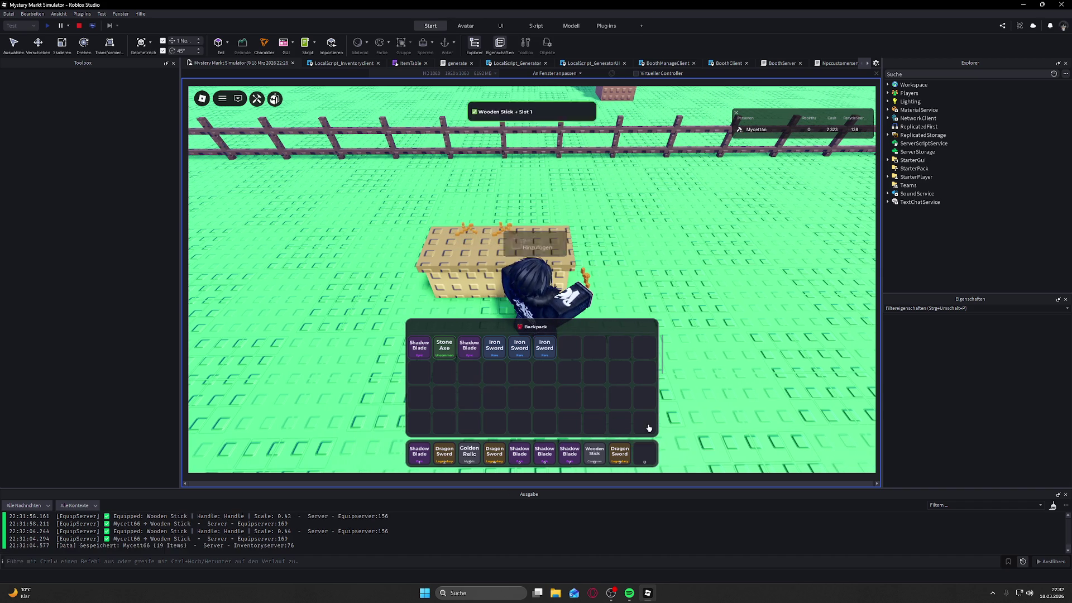
Step: Walk around the stocked booth until a customer buys the Wooden Stick from slot 1
{"action": "key", "text": "a"}
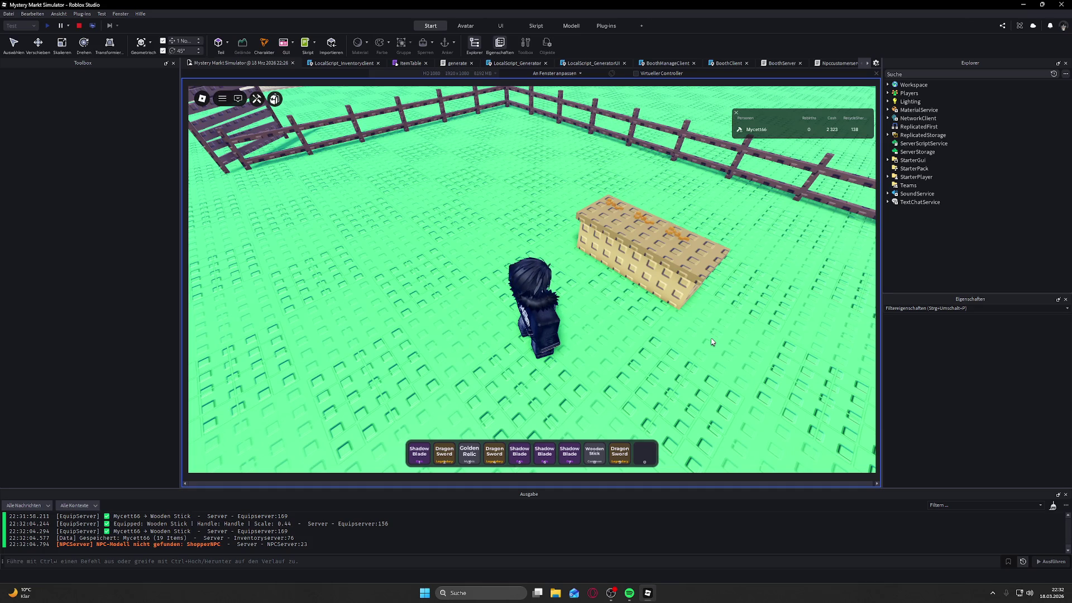
{"action": "key", "text": "d"}
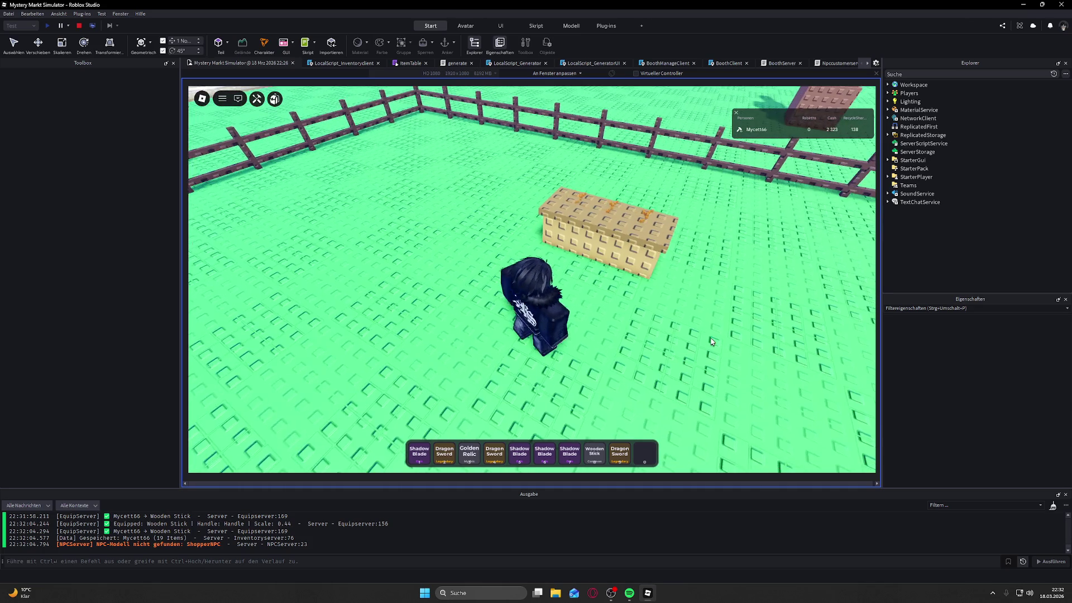
{"action": "key", "text": "a"}
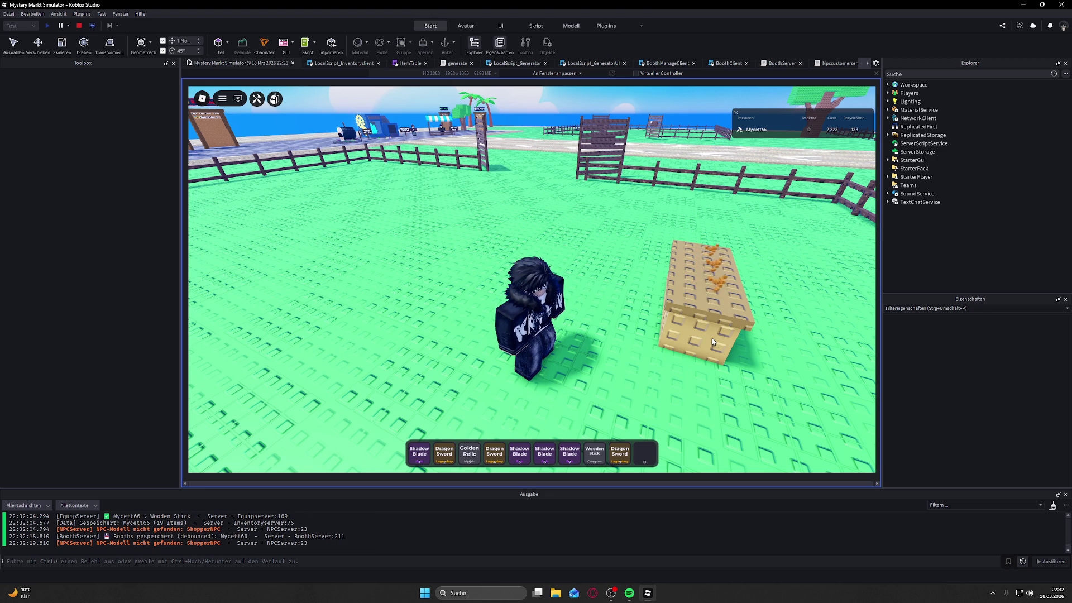
{"action": "key", "text": "a"}
{"action": "key", "text": "d"}
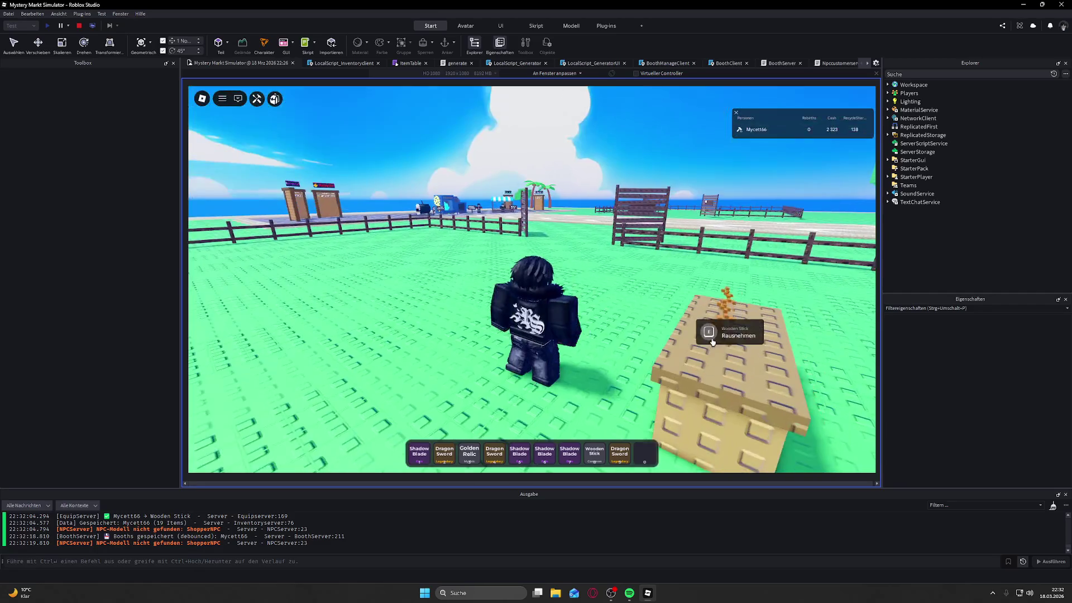
{"action": "key", "text": "Page_Down"}
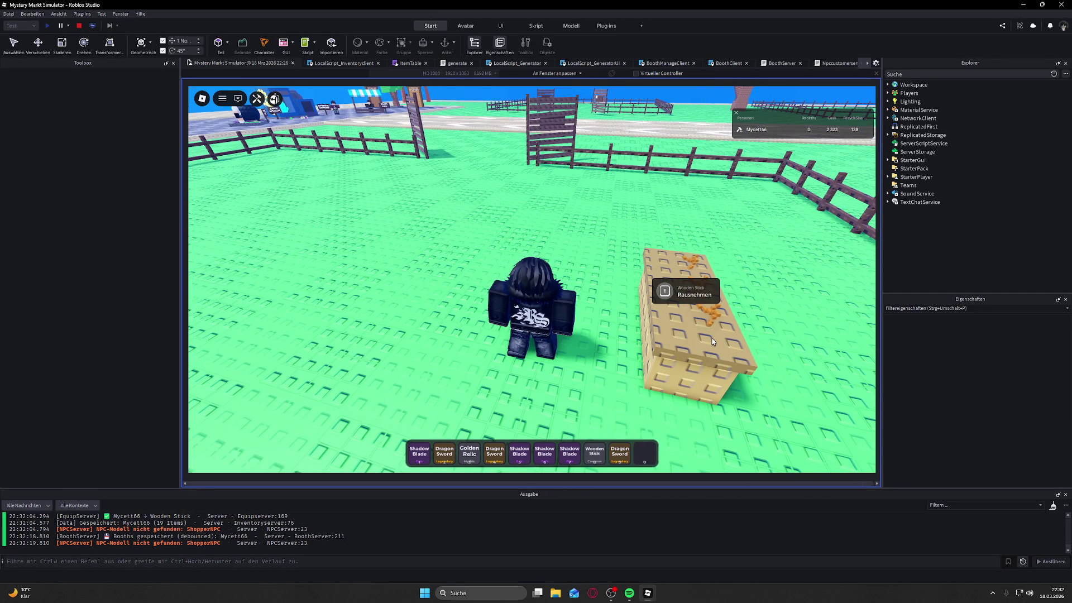
{"action": "key", "text": "a"}
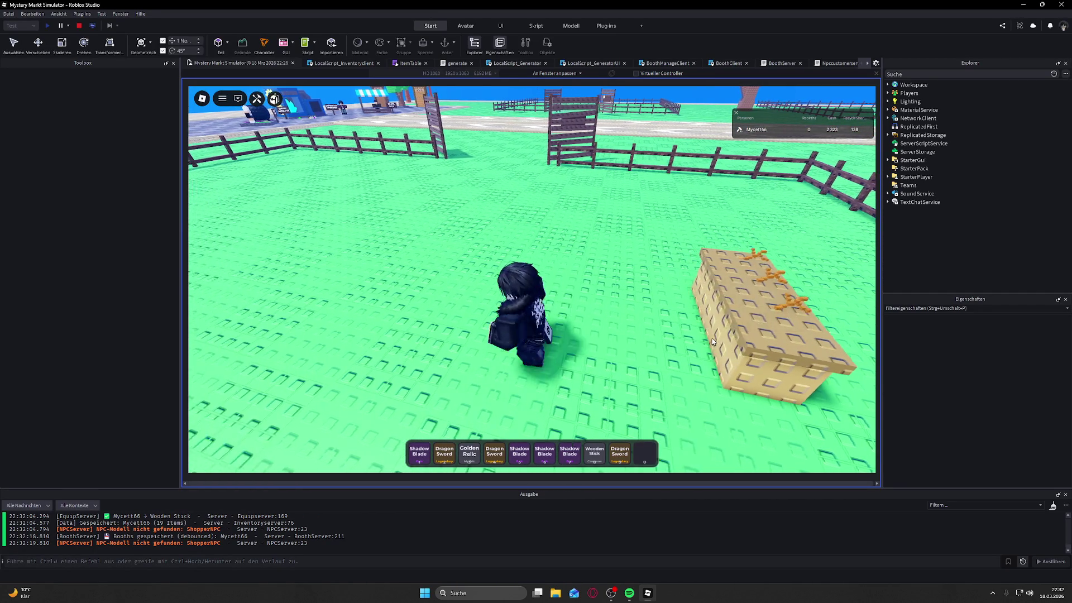
{"action": "key", "text": "d"}
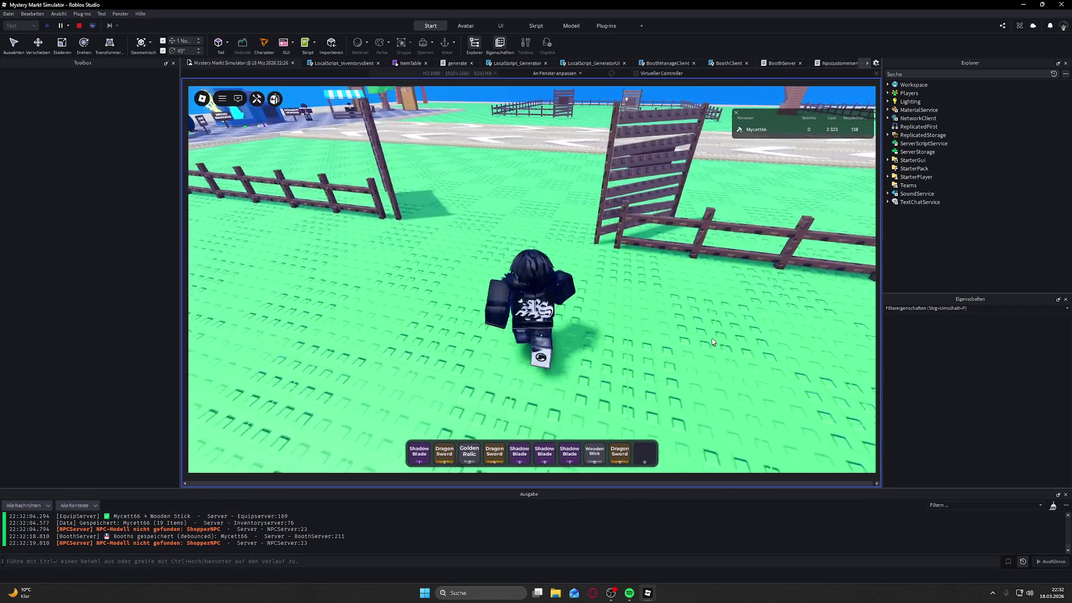
{"action": "key", "text": "w"}
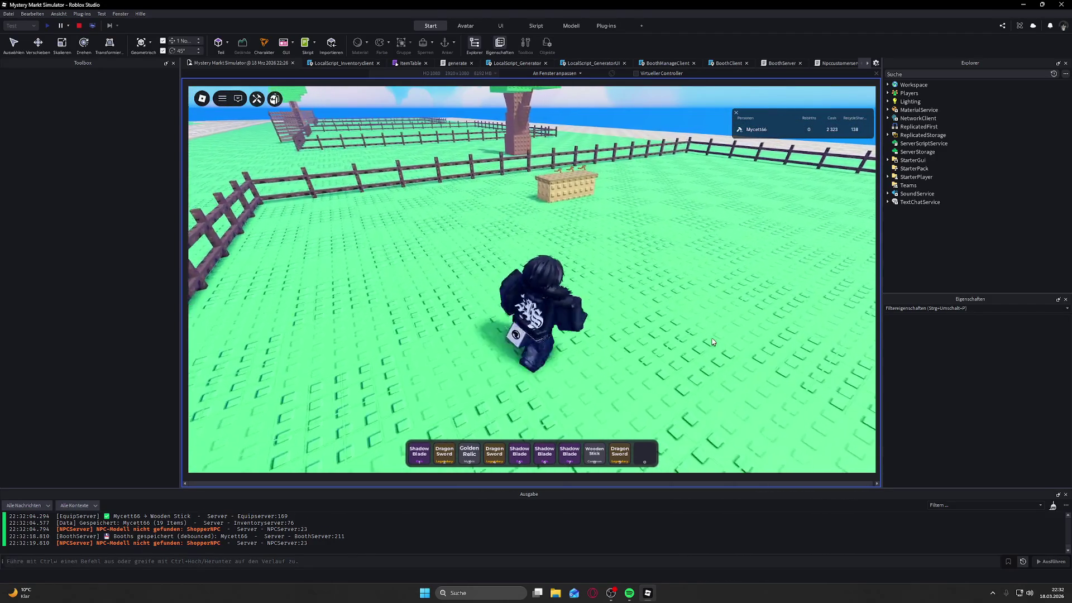
{"action": "key", "text": "w"}
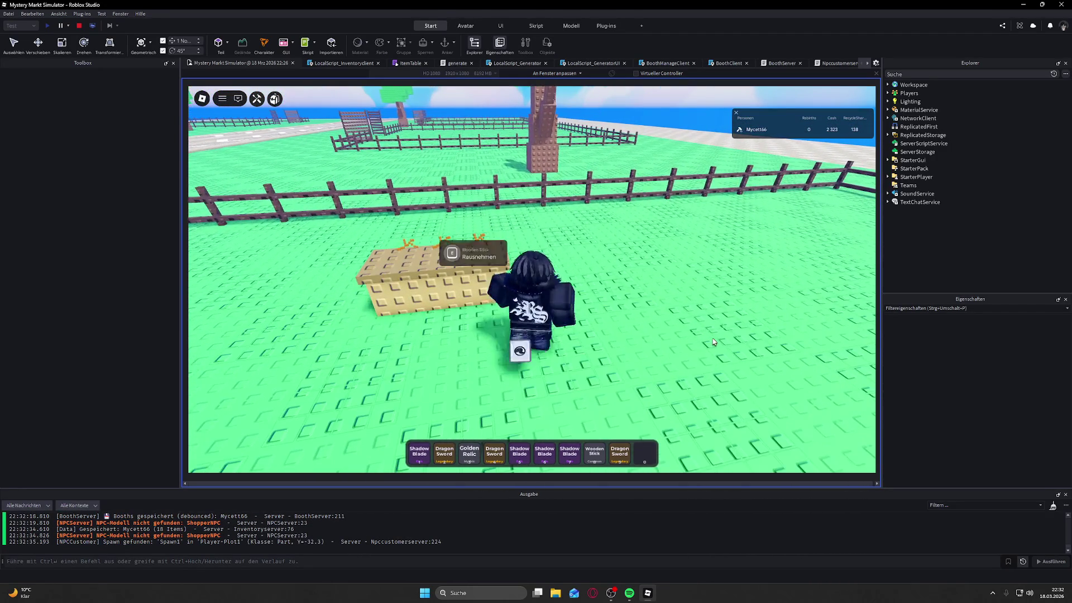
{"action": "key", "text": "a"}
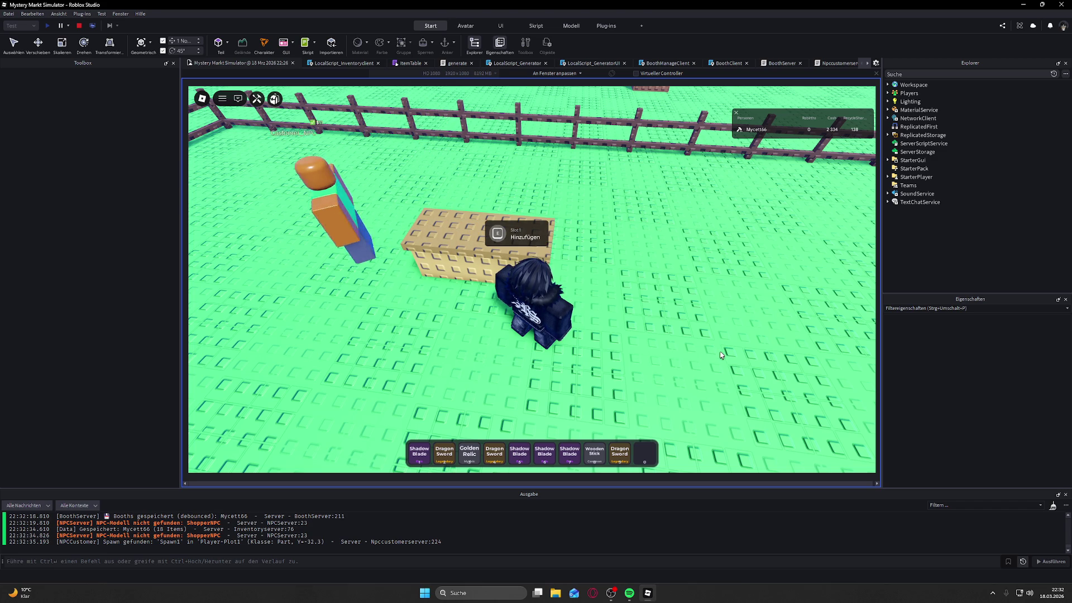
Step: Put a hotbar Wooden Stick in booth slot 1 and the backpack's Stone Axe in slot 3
{"action": "key", "text": "d"}
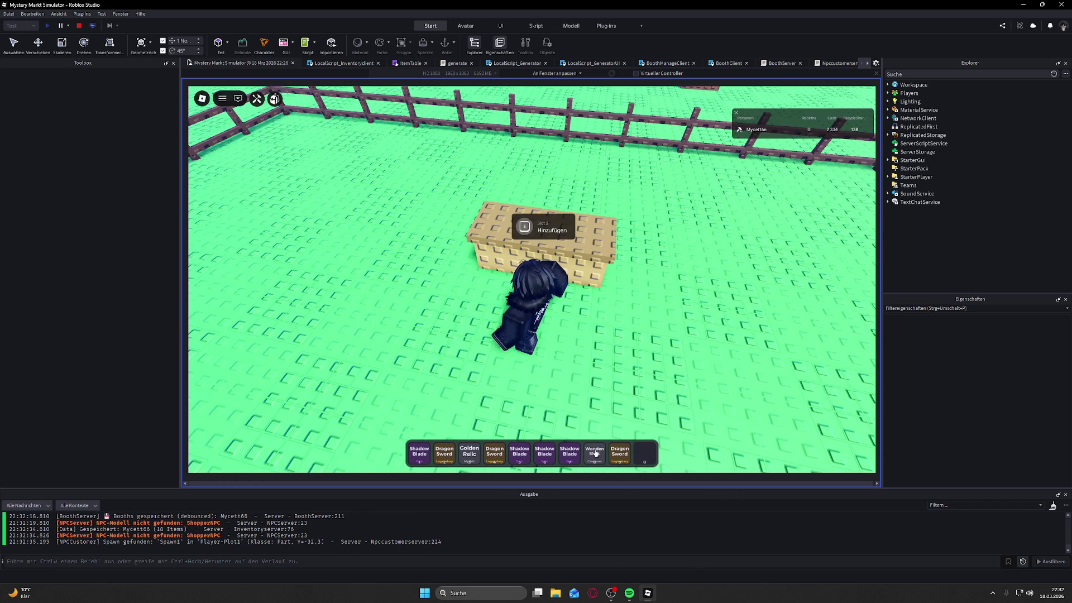
{"action": "left_click", "coordinate": [595, 453]}
{"action": "key", "text": "e"}
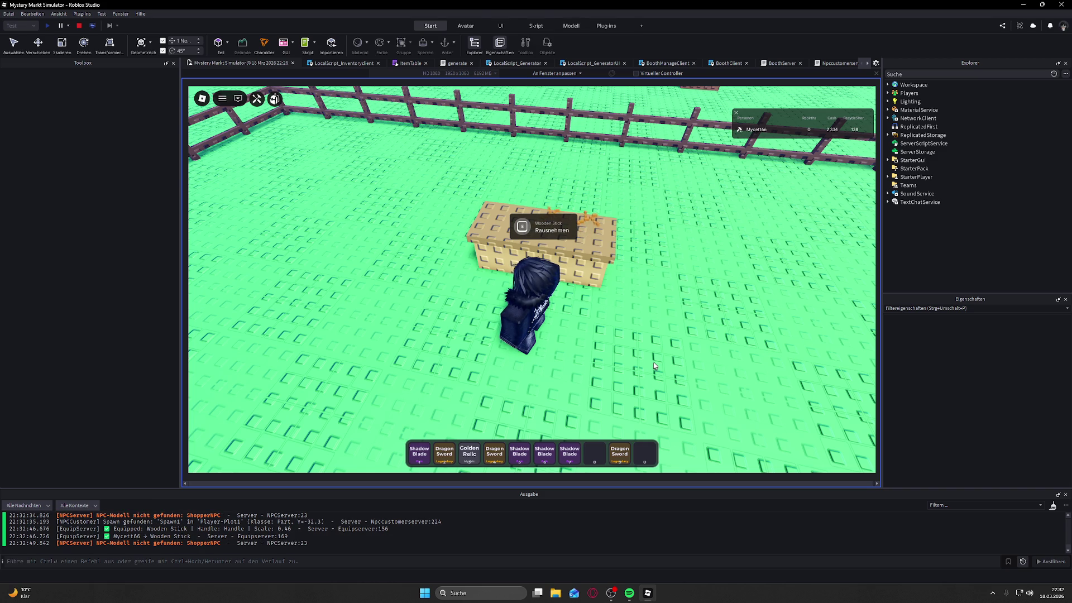
{"action": "key", "text": "d"}
{"action": "key", "text": "grave"}
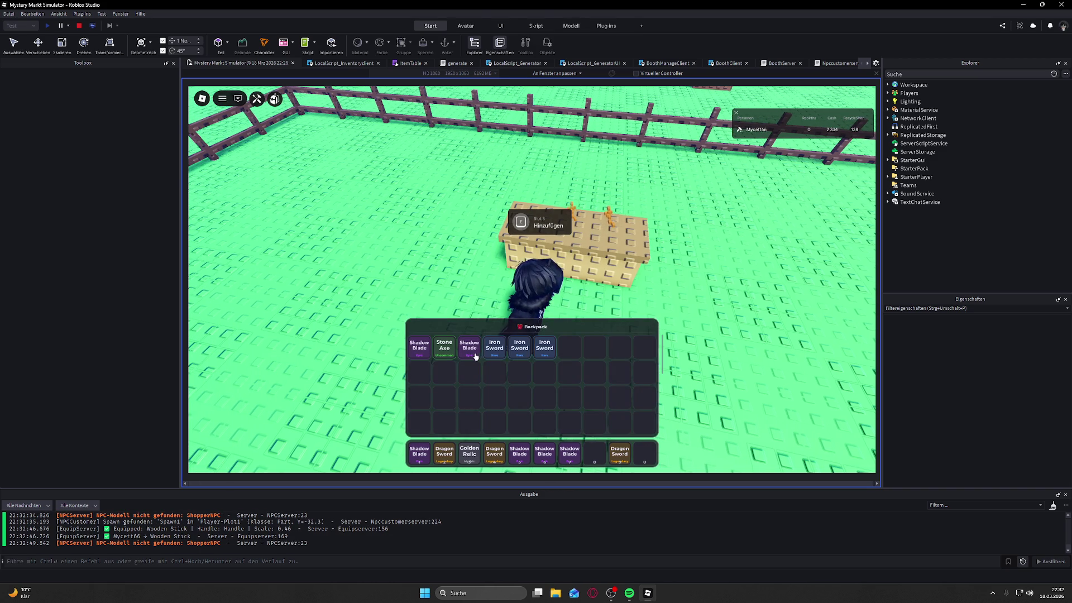
{"action": "left_click", "coordinate": [491, 351]}
{"action": "left_click", "coordinate": [440, 348]}
{"action": "key", "text": "e"}
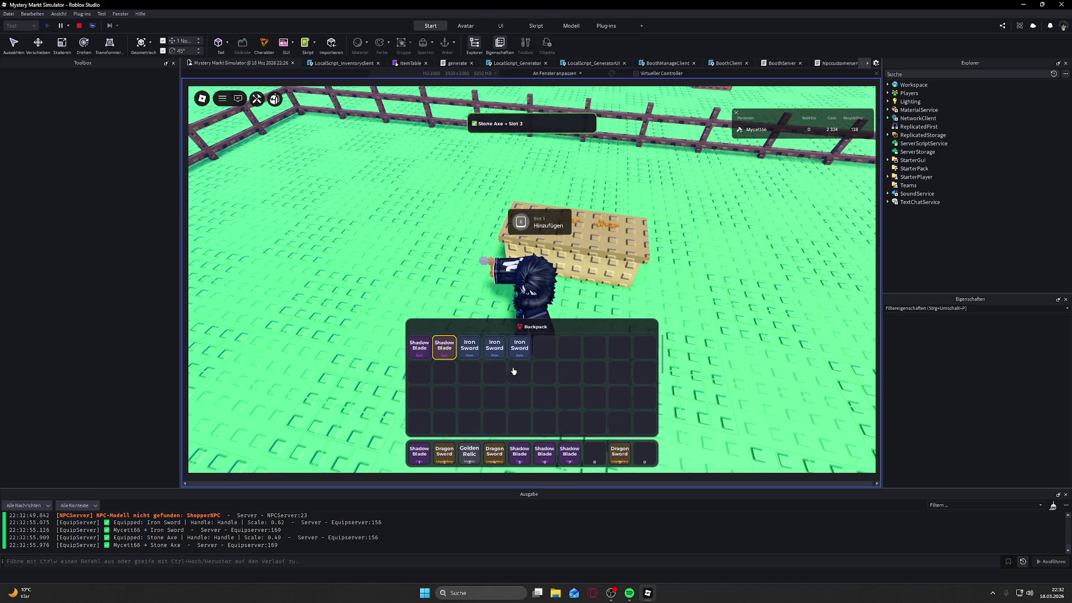
{"action": "key", "text": "w"}
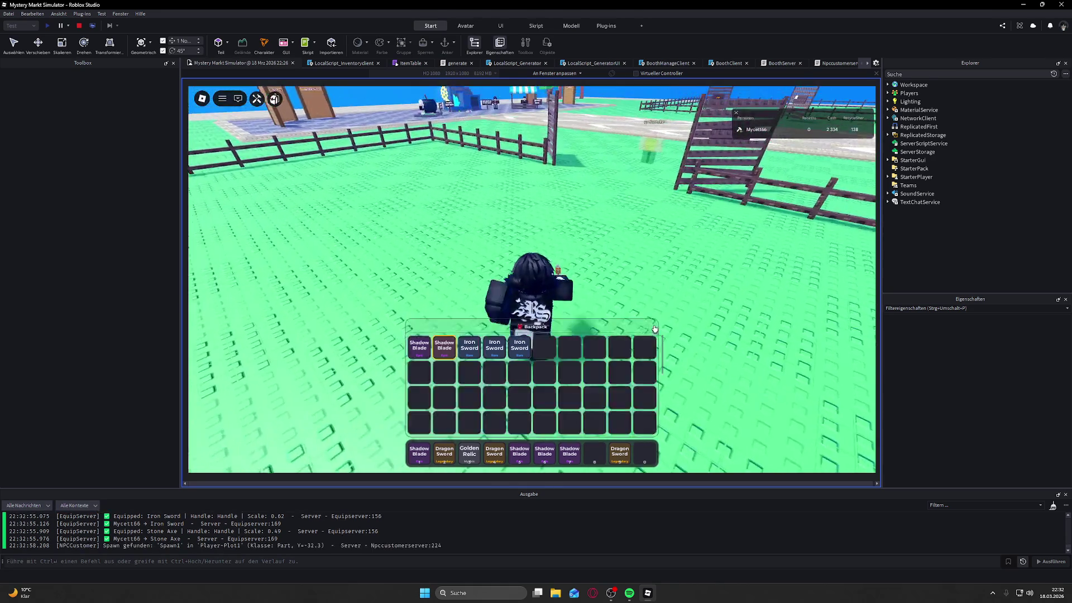
Step: Walk from the booth across to the market plaza
{"action": "key", "text": "grave"}
{"action": "key", "text": "w"}
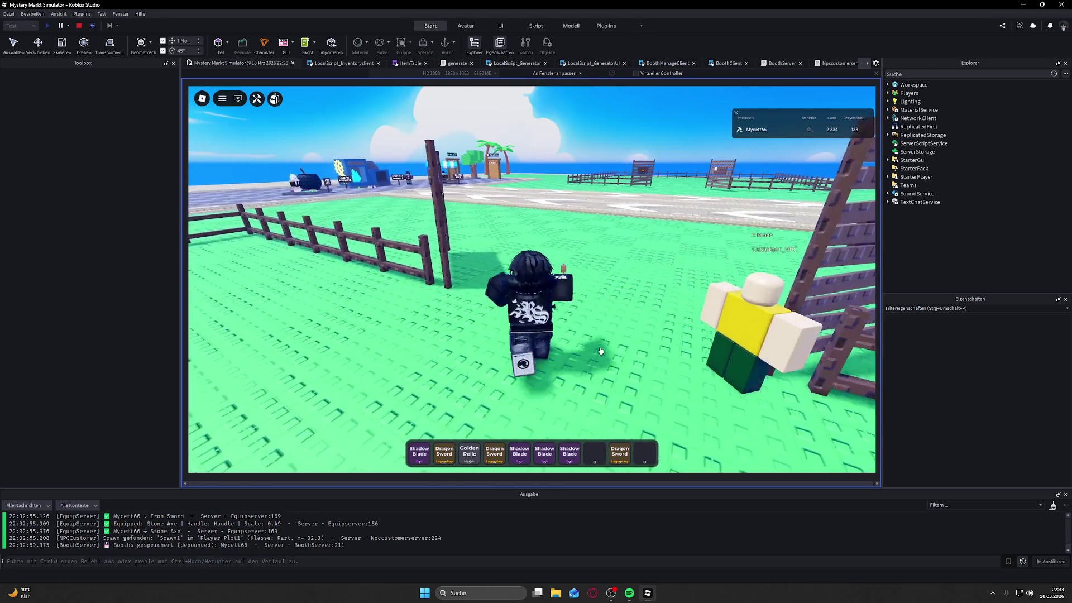
{"action": "key", "text": "w"}
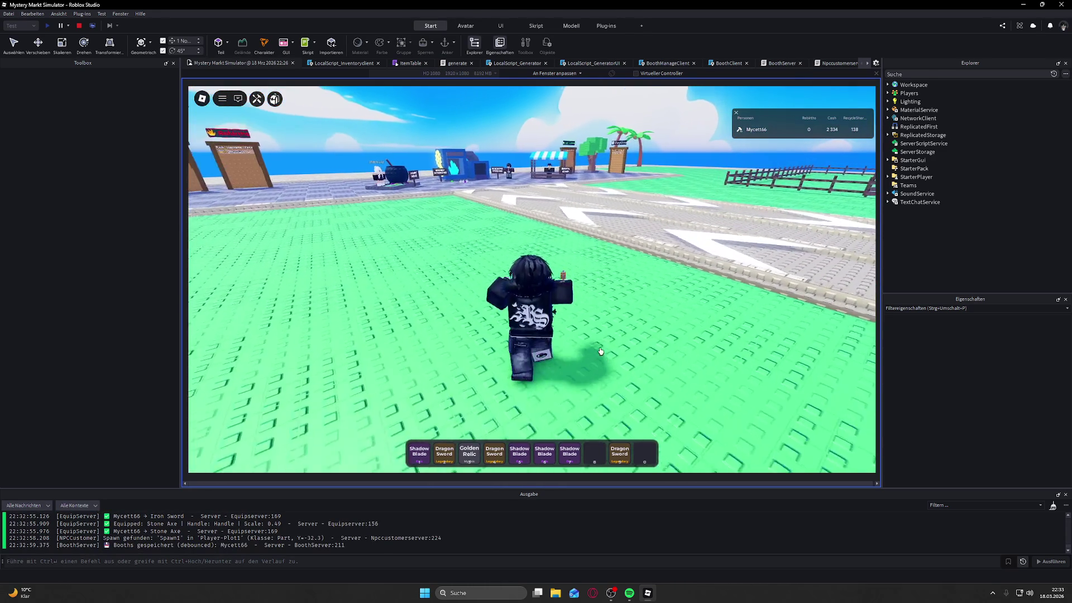
{"action": "key", "text": "w"}
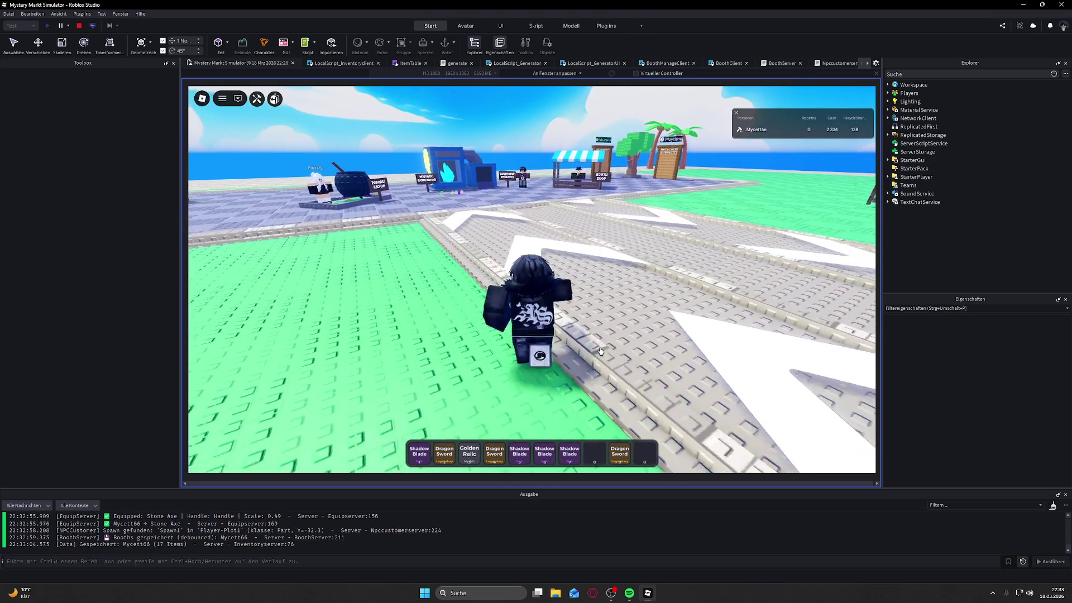
{"action": "key", "text": "w"}
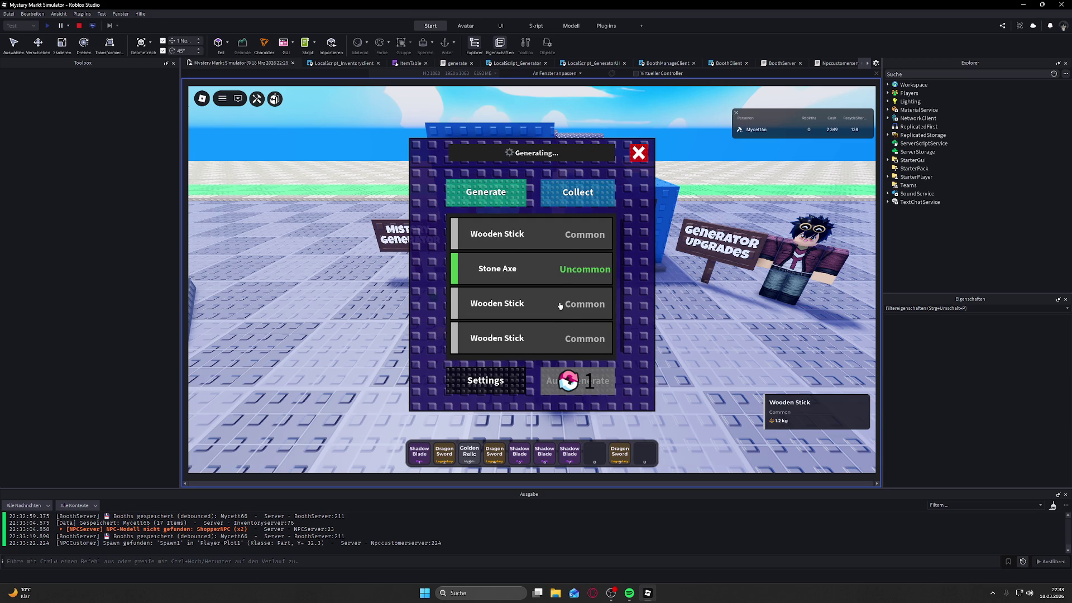
Step: Collect the generated Wooden Stick and Stone Axe into the hotbar and close the generator panel
{"action": "left_click", "coordinate": [578, 191]}
{"action": "left_click", "coordinate": [638, 154]}
Step: Walk from the generator to the plot booth and put the Wooden Stick on it
{"action": "key", "text": "w"}
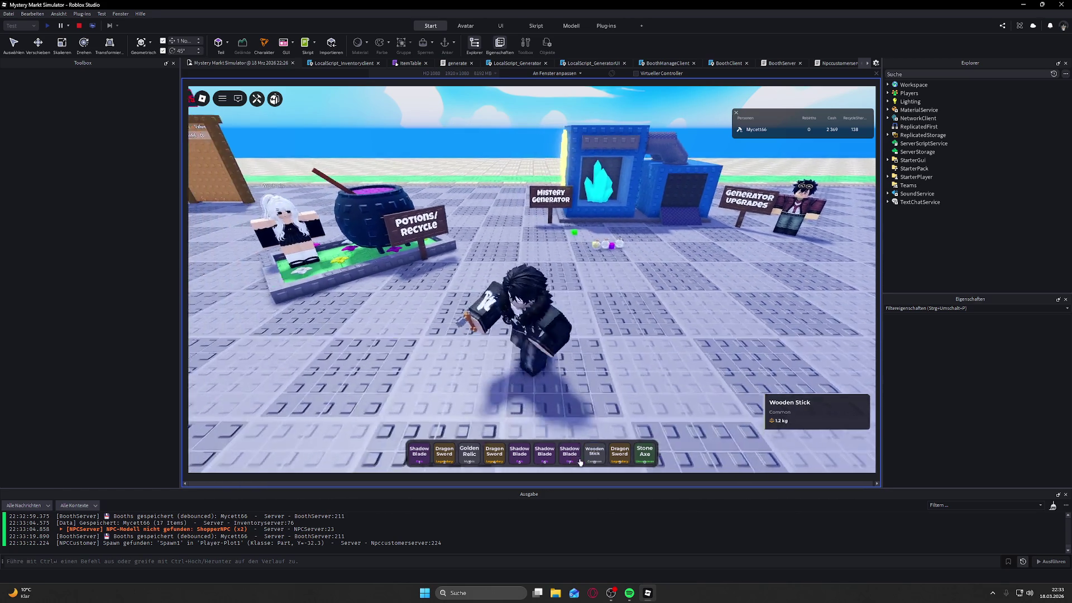
{"action": "key", "text": "8"}
{"action": "key", "text": "a"}
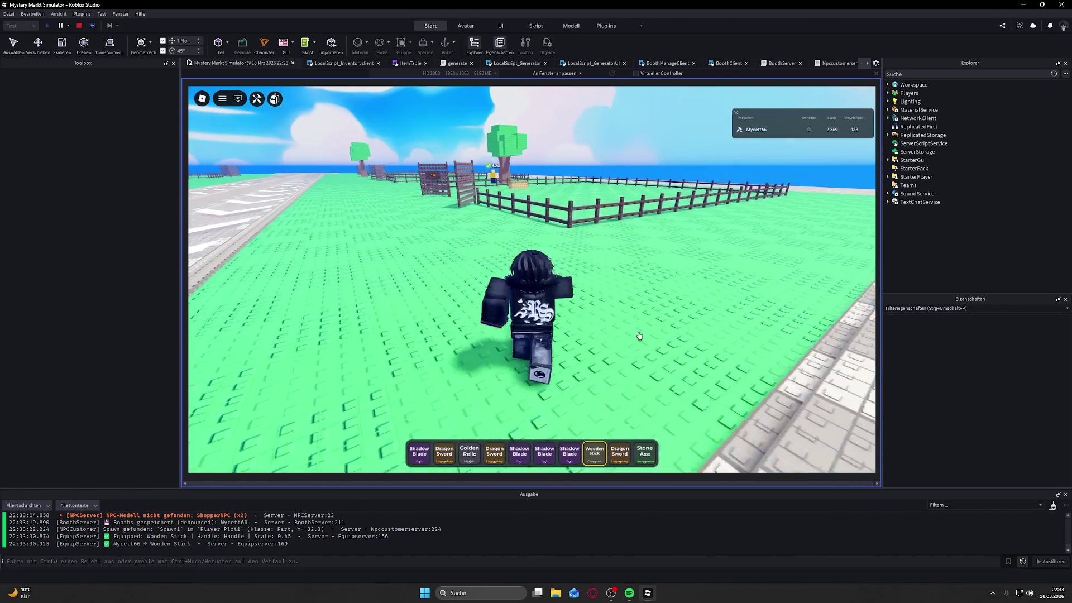
{"action": "key", "text": "a"}
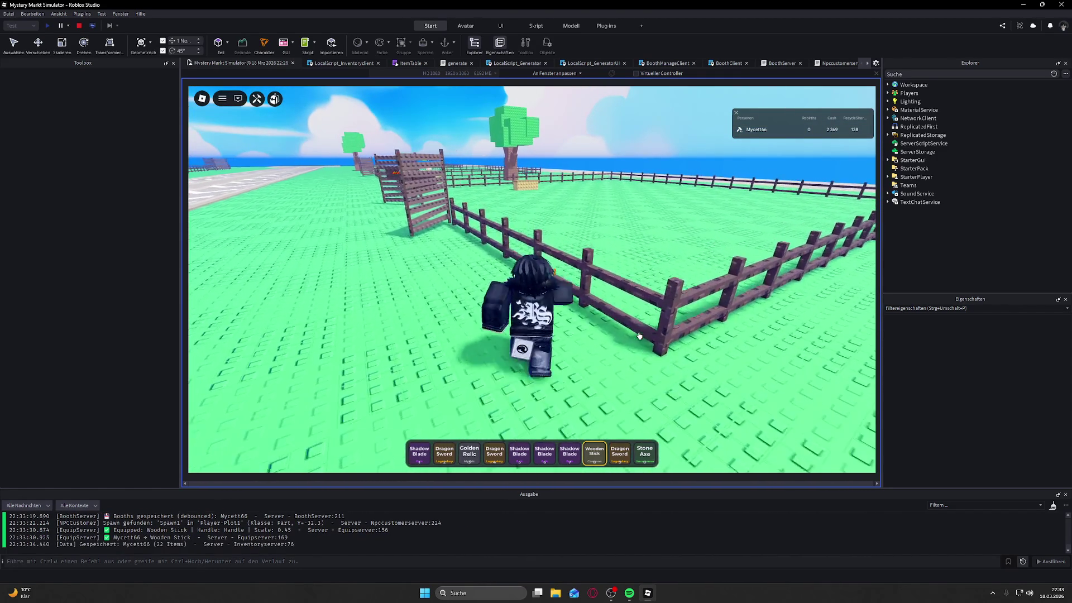
{"action": "key", "text": "d"}
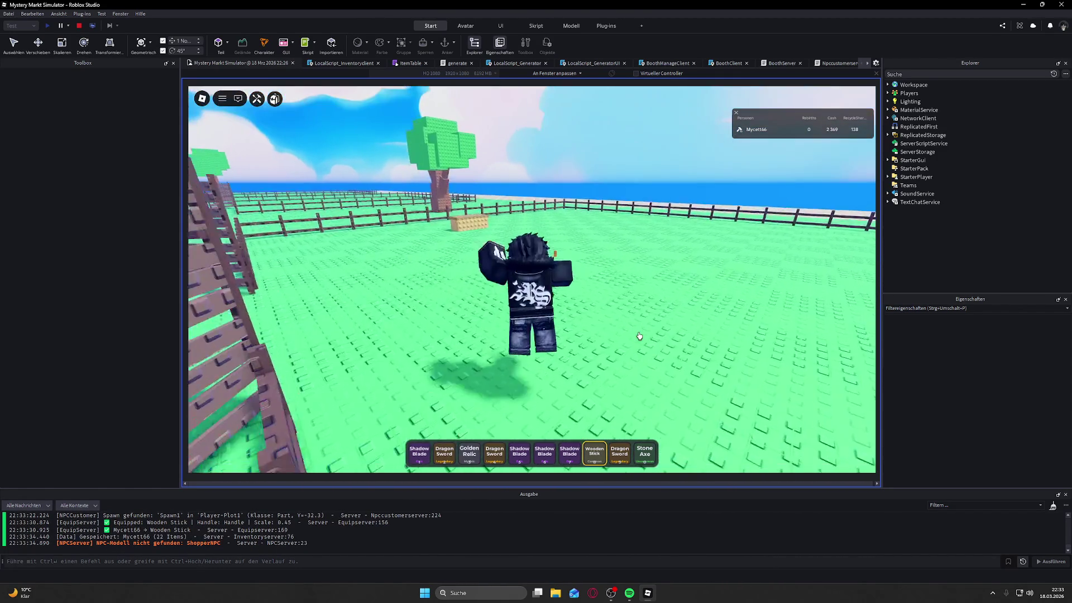
{"action": "key", "text": "w"}
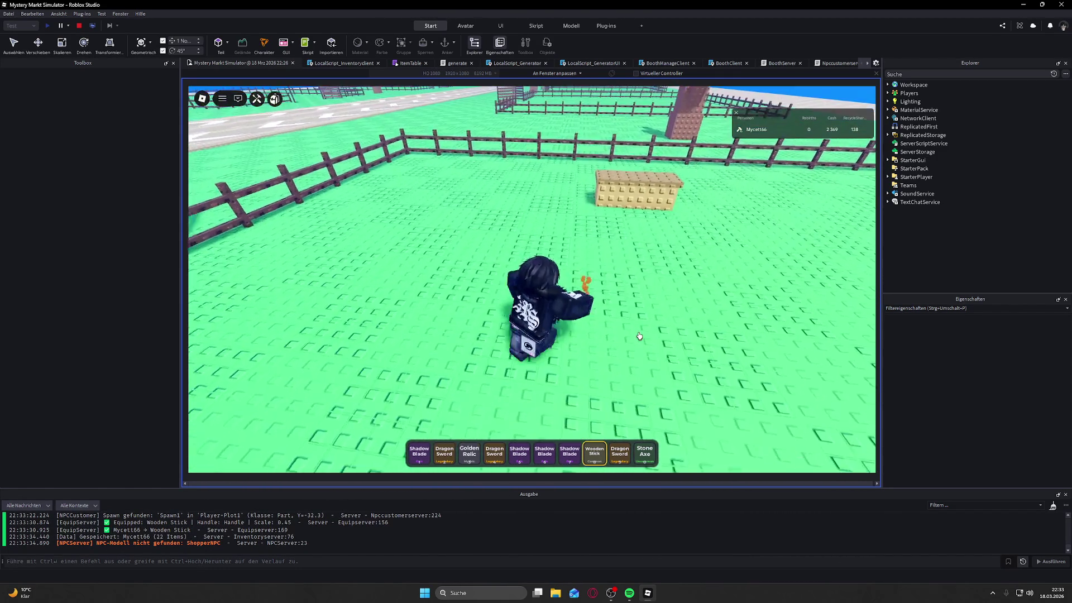
{"action": "key", "text": "e"}
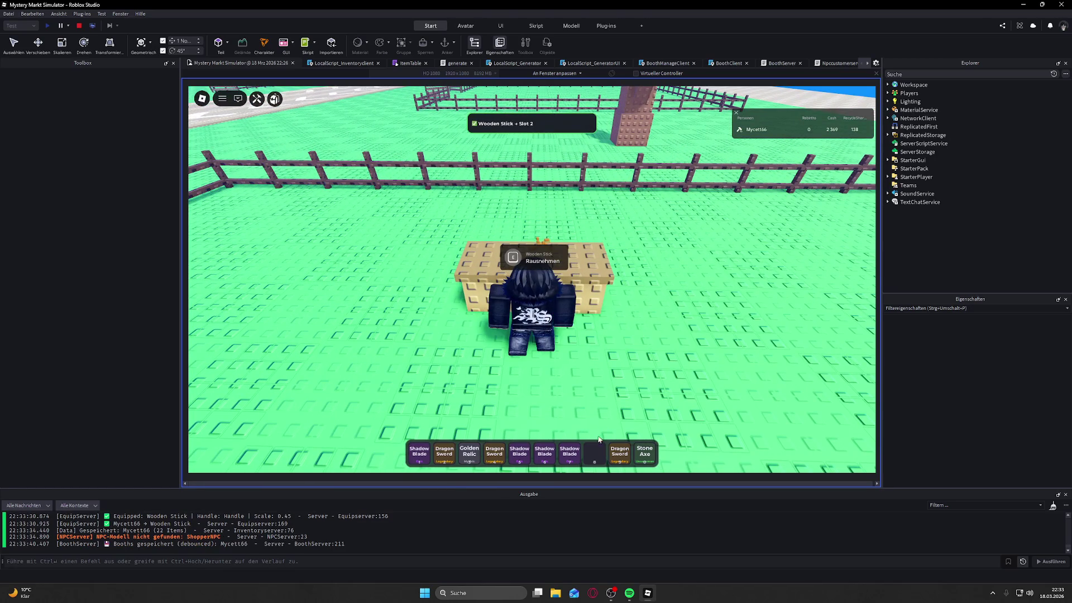
Step: Equip another Wooden Stick from the backpack and return to the booth's empty slot 3
{"action": "left_click", "coordinate": [467, 458]}
{"action": "key", "text": "grave"}
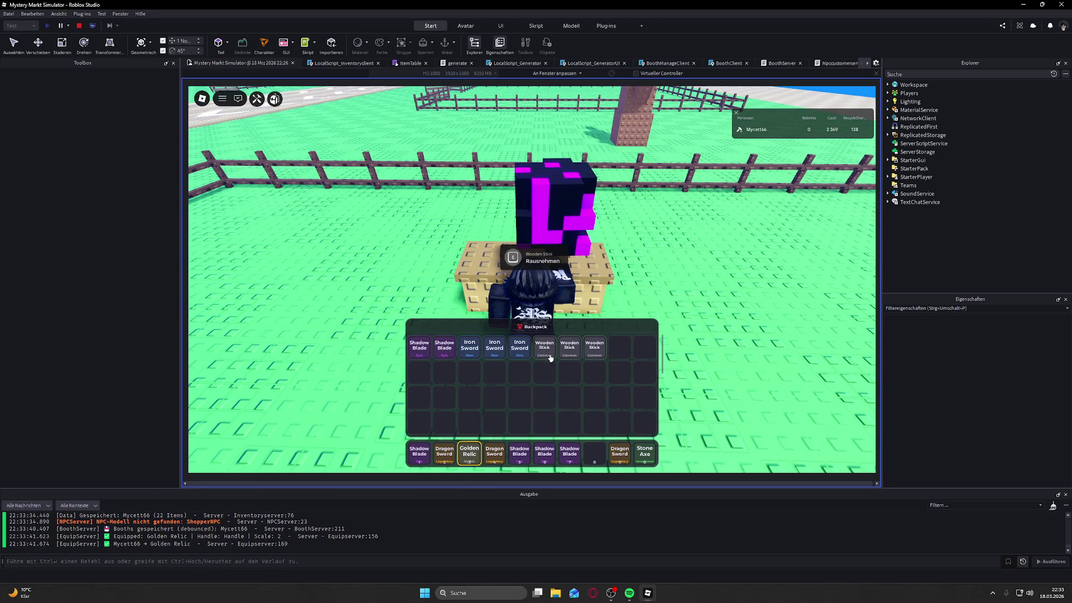
{"action": "left_click", "coordinate": [542, 355]}
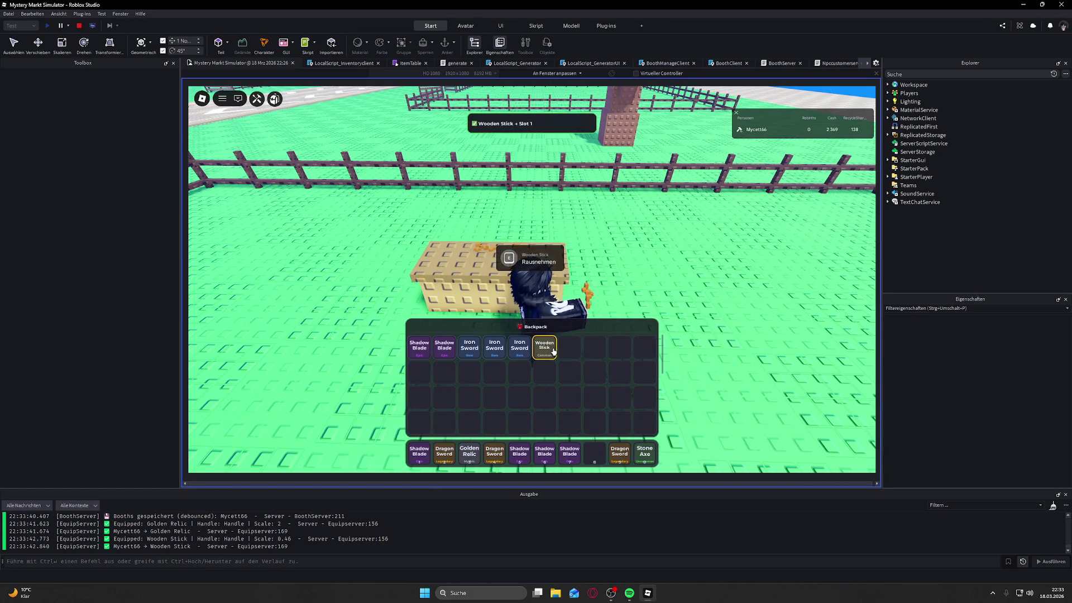
{"action": "key", "text": "grave"}
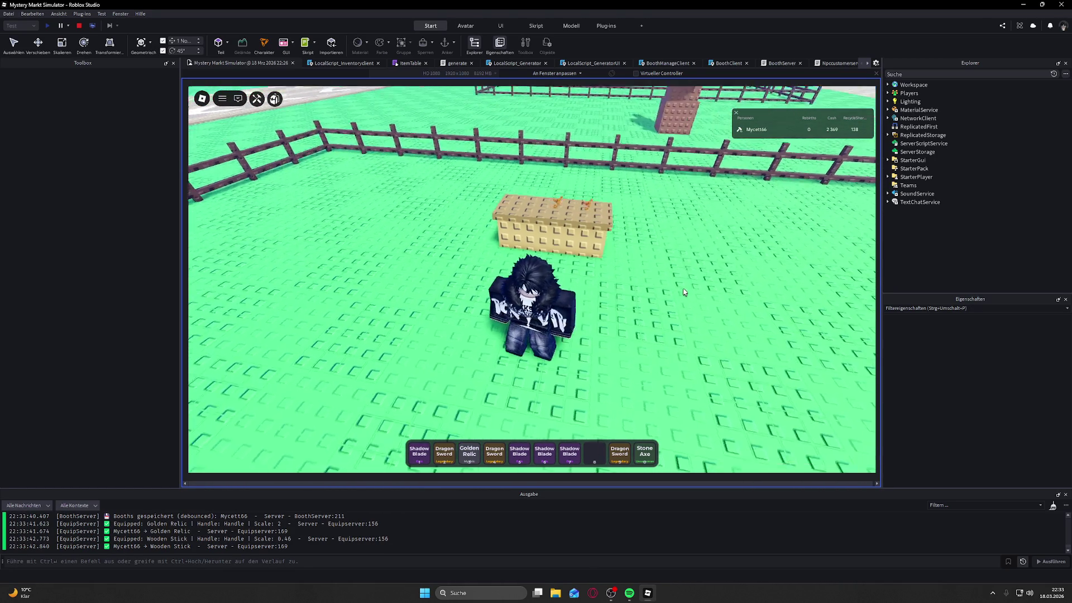
{"action": "key", "text": "Left"}
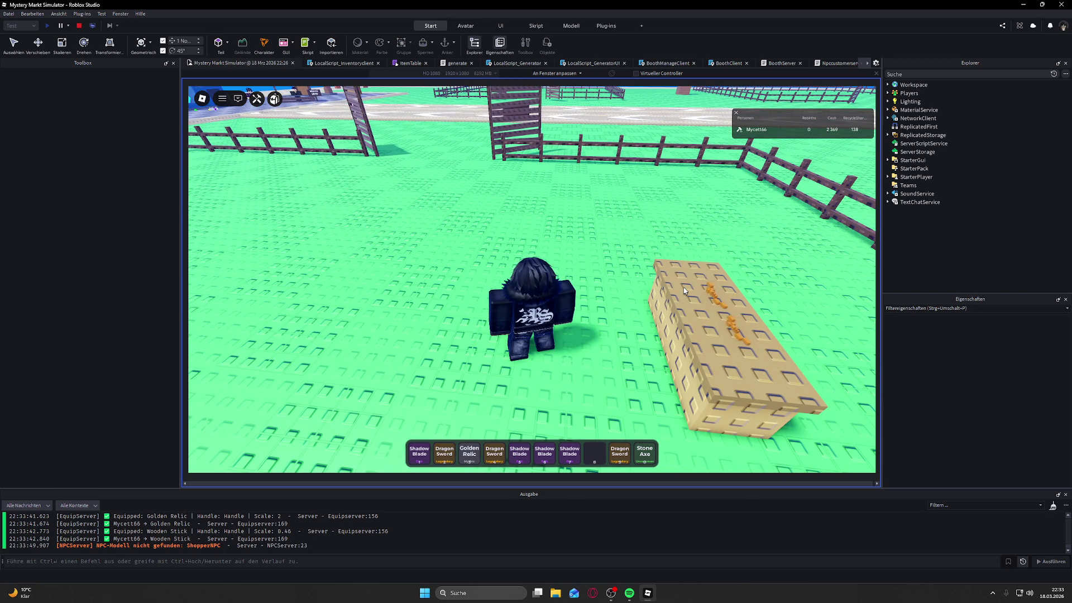
{"action": "key", "text": "Left"}
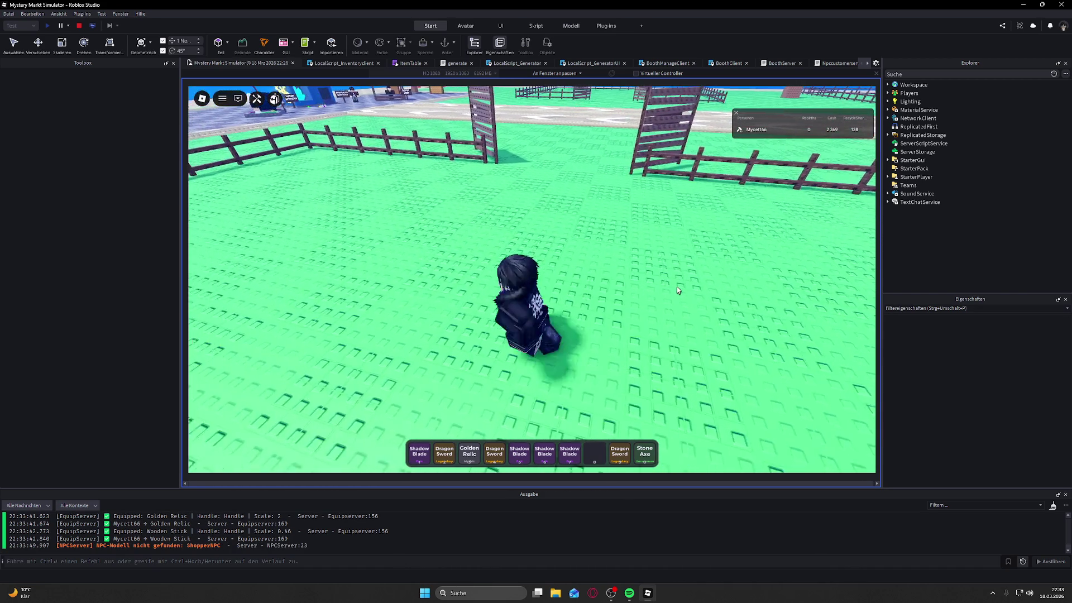
{"action": "key", "text": "Left"}
{"action": "key", "text": "w"}
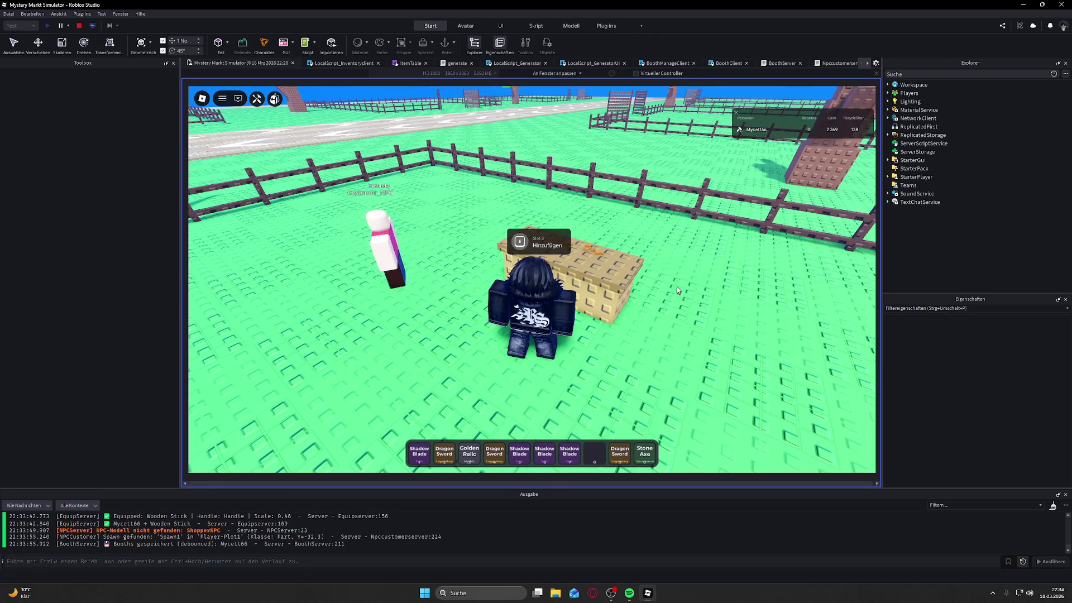
Step: Watch the customer's purchase, then fill slot 3 with a Wooden Stick and slot 1 with the Stone Axe
{"action": "key", "text": "e"}
{"action": "key", "text": "Left"}
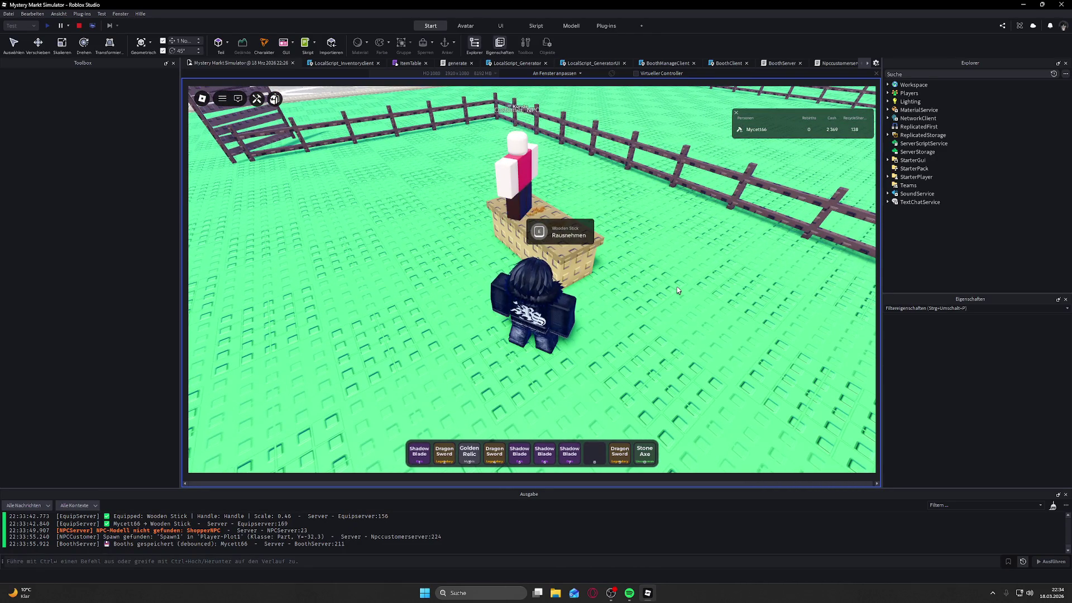
{"action": "key", "text": "Left"}
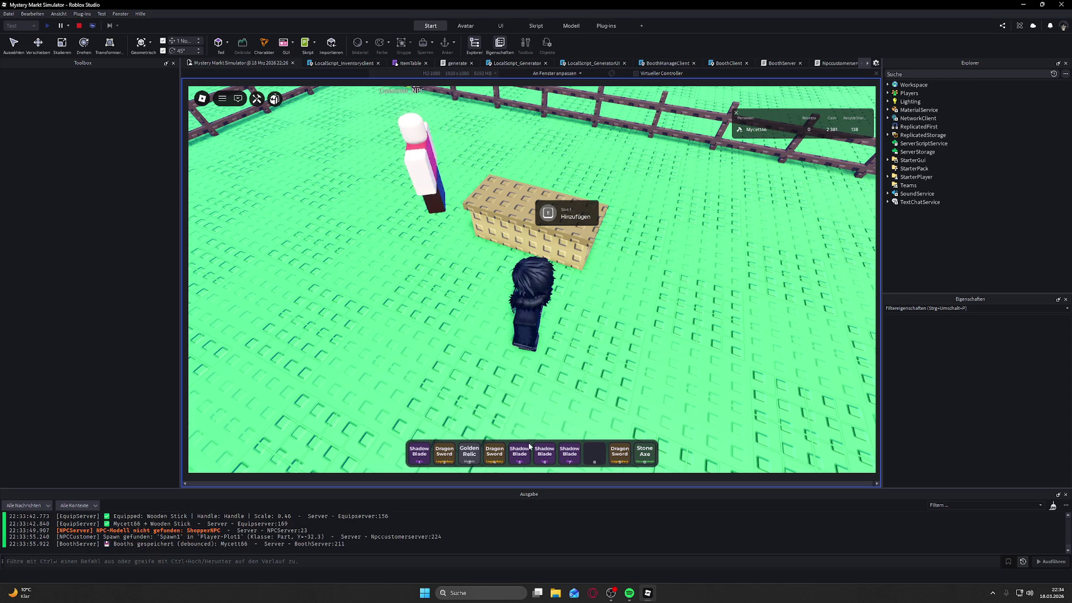
{"action": "key", "text": "grave"}
{"action": "left_click", "coordinate": [546, 347]}
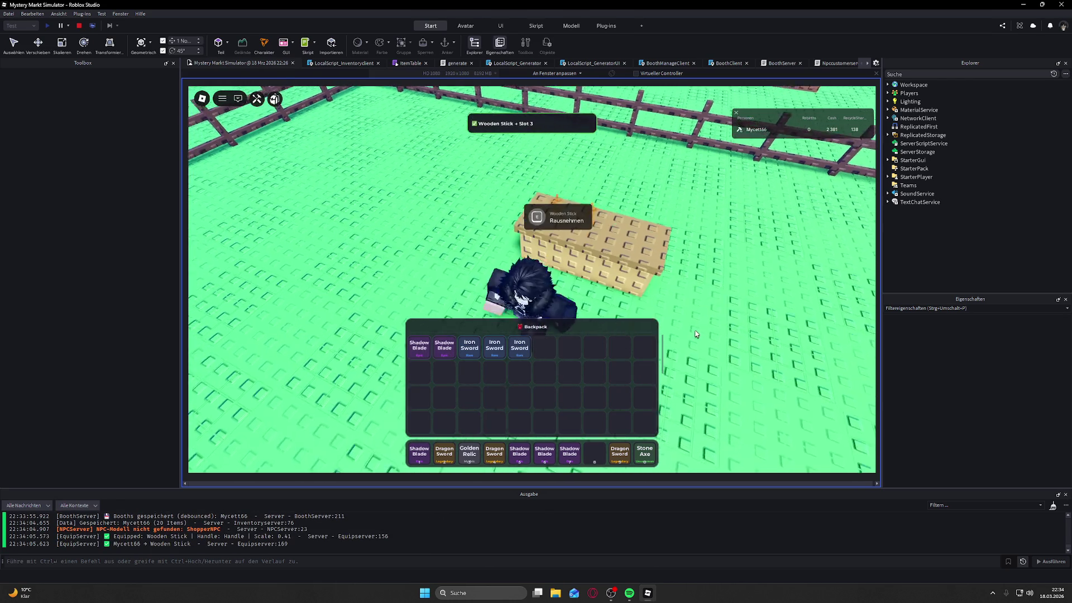
{"action": "left_click", "coordinate": [643, 455]}
Step: Move around near the booth, briefly opening and closing the backpack
{"action": "key", "text": "s"}
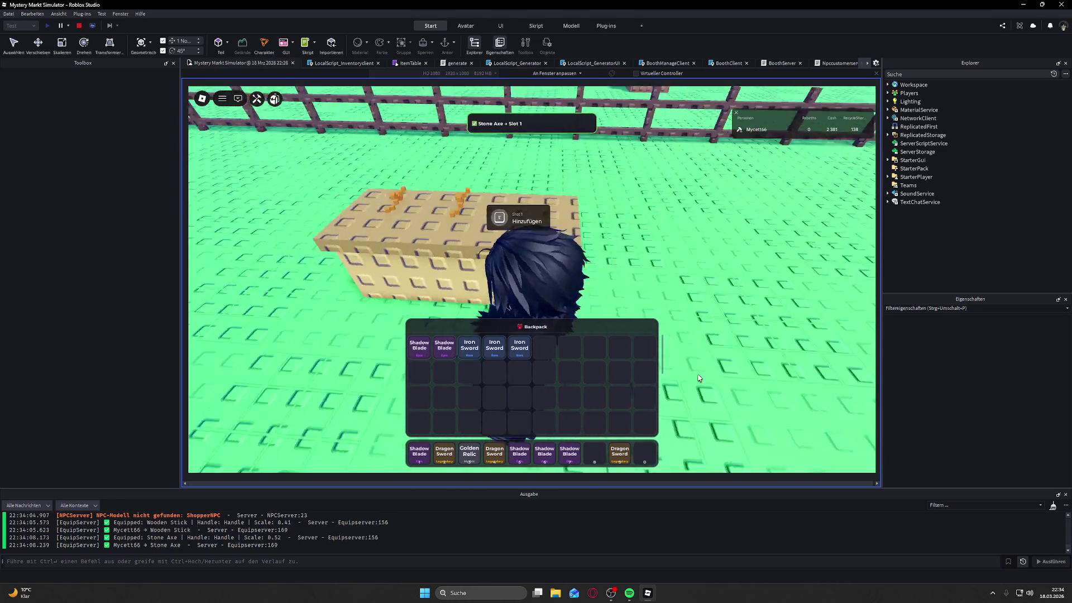
{"action": "key", "text": "grave"}
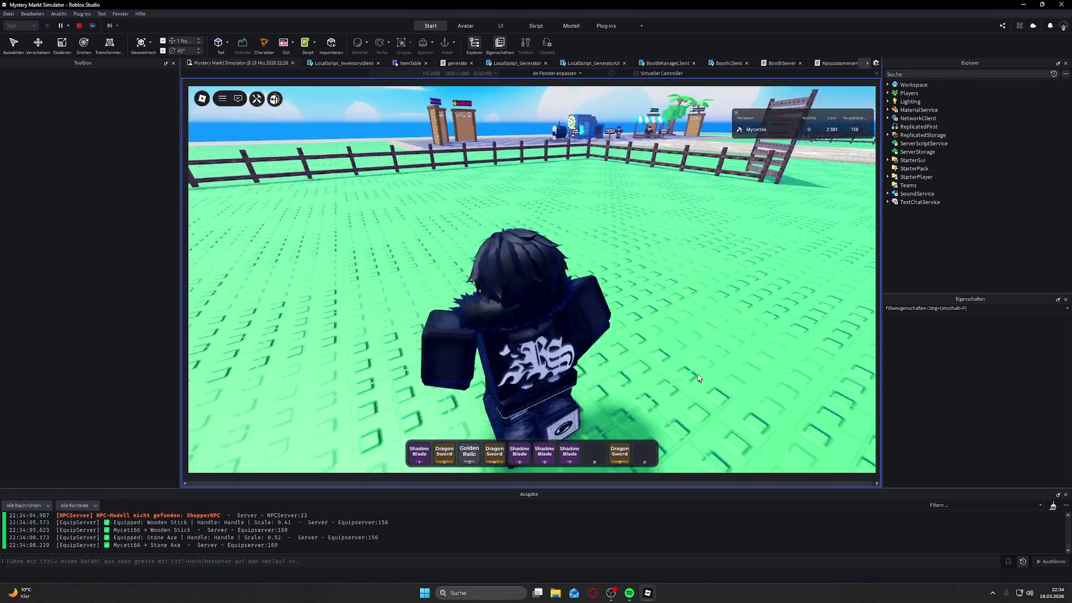
{"action": "key", "text": "d"}
{"action": "key", "text": "w"}
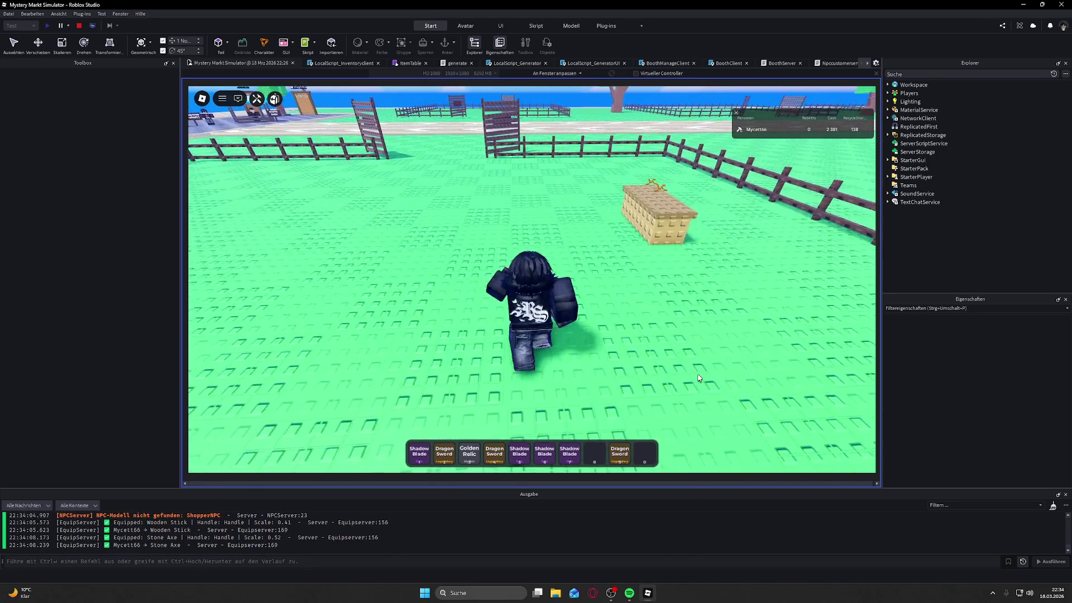
{"action": "key", "text": "s"}
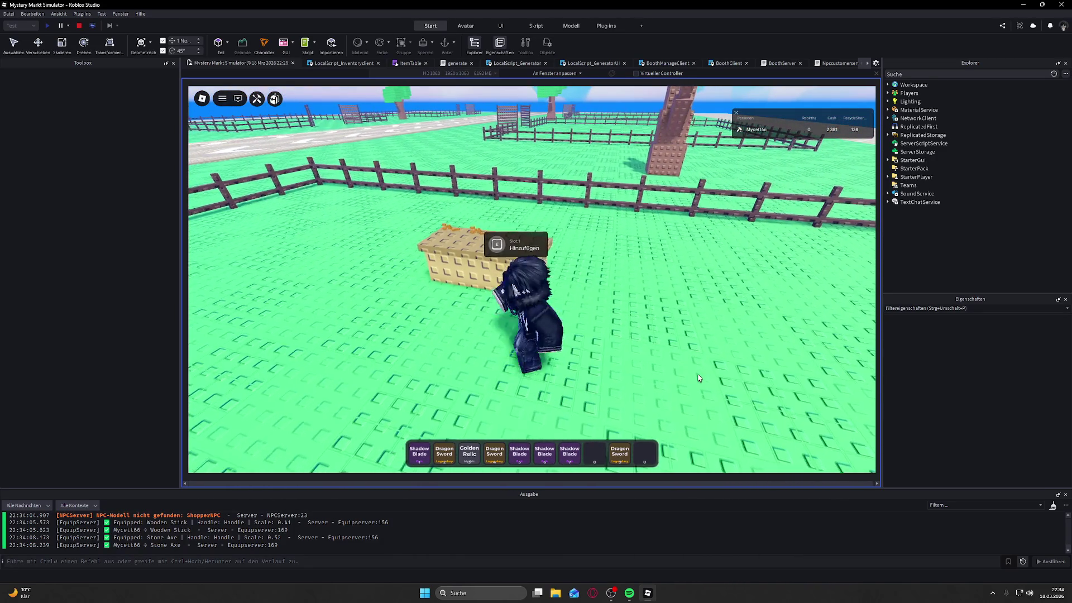
{"action": "key", "text": "grave"}
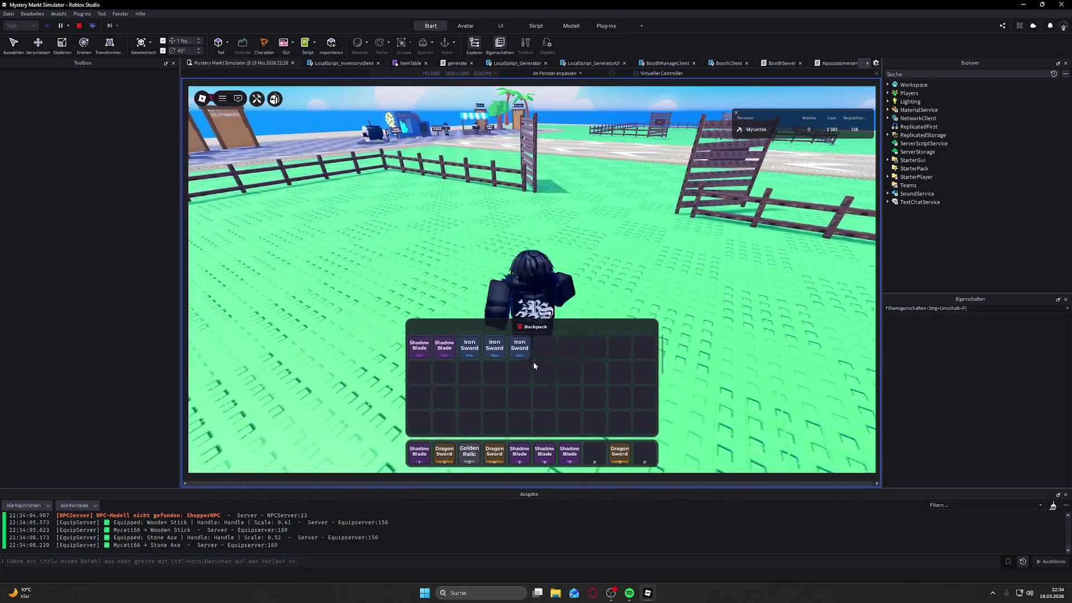
{"action": "key", "text": "grave"}
Step: At the Mystery Generator, generate and collect a new Stone Axe and Iron Sword
{"action": "key", "text": "w"}
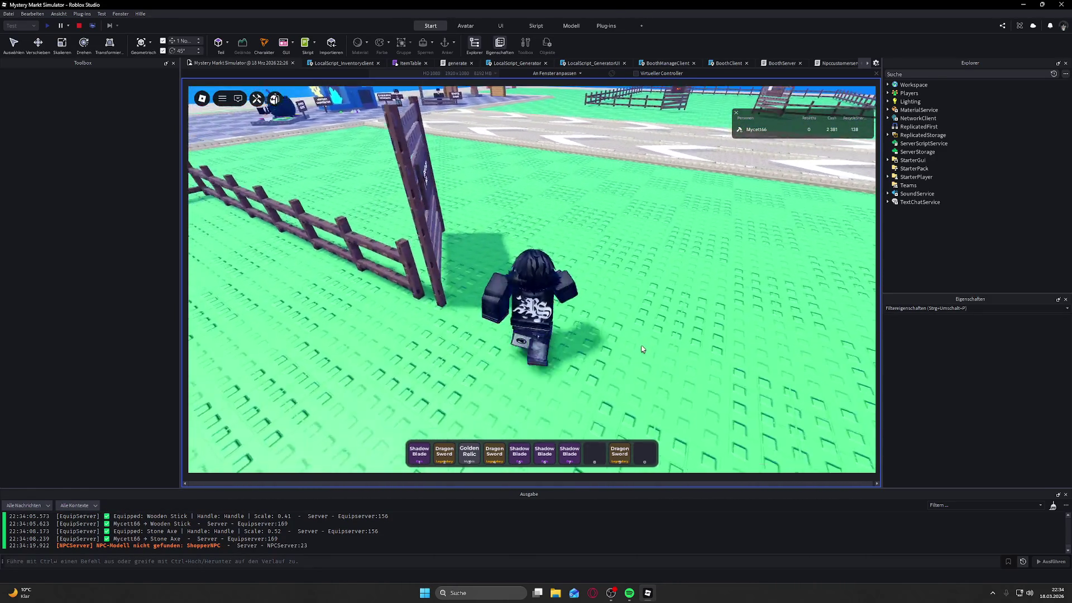
{"action": "key", "text": "w"}
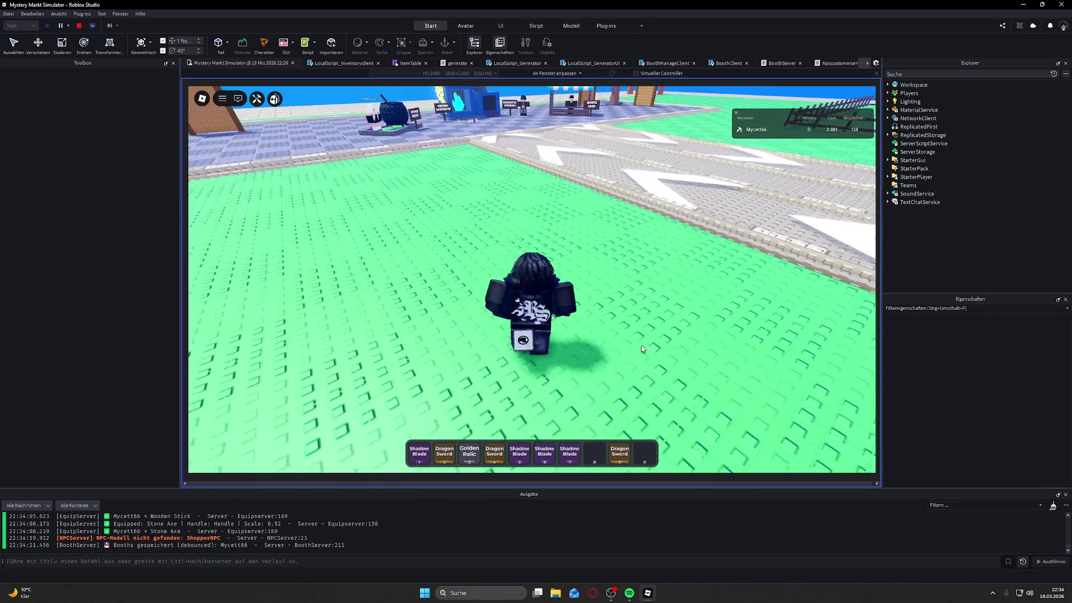
{"action": "key", "text": "w"}
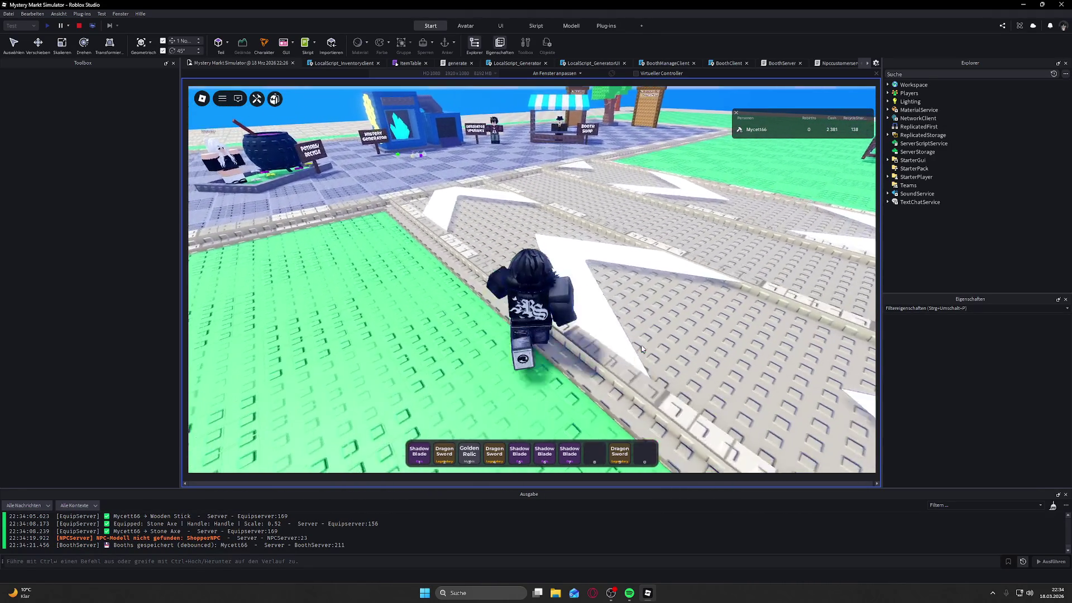
{"action": "key", "text": "w"}
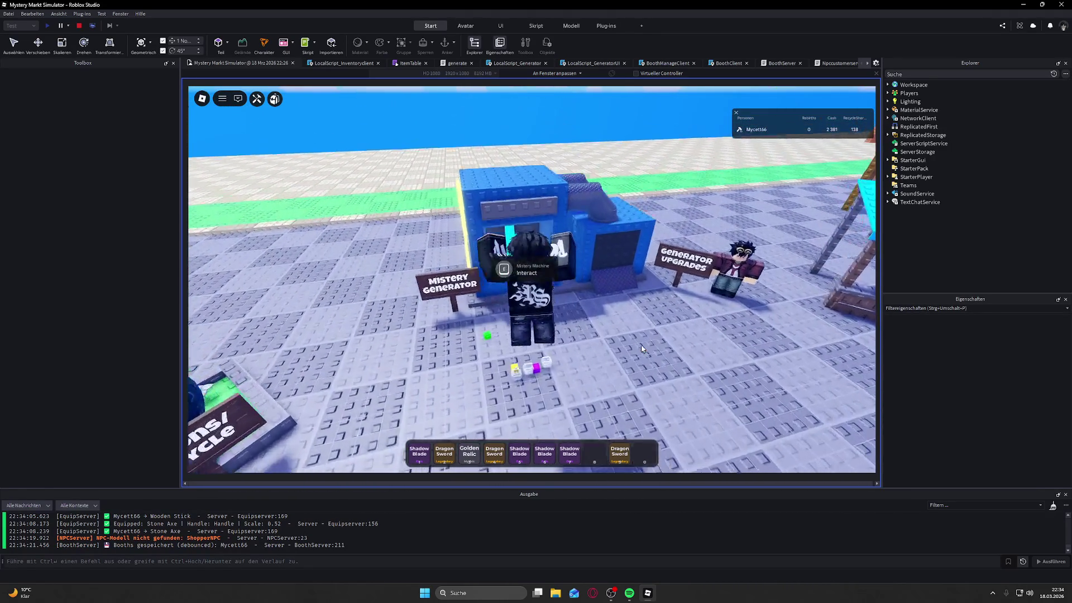
{"action": "left_click", "coordinate": [485, 195]}
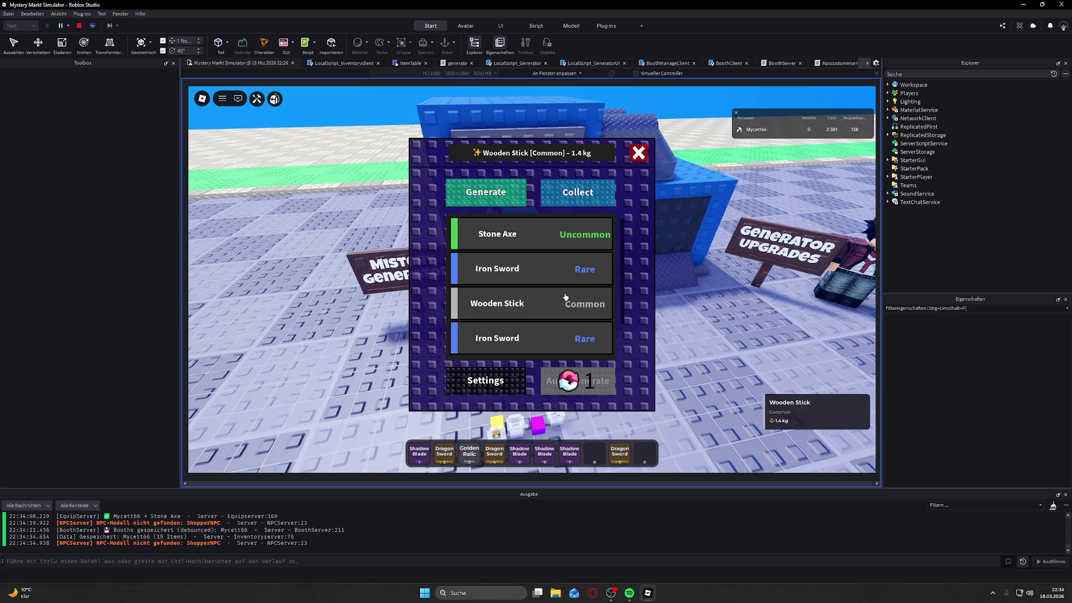
{"action": "scroll", "coordinate": [565, 297], "scroll_direction": "down", "scroll_amount": 2}
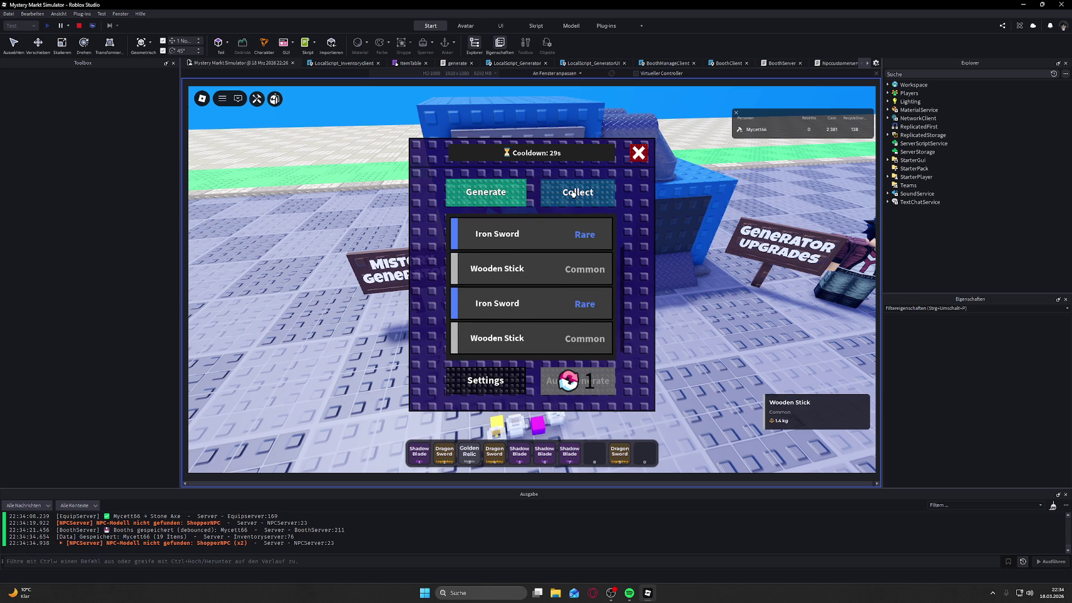
{"action": "left_click", "coordinate": [638, 154]}
{"action": "key", "text": "e"}
{"action": "key", "text": "w"}
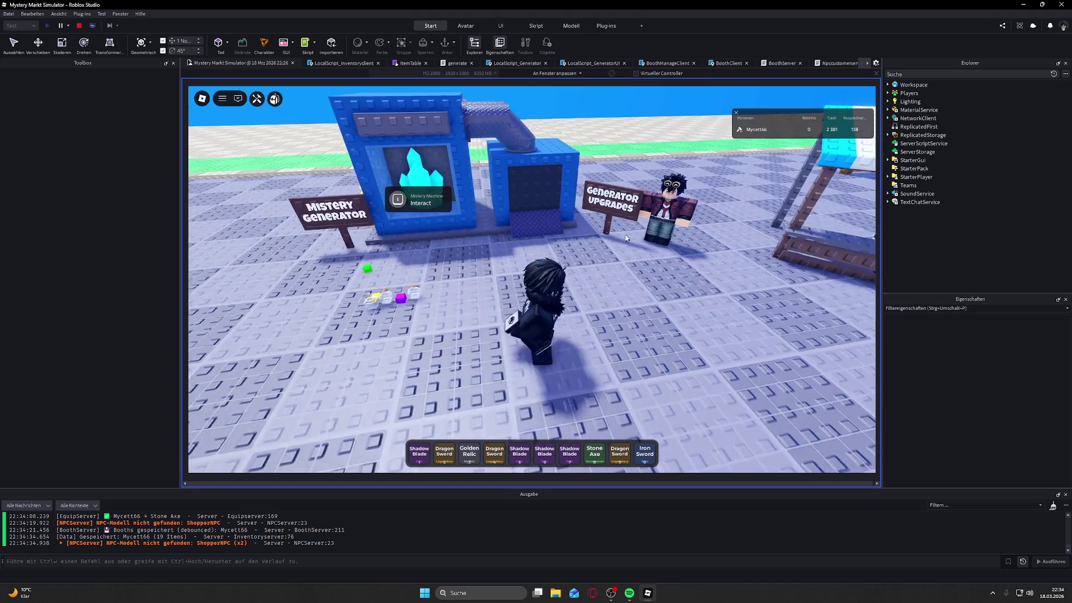
Step: Talk to the Booth Shop NPC, browse its list of booths, and close the panel
{"action": "key", "text": "e"}
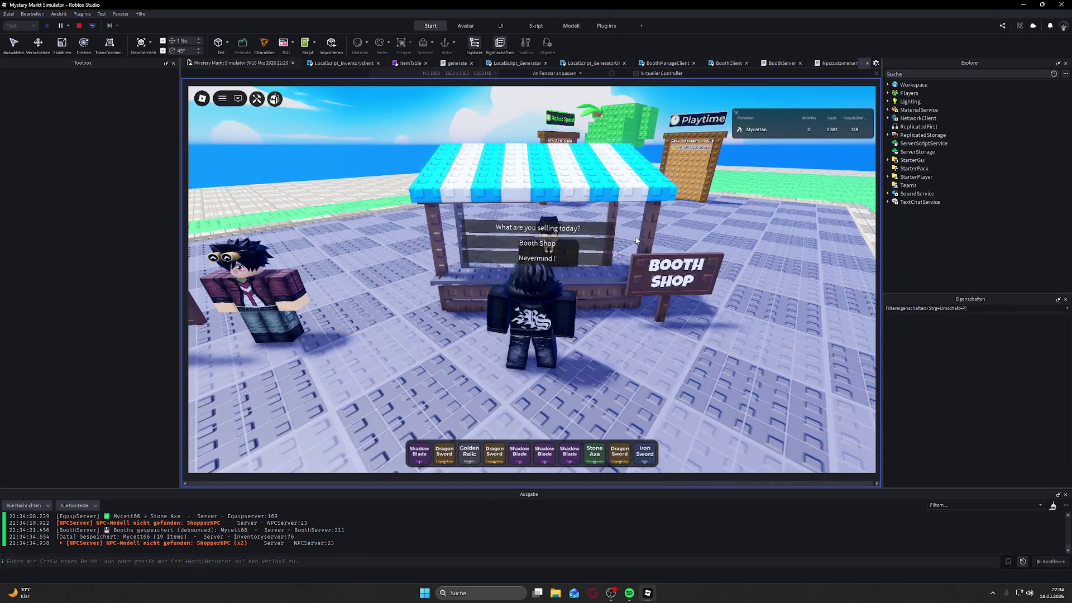
{"action": "left_click", "coordinate": [503, 260]}
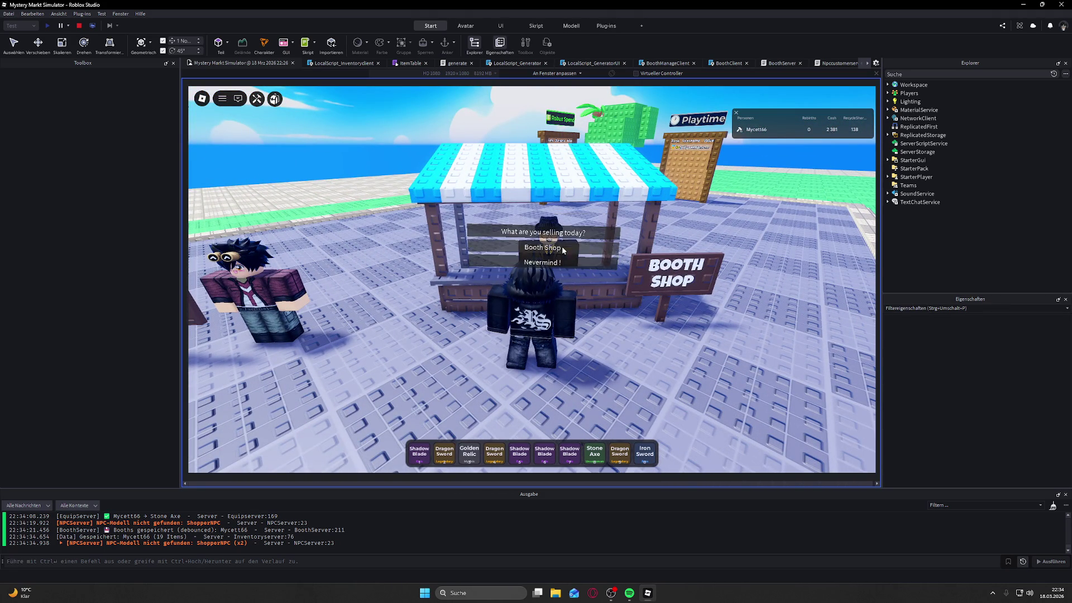
{"action": "scroll", "coordinate": [504, 270], "scroll_direction": "down", "scroll_amount": 5}
{"action": "scroll", "coordinate": [504, 269], "scroll_direction": "up", "scroll_amount": 3}
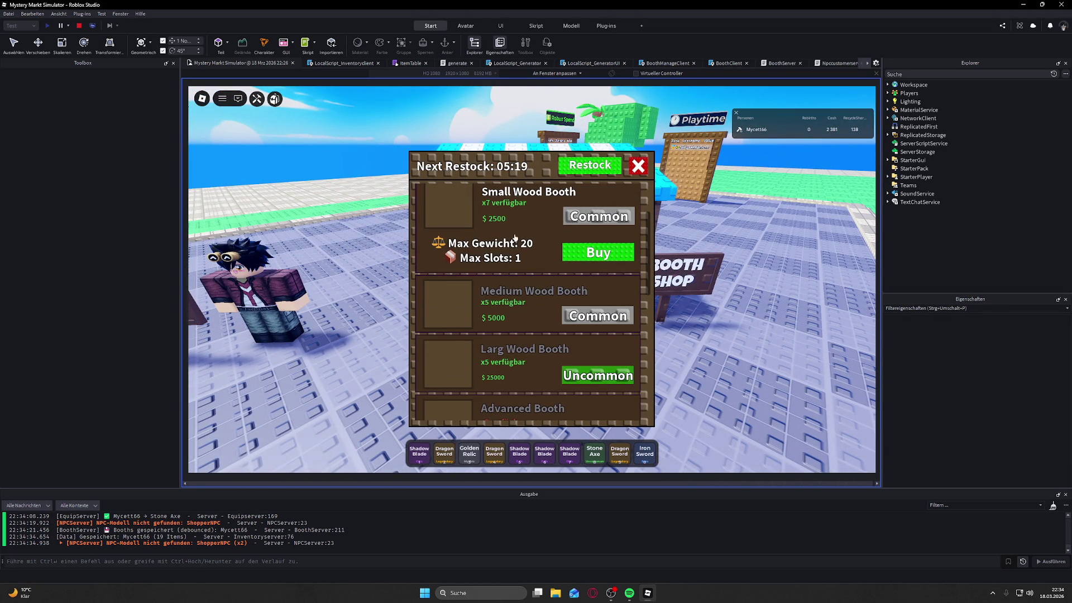
{"action": "scroll", "coordinate": [516, 300], "scroll_direction": "down", "scroll_amount": 3}
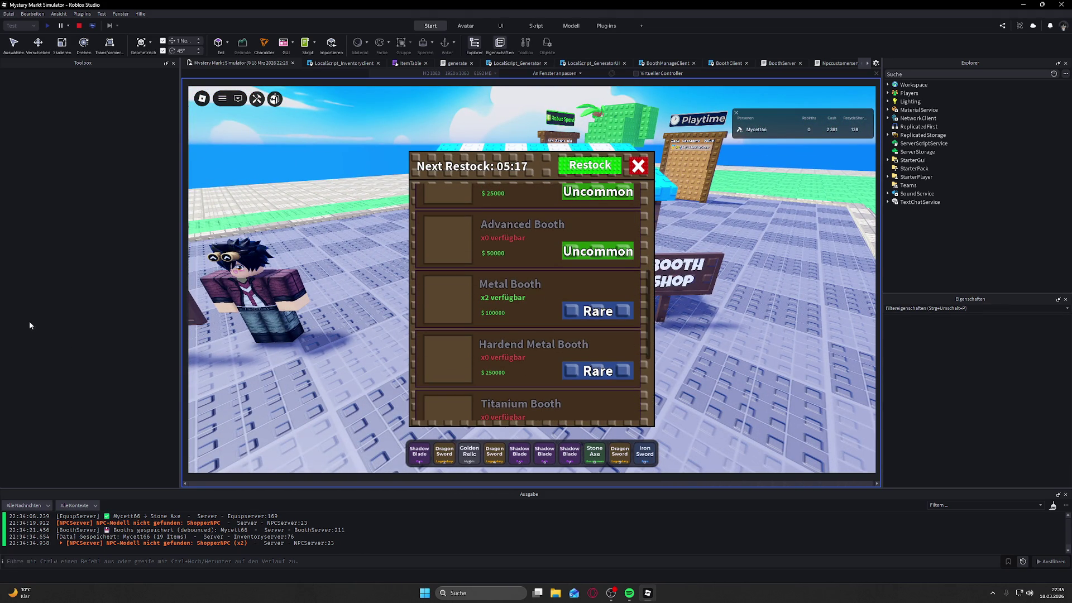
{"action": "key", "text": "s"}
Step: Run back to the plot booth and take the Wooden Stick from the backpack
{"action": "key", "text": "w"}
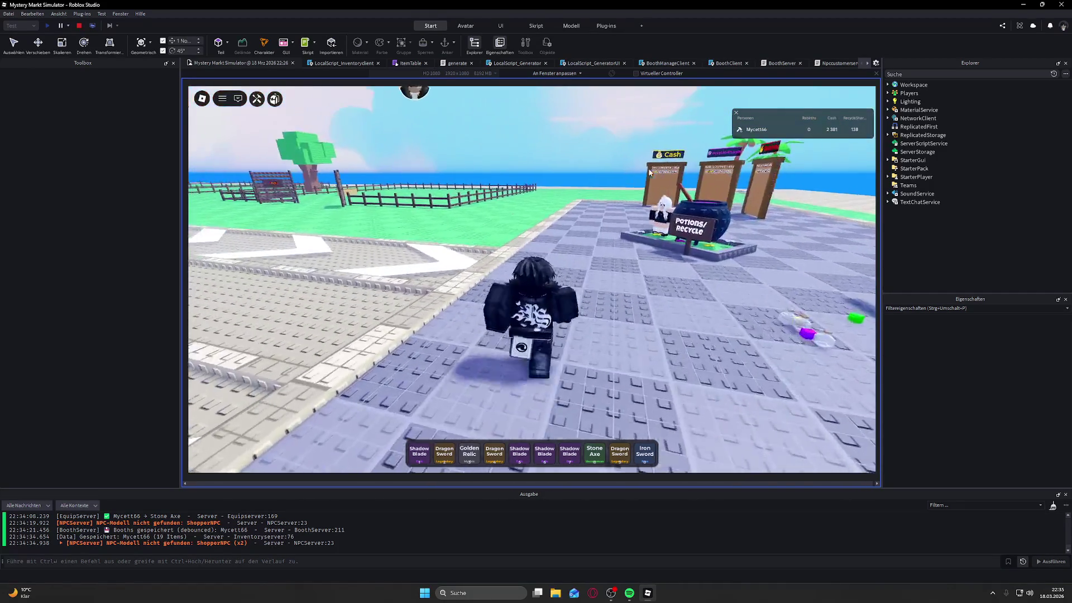
{"action": "key", "text": "a"}
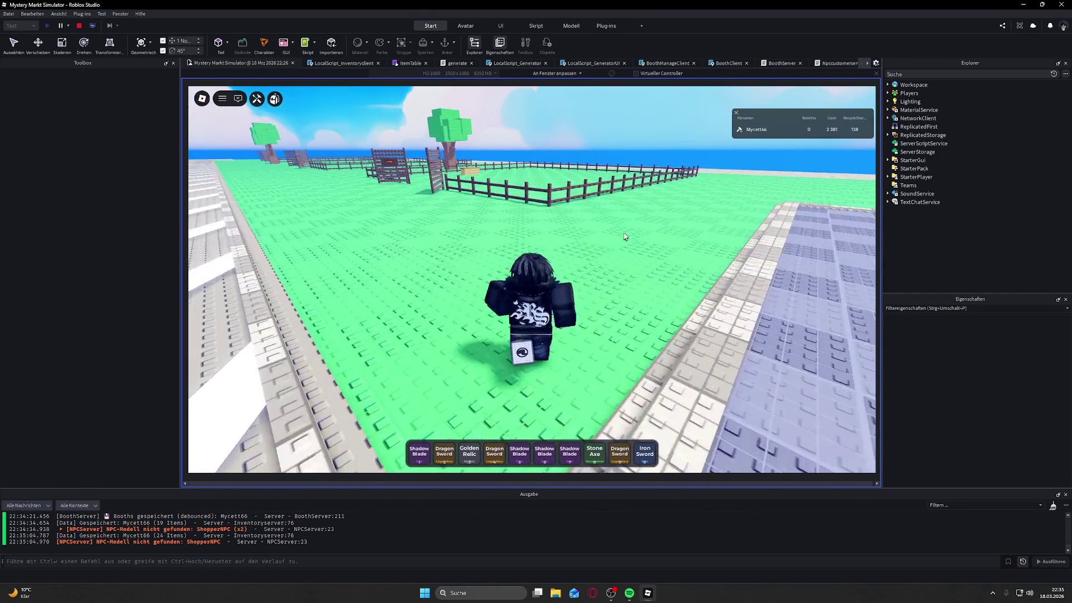
{"action": "left_click", "coordinate": [592, 453]}
{"action": "key", "text": "w"}
{"action": "key", "text": "space"}
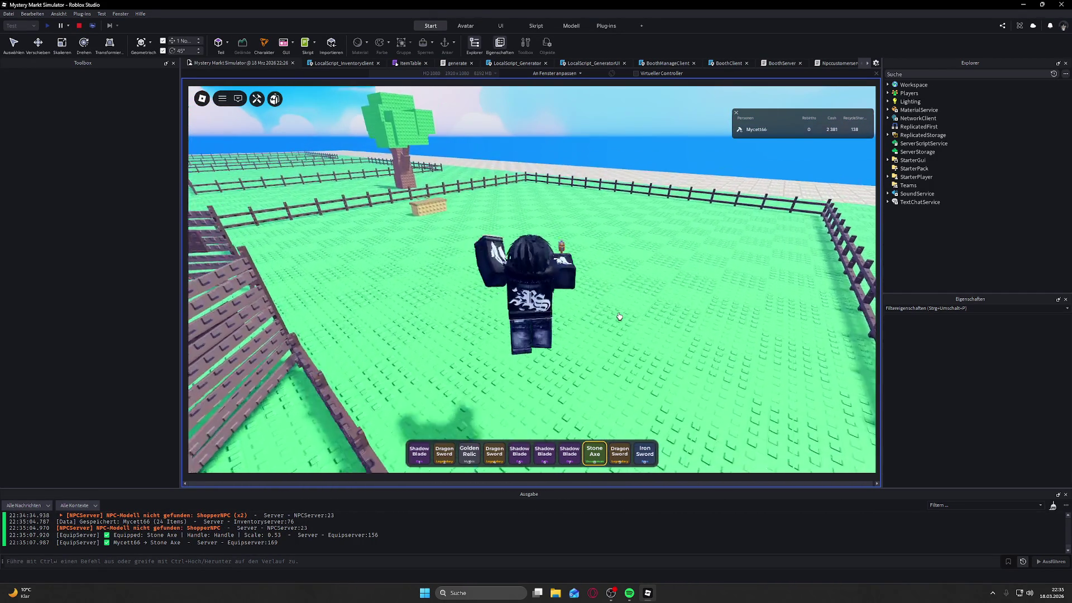
{"action": "key", "text": "w"}
{"action": "key", "text": "grave"}
{"action": "key", "text": "w"}
{"action": "left_click", "coordinate": [594, 347]}
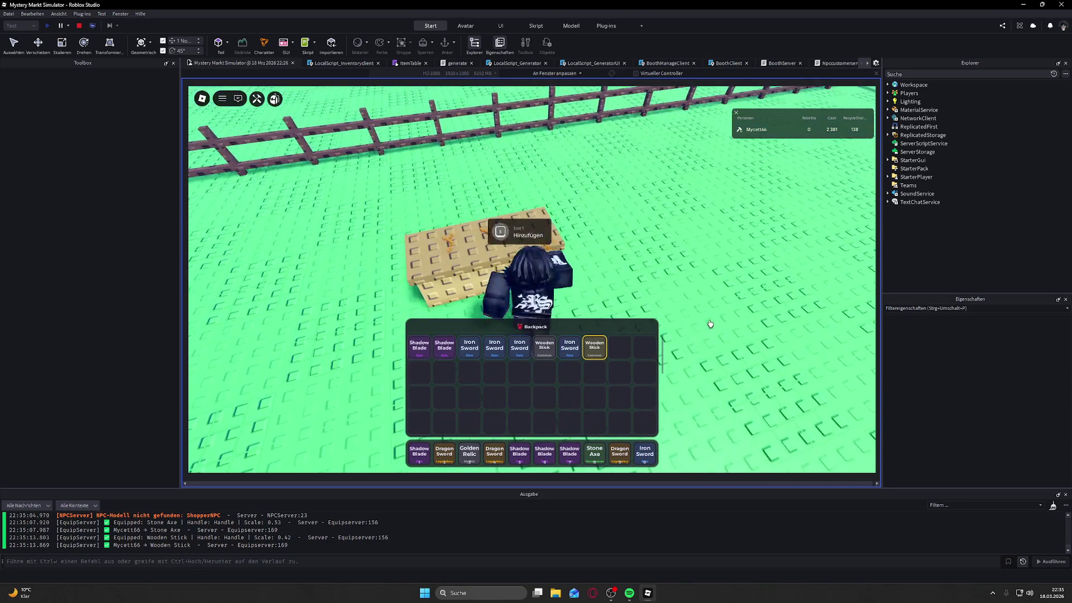
Step: Place the Wooden Stick on the plot booth and close the backpack
{"action": "key", "text": "e"}
{"action": "key", "text": "w"}
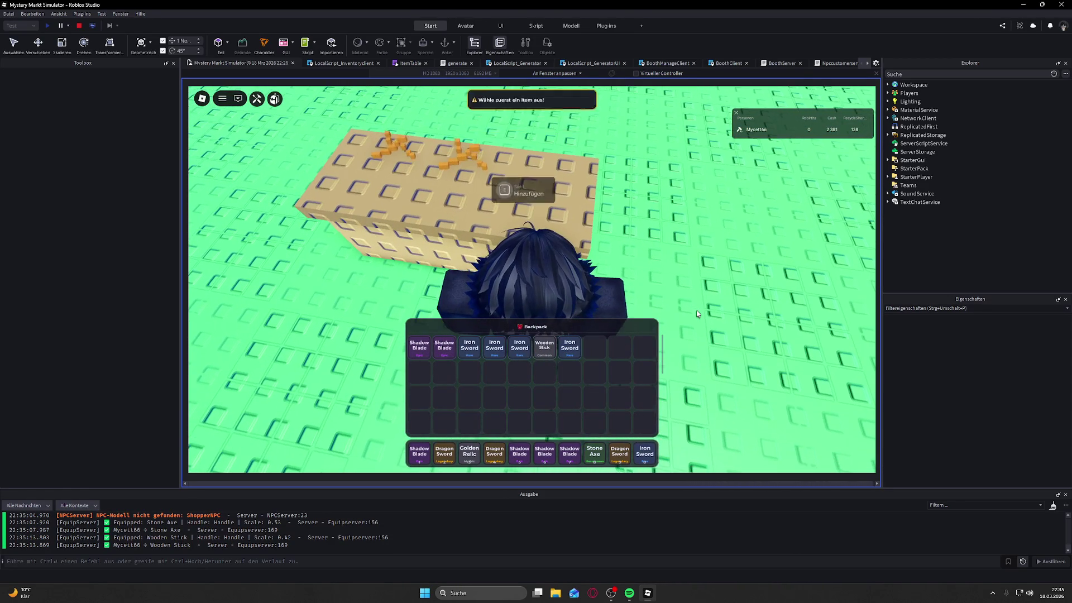
{"action": "key", "text": "s"}
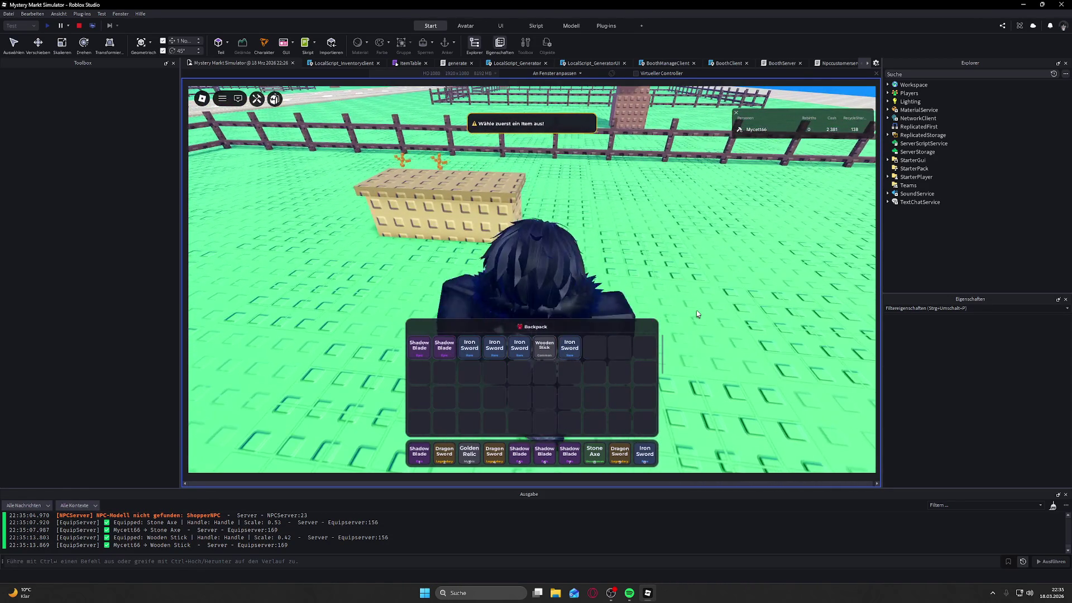
{"action": "key", "text": "grave"}
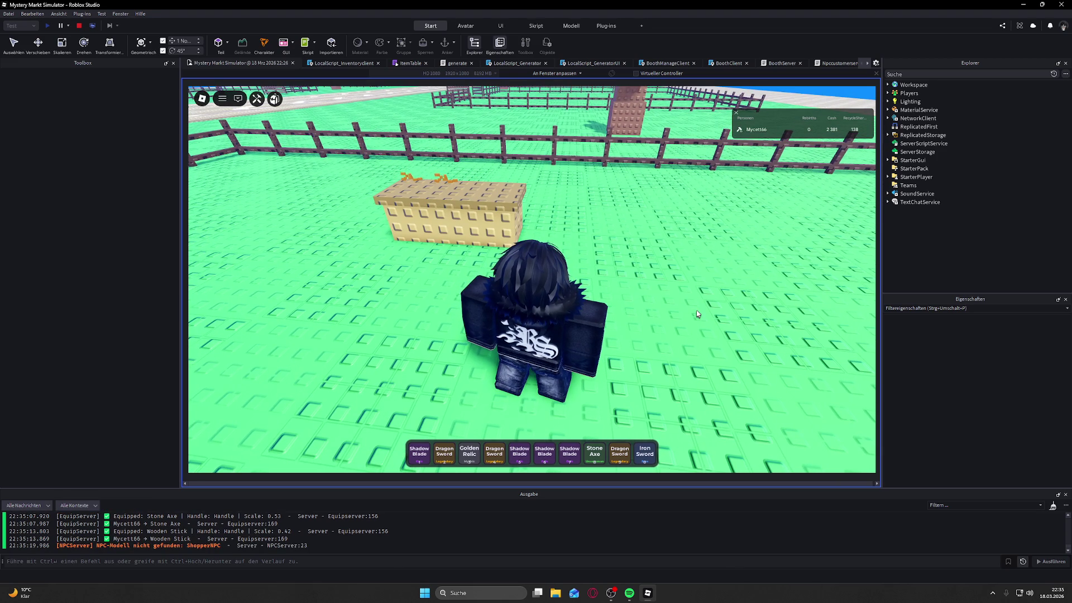
{"action": "key", "text": "w"}
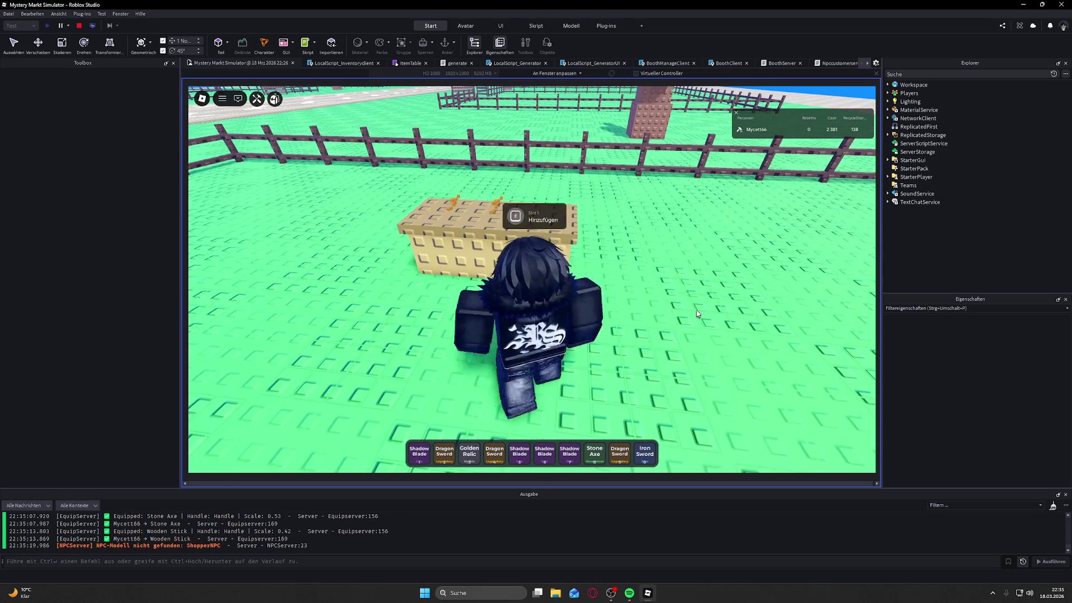
{"action": "key", "text": "d"}
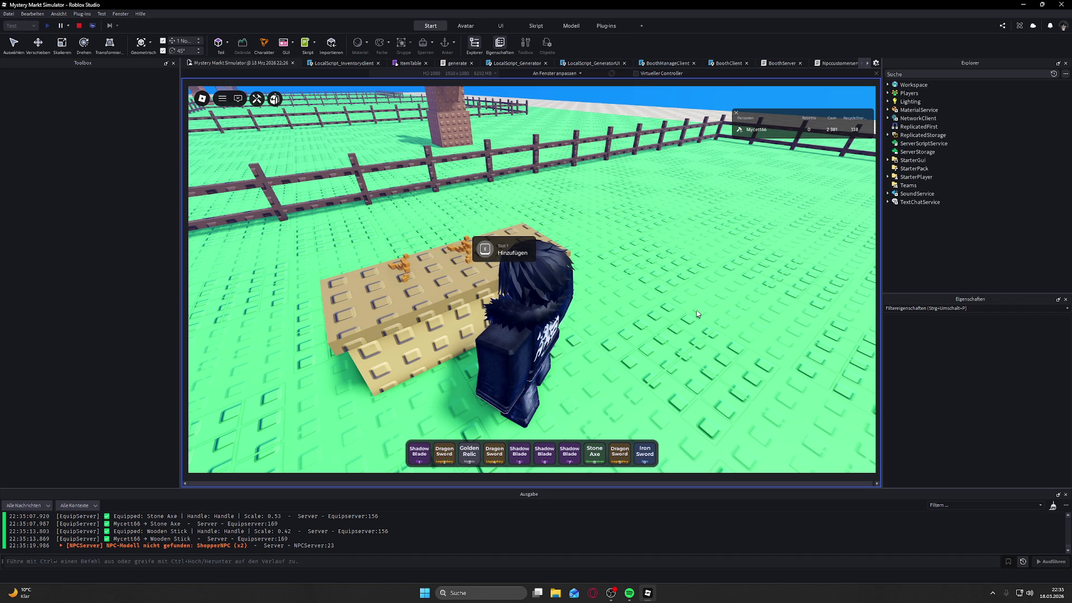
Step: Equip the Stone Axe from hotbar slot 8 and put it into booth Slot 1
{"action": "key", "text": "Left"}
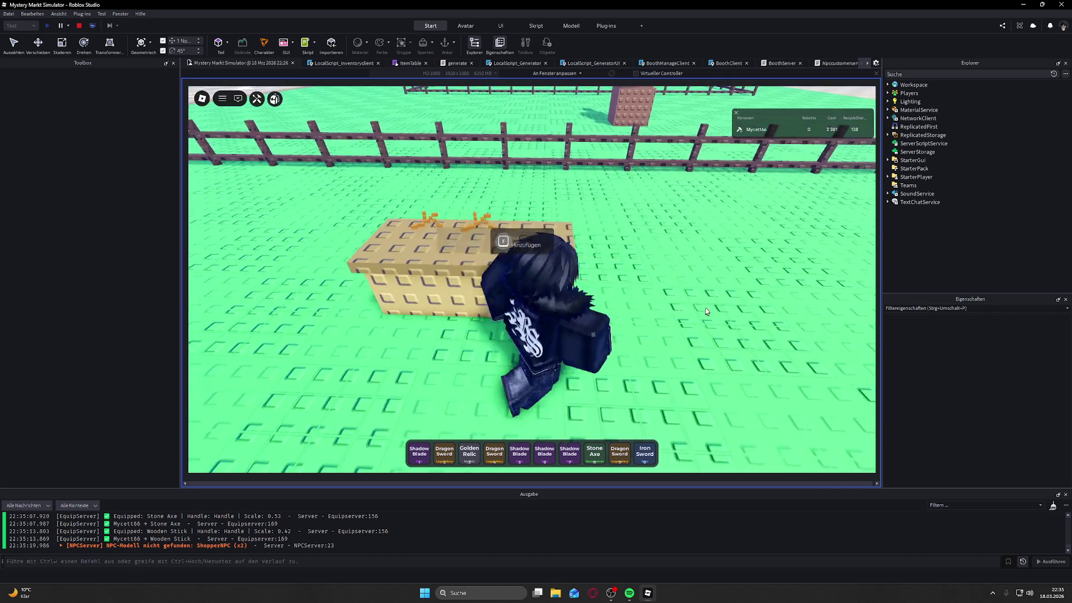
{"action": "key", "text": "Left"}
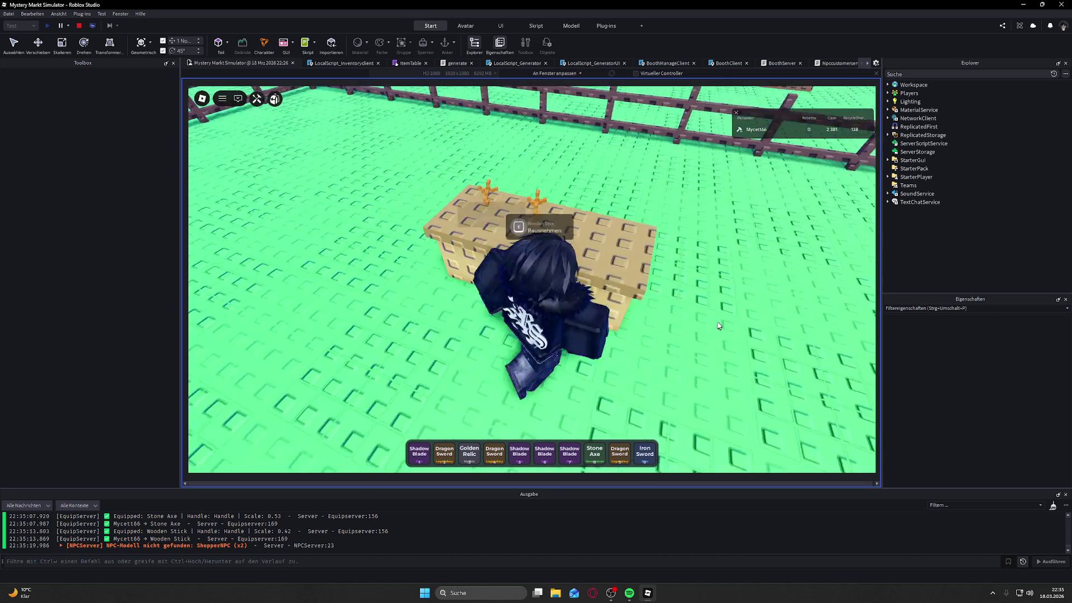
{"action": "key", "text": "Left"}
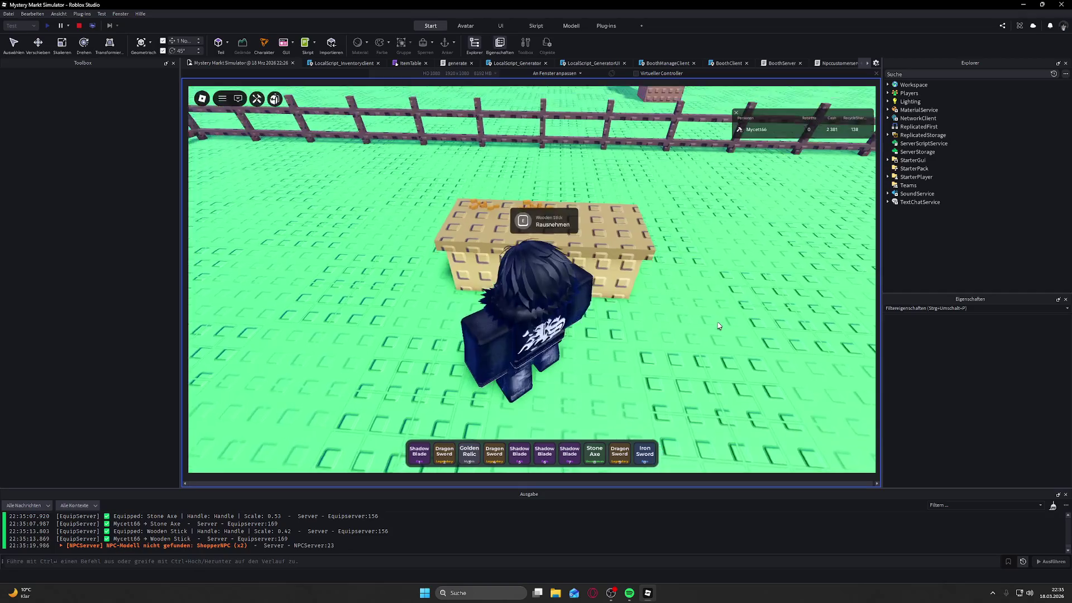
{"action": "key", "text": "7"}
{"action": "key", "text": "8"}
{"action": "key", "text": "e"}
{"action": "key", "text": "grave"}
{"action": "key", "text": "s"}
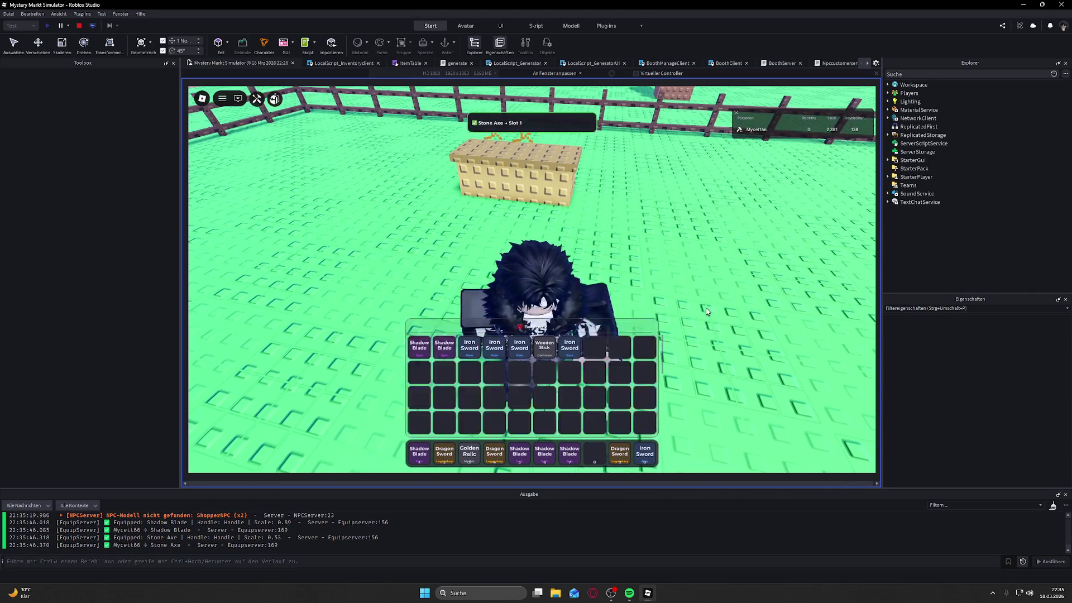
{"action": "key", "text": "grave"}
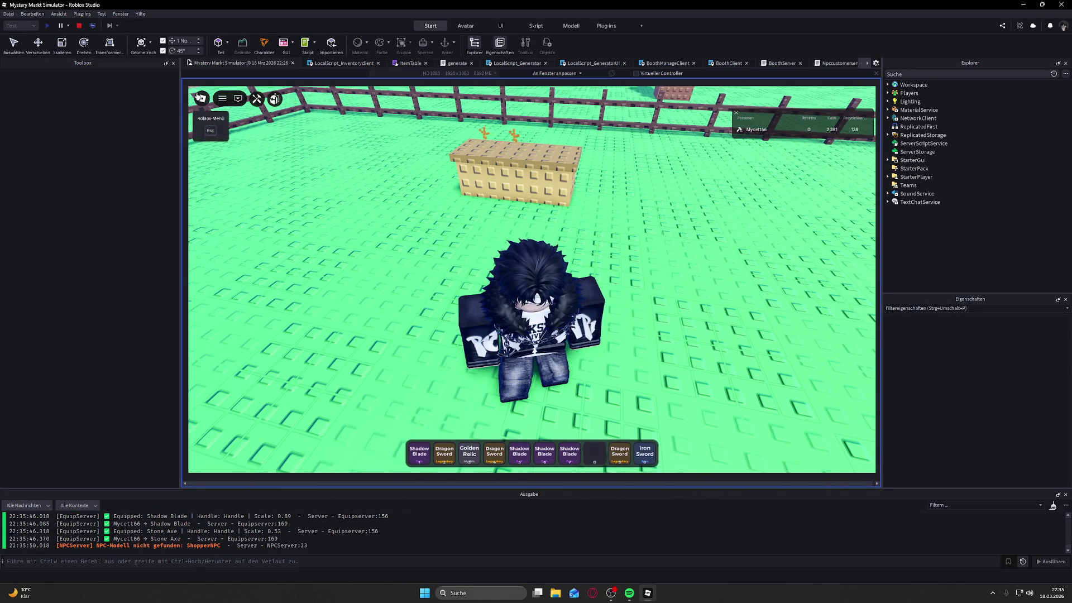
{"action": "left_click", "coordinate": [203, 98]}
Step: Leave the experience, confirm stopping the playtest, and start a new Play session
{"action": "left_click", "coordinate": [439, 401]}
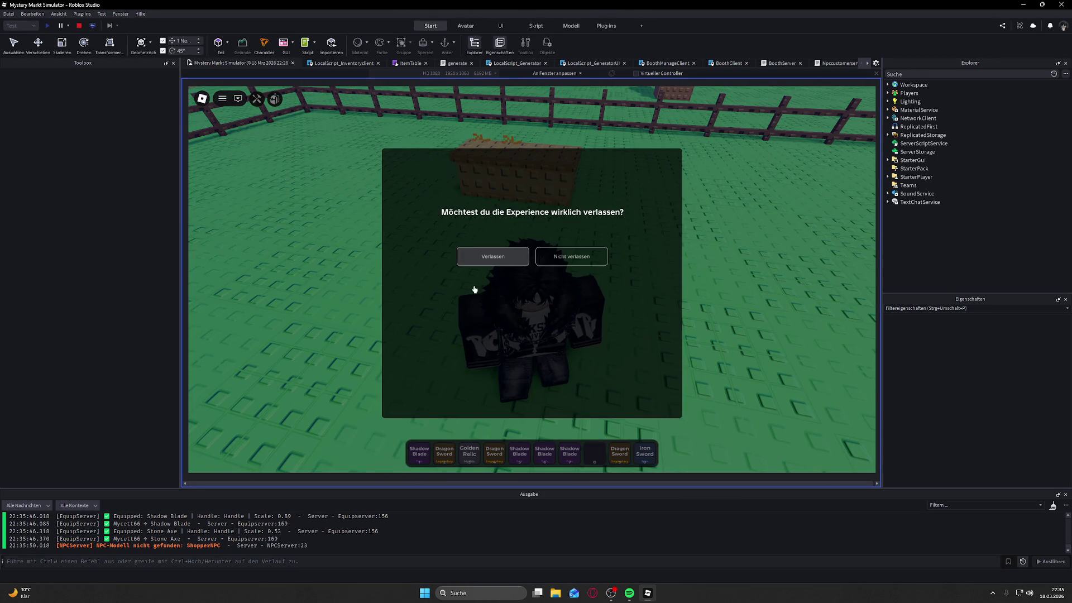
{"action": "left_click", "coordinate": [491, 255]}
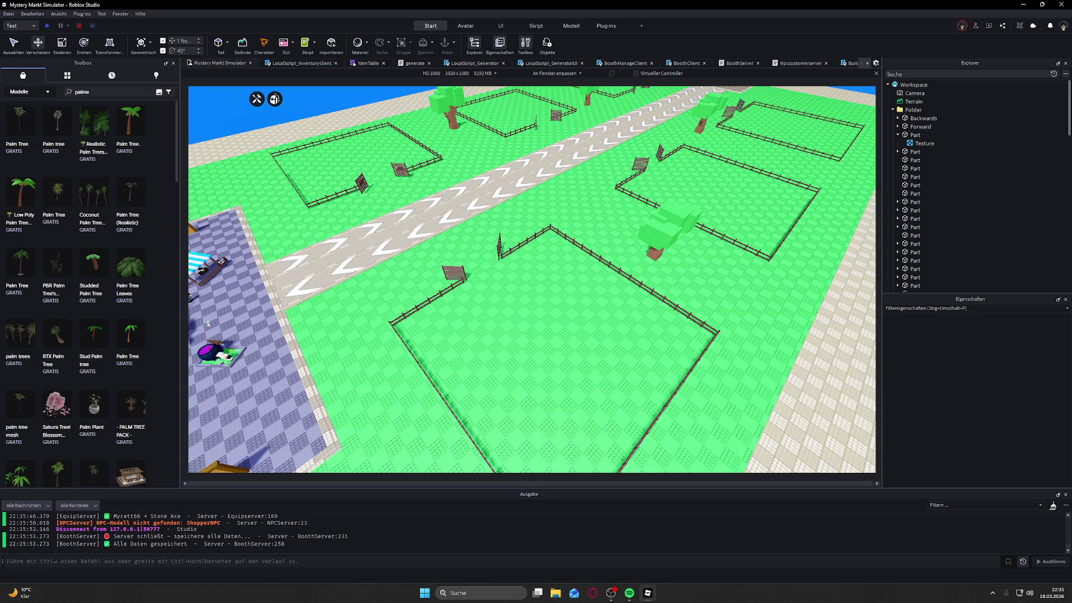
{"action": "left_click", "coordinate": [47, 26]}
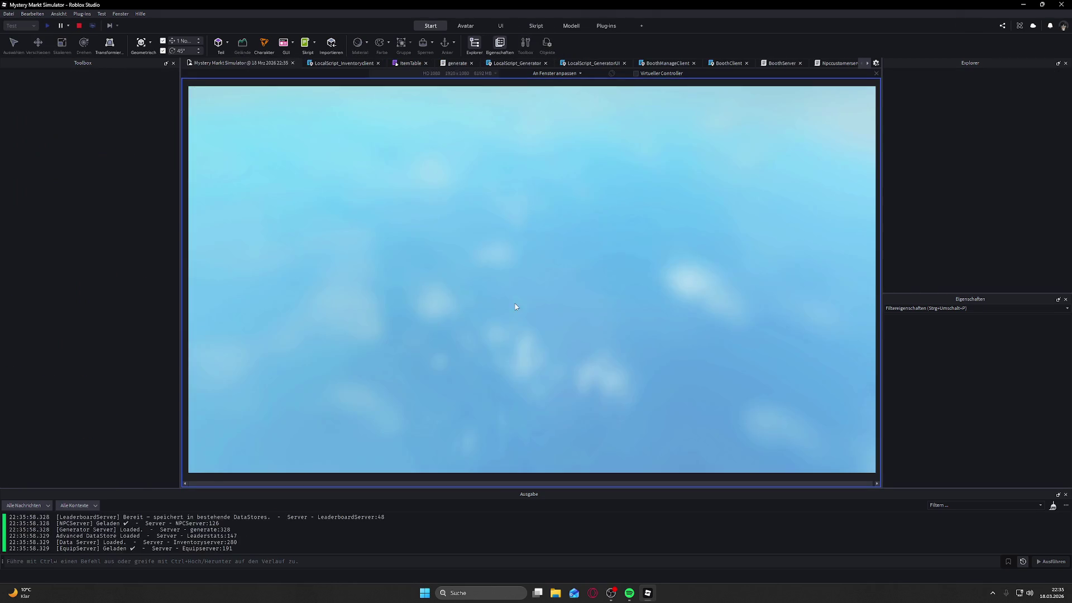
{"action": "key", "text": "w"}
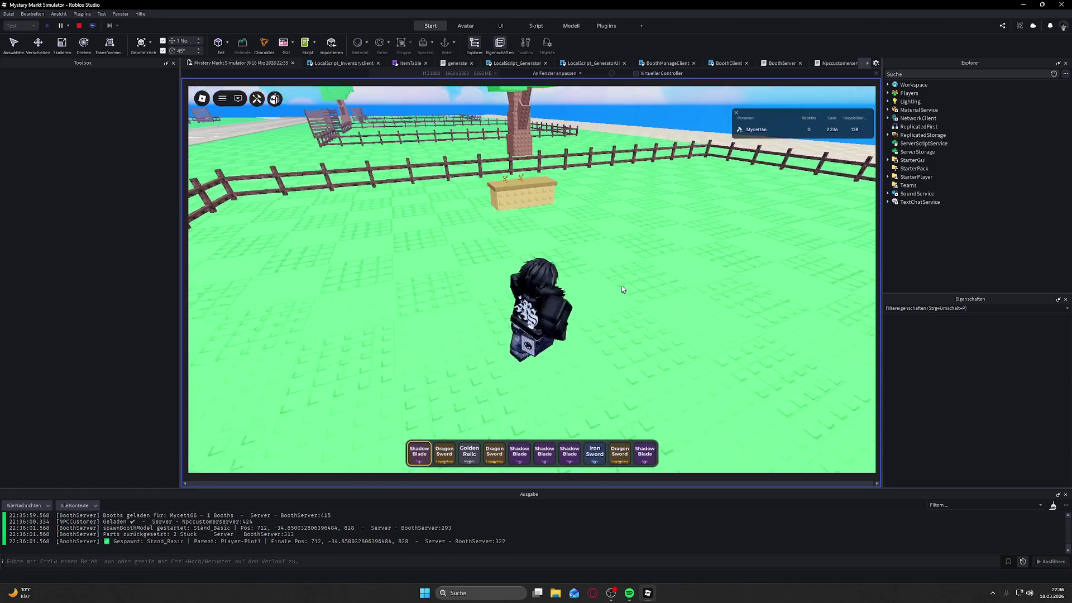
Step: Take a Wooden Stick from the backpack and add it to booth Slot 1
{"action": "key", "text": "grave"}
{"action": "left_click", "coordinate": [495, 372]}
{"action": "key", "text": "w"}
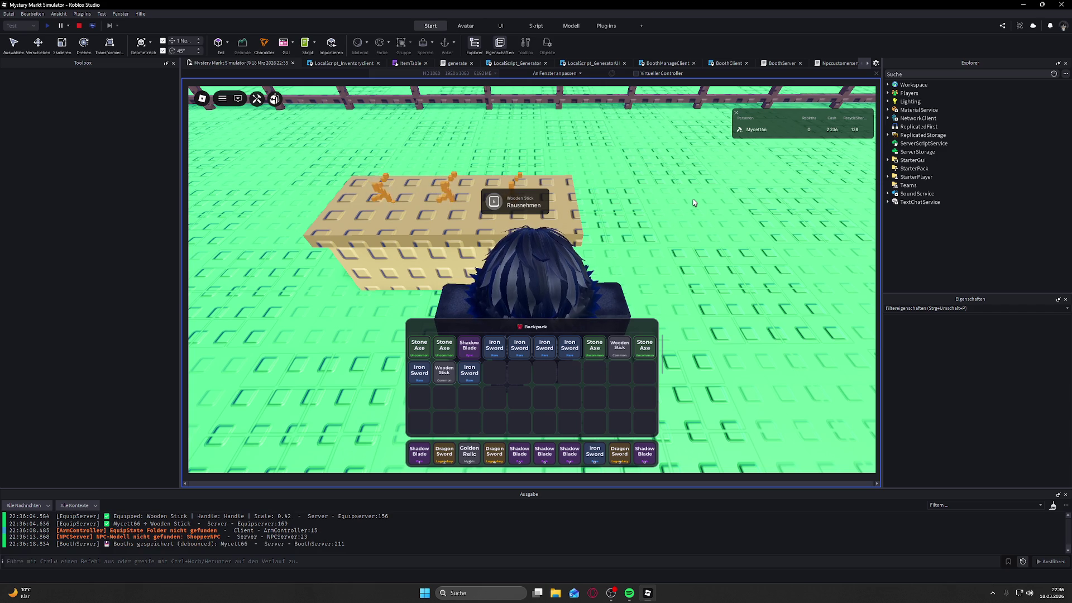
{"action": "left_click_drag", "start_coordinate": [694, 203], "coordinate": [694, 202]}
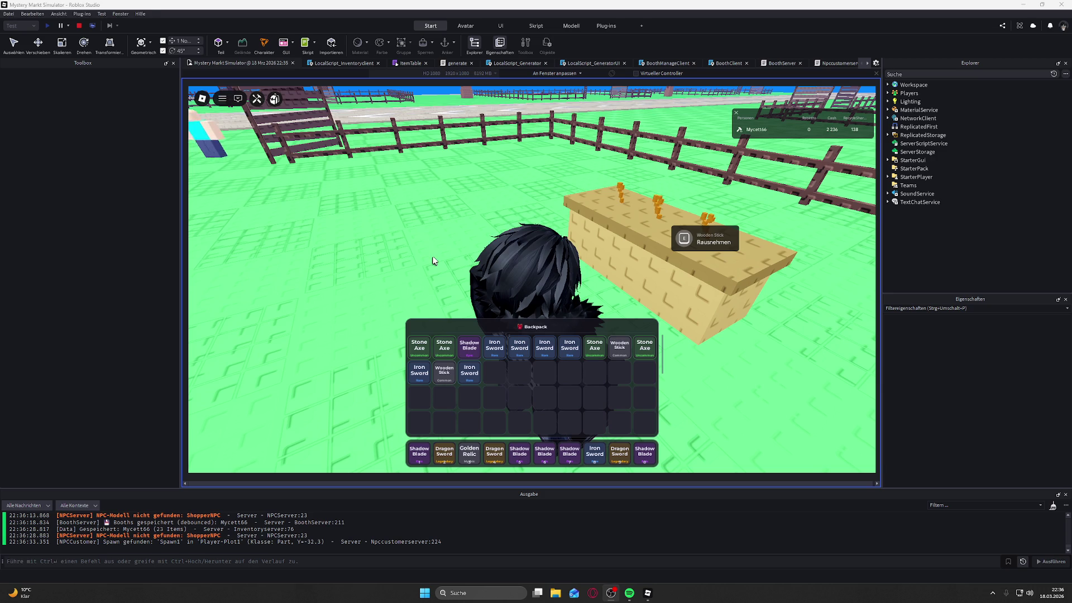
{"action": "key", "text": "grave"}
Step: Walk to the booth and fill Slots 1 and 3 with Wooden Sticks from the backpack
{"action": "key", "text": "s"}
{"action": "key", "text": "w"}
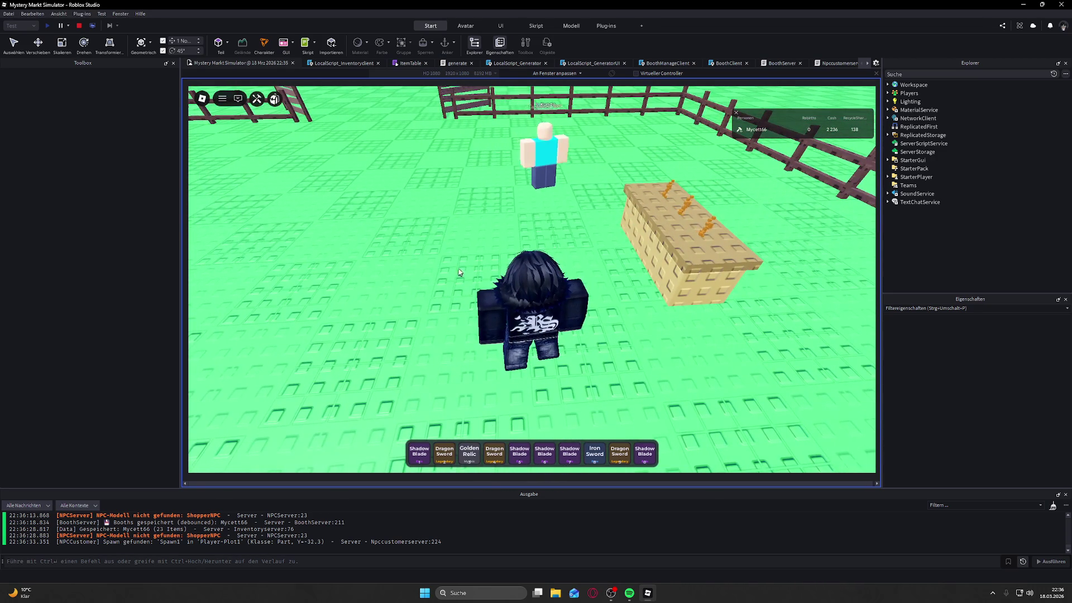
{"action": "key", "text": "Right"}
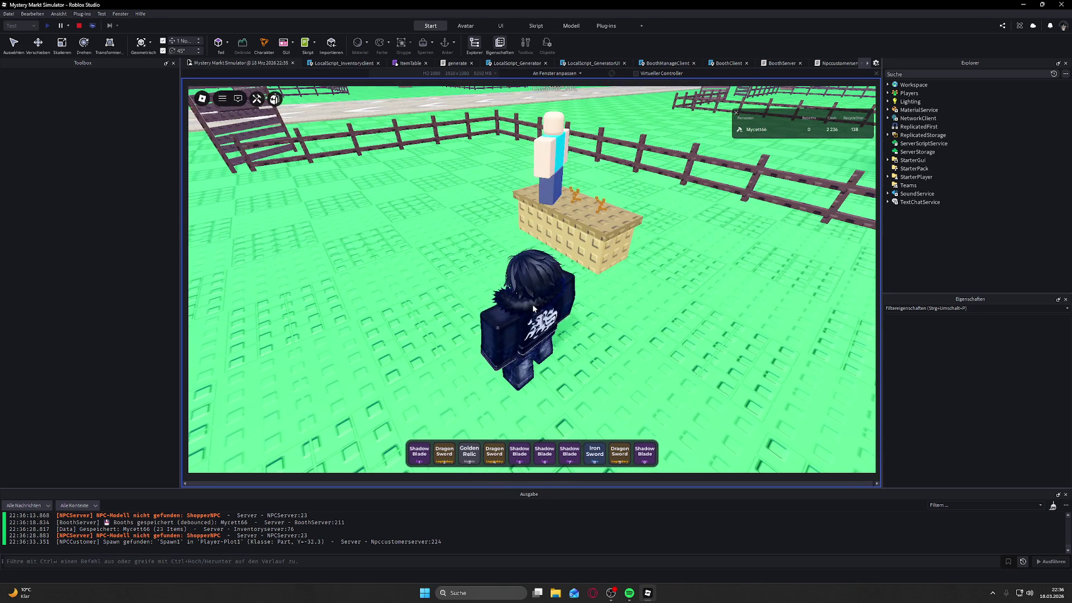
{"action": "key", "text": "w"}
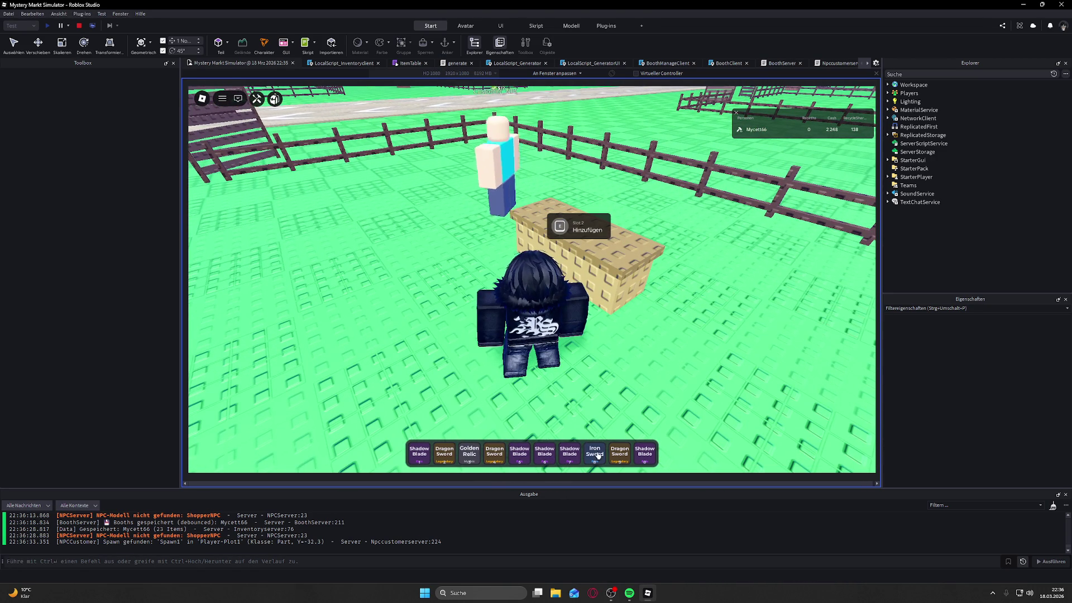
{"action": "left_click", "coordinate": [595, 454]}
{"action": "key", "text": "grave"}
{"action": "left_click", "coordinate": [445, 373]}
{"action": "key", "text": "e"}
{"action": "left_click", "coordinate": [626, 353]}
{"action": "key", "text": "e"}
{"action": "key", "text": "s"}
Step: Step back, check the player's leaderboard entry, and watch the customer buy the sticks
{"action": "key", "text": "grave"}
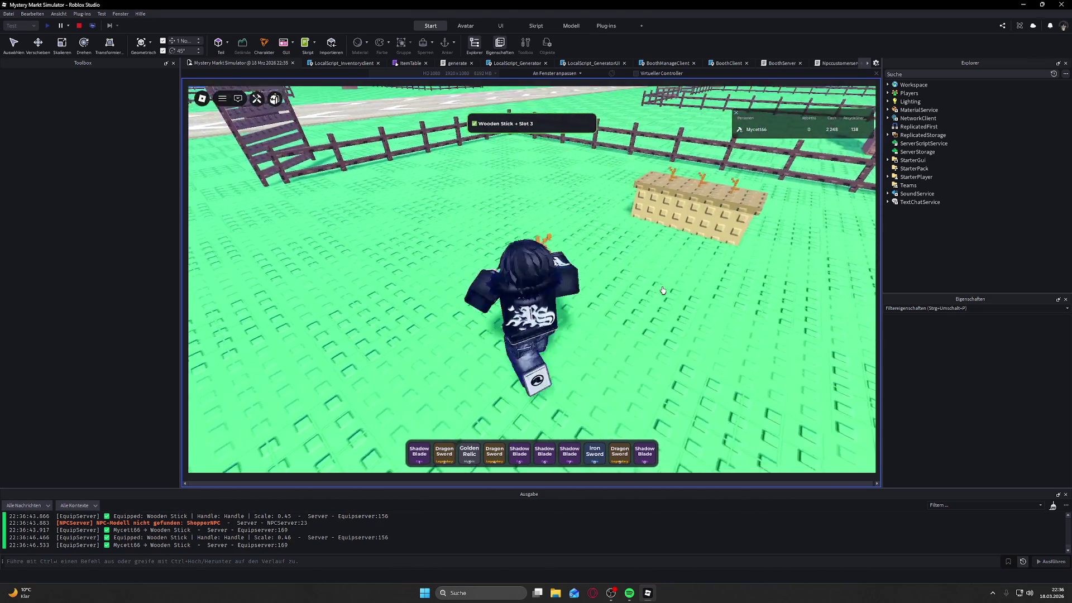
{"action": "key", "text": "d"}
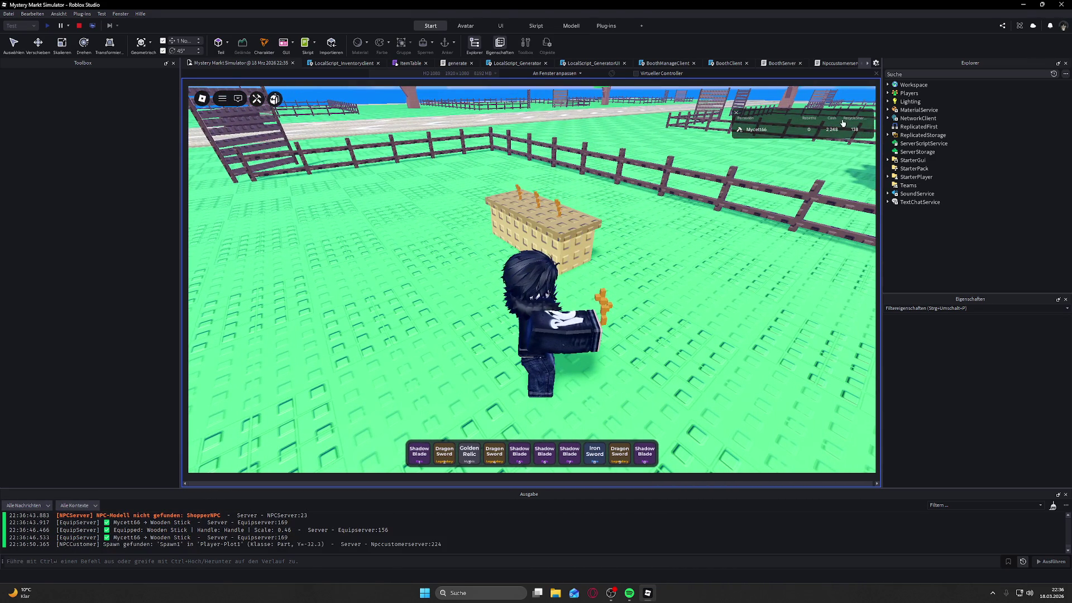
{"action": "left_click", "coordinate": [836, 130]}
{"action": "key", "text": "s"}
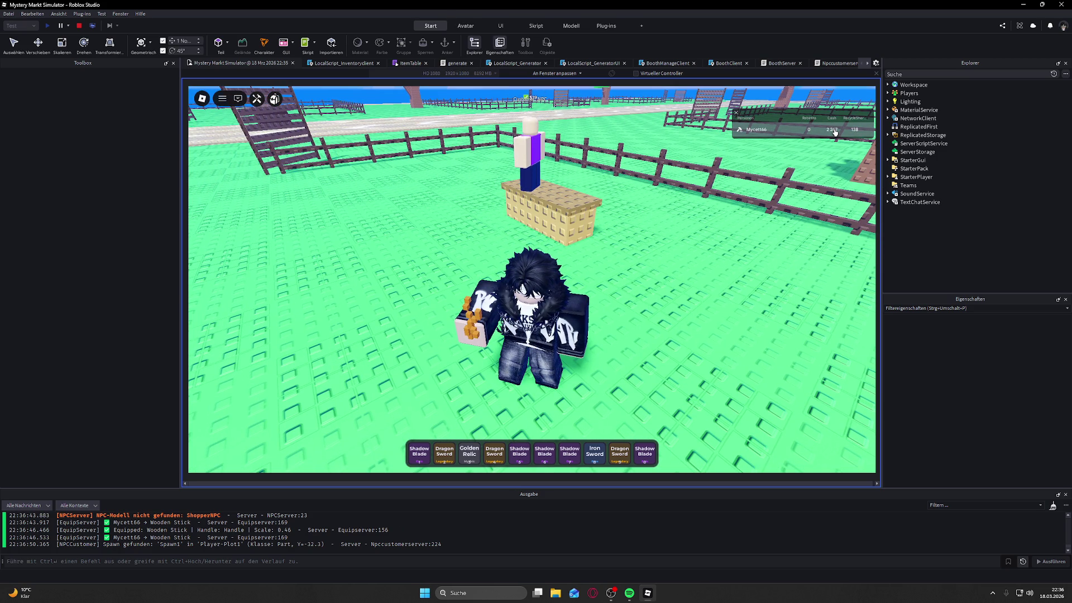
{"action": "left_click", "coordinate": [621, 462]}
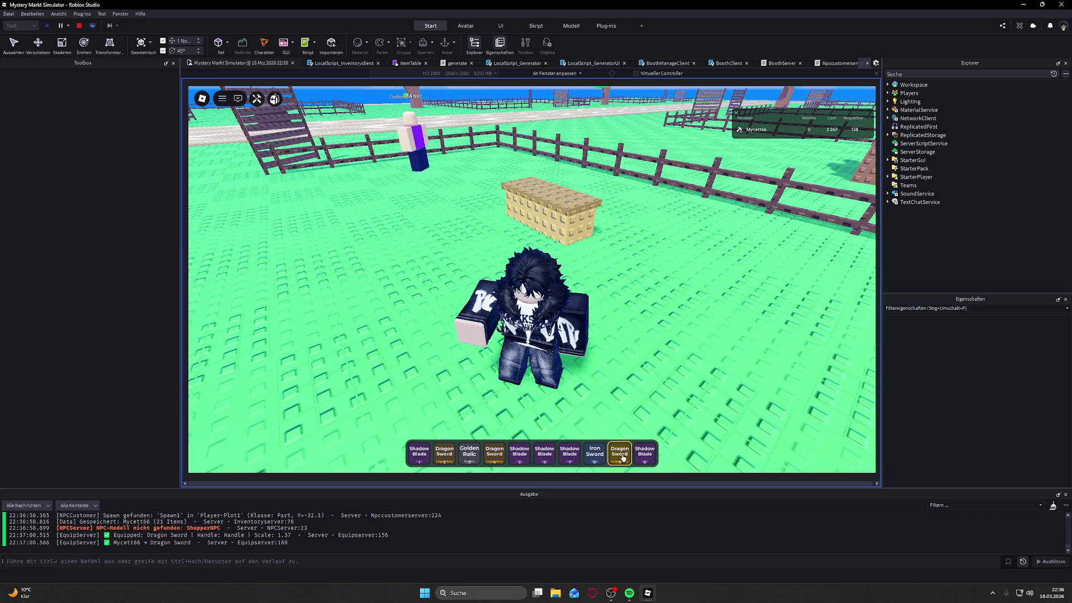
Step: Run the character past the Mystery Generator and plot sign onto the plot, then equip the Golden Relic
{"action": "key", "text": "w"}
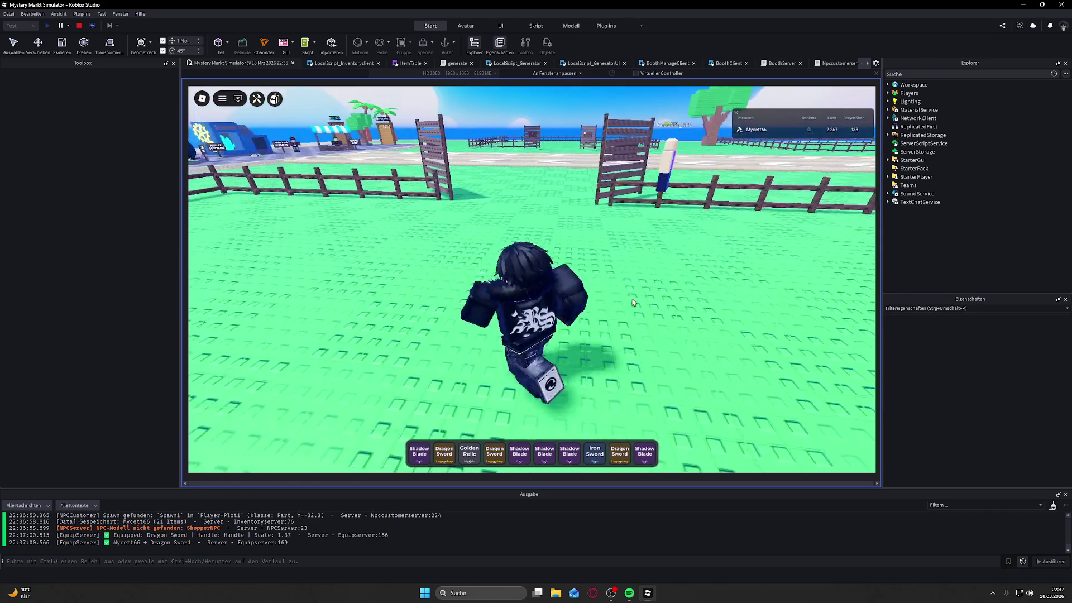
{"action": "key", "text": "a"}
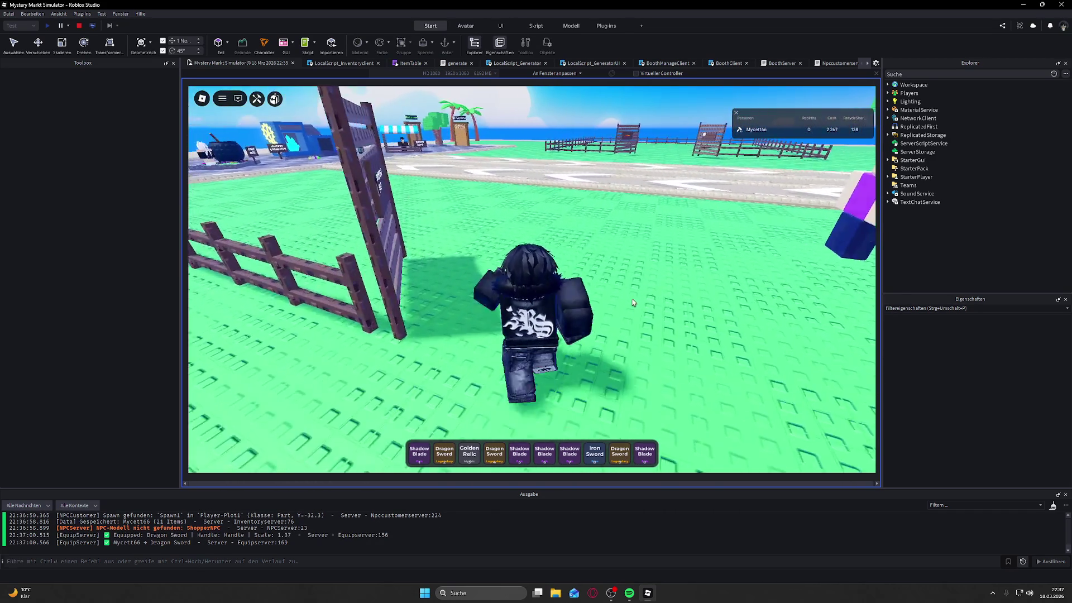
{"action": "key", "text": "a"}
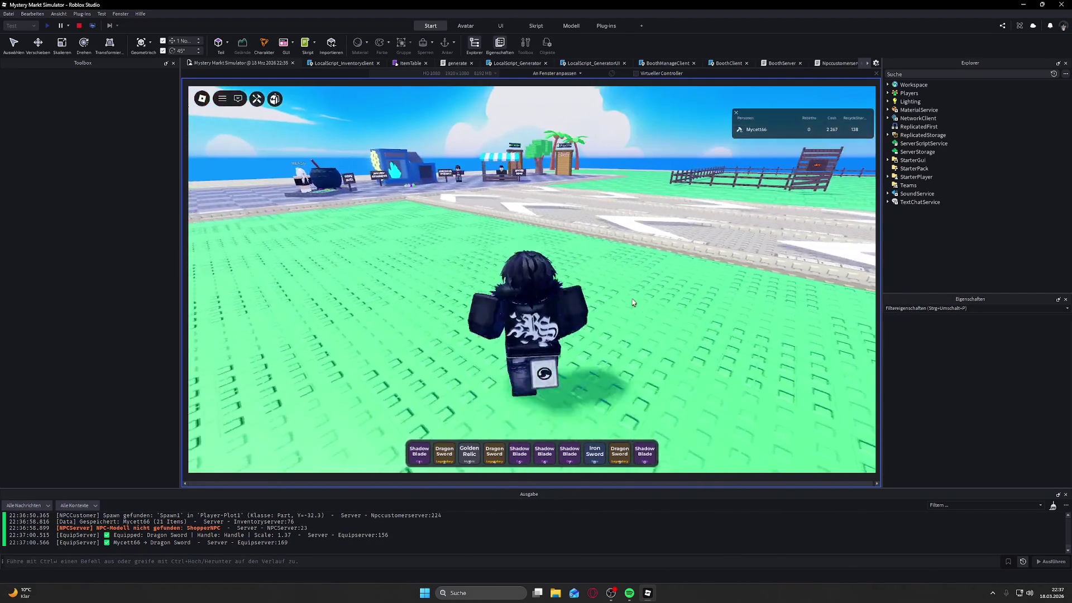
{"action": "key", "text": "w"}
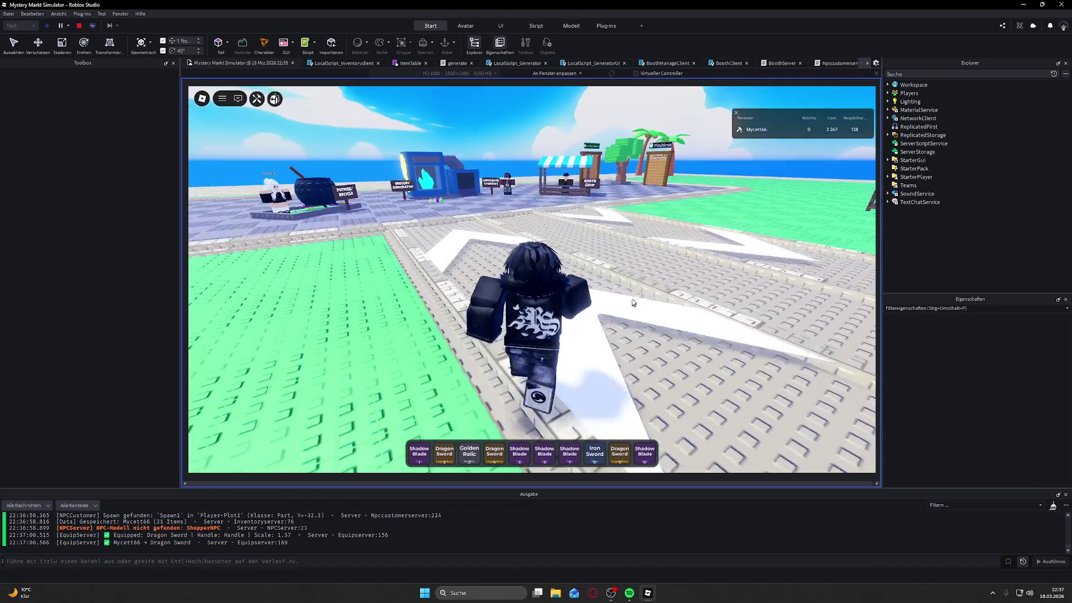
{"action": "key", "text": "w"}
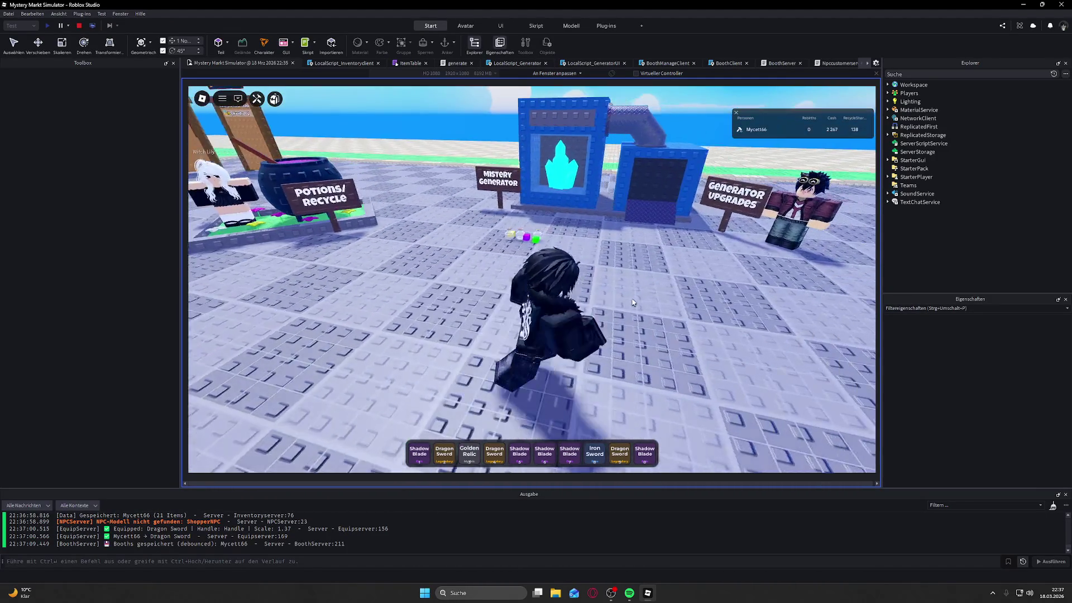
{"action": "key", "text": "a"}
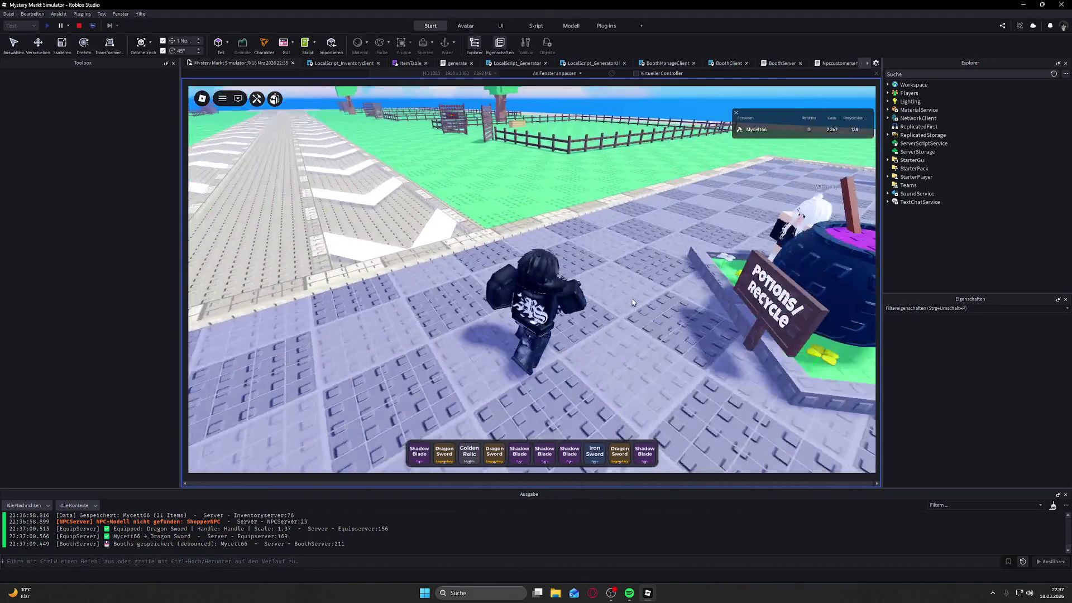
{"action": "key", "text": "w"}
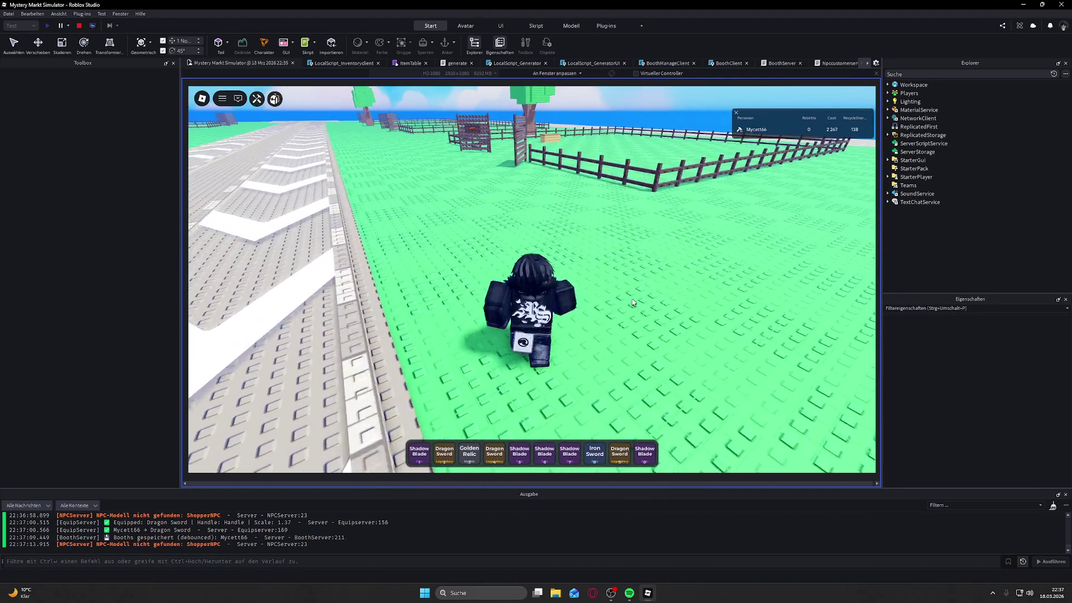
{"action": "key", "text": "w"}
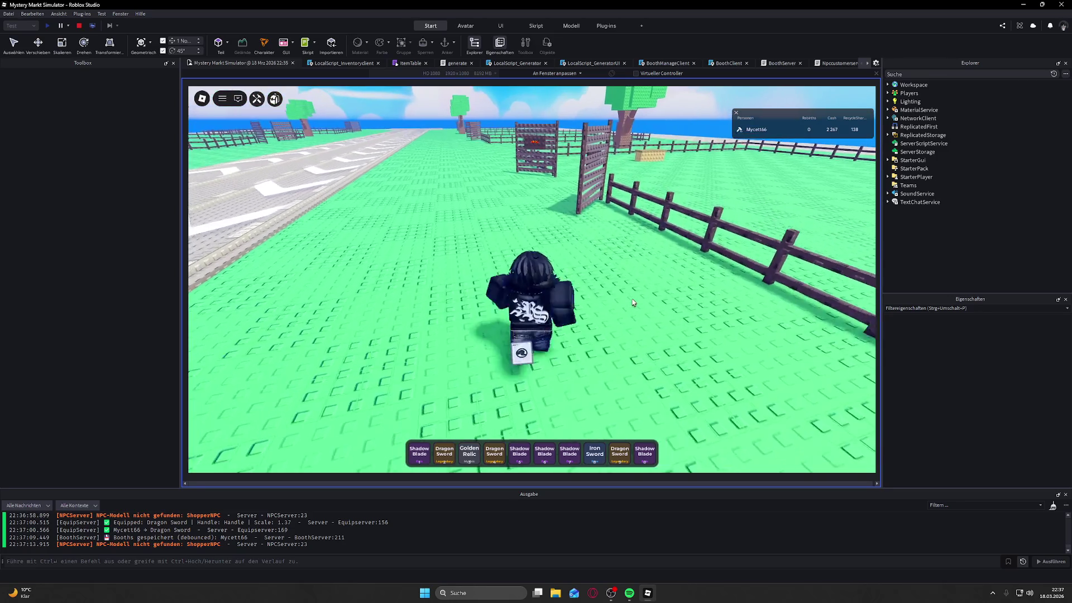
{"action": "key", "text": "w"}
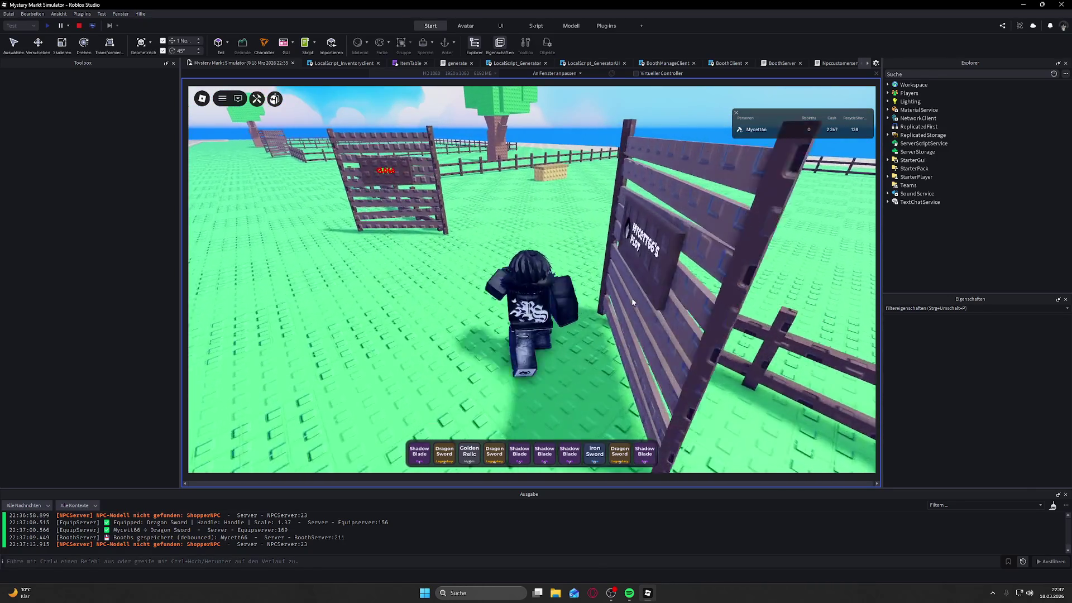
{"action": "key", "text": "w"}
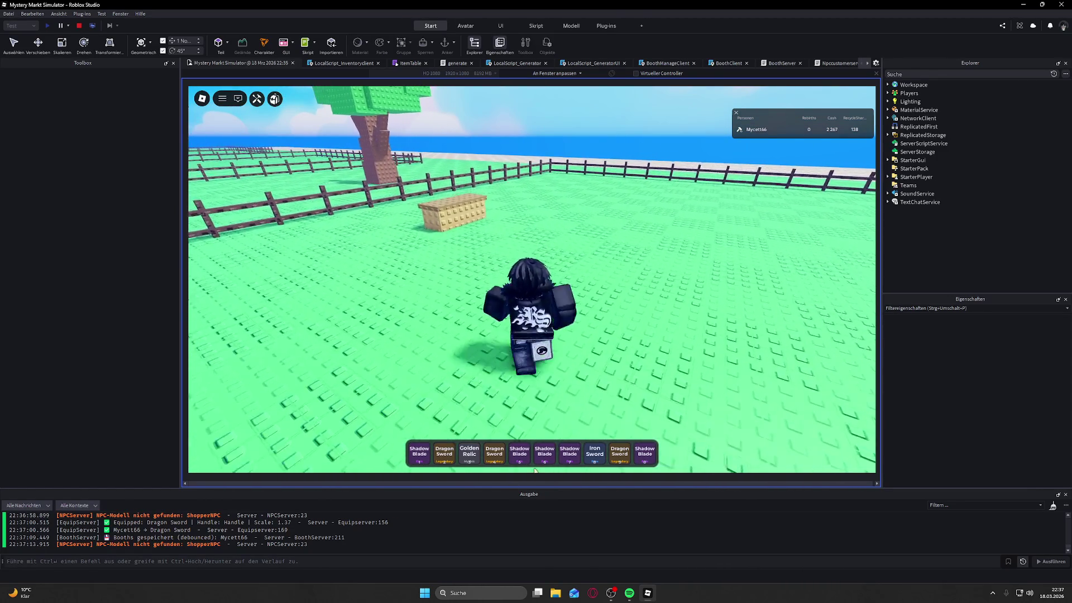
{"action": "left_click", "coordinate": [469, 457]}
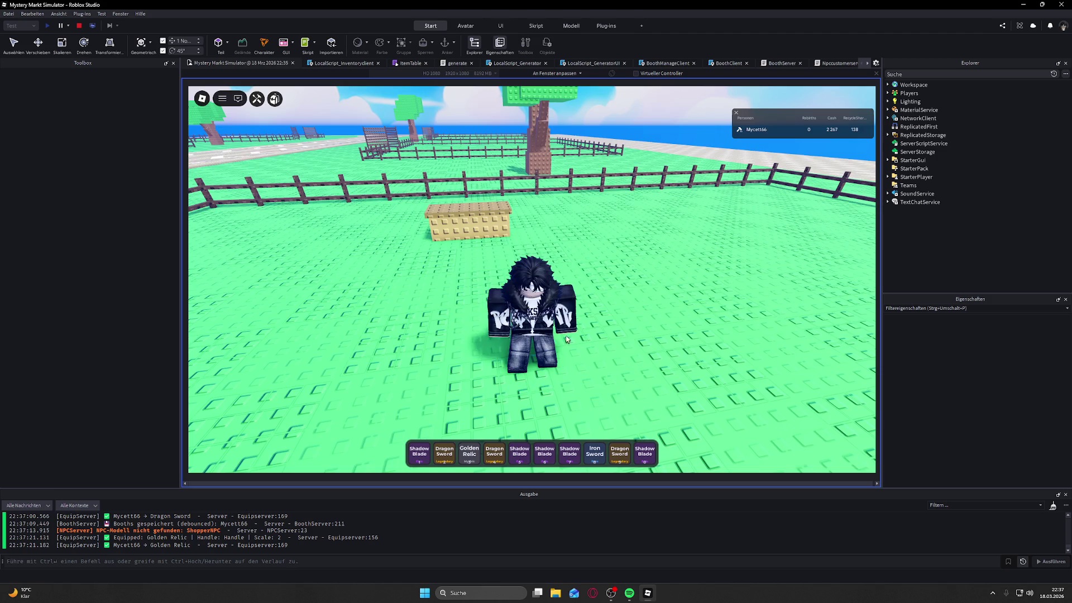
Step: Face the sand booth and place Stone Axes from the backpack into booth slots 3 and 1
{"action": "key", "text": "w"}
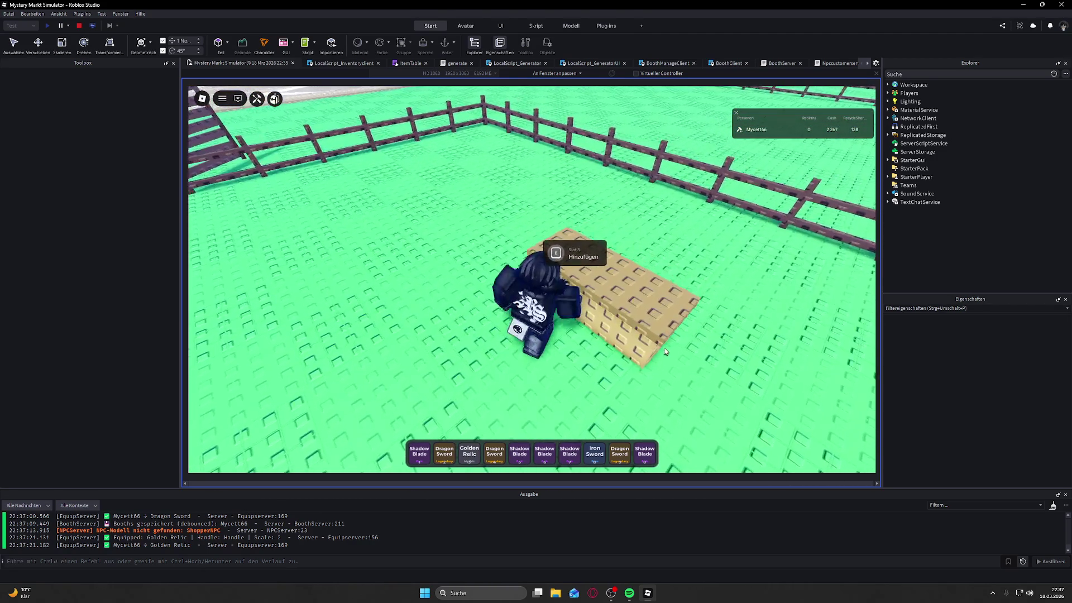
{"action": "key", "text": "a"}
{"action": "key", "text": "grave"}
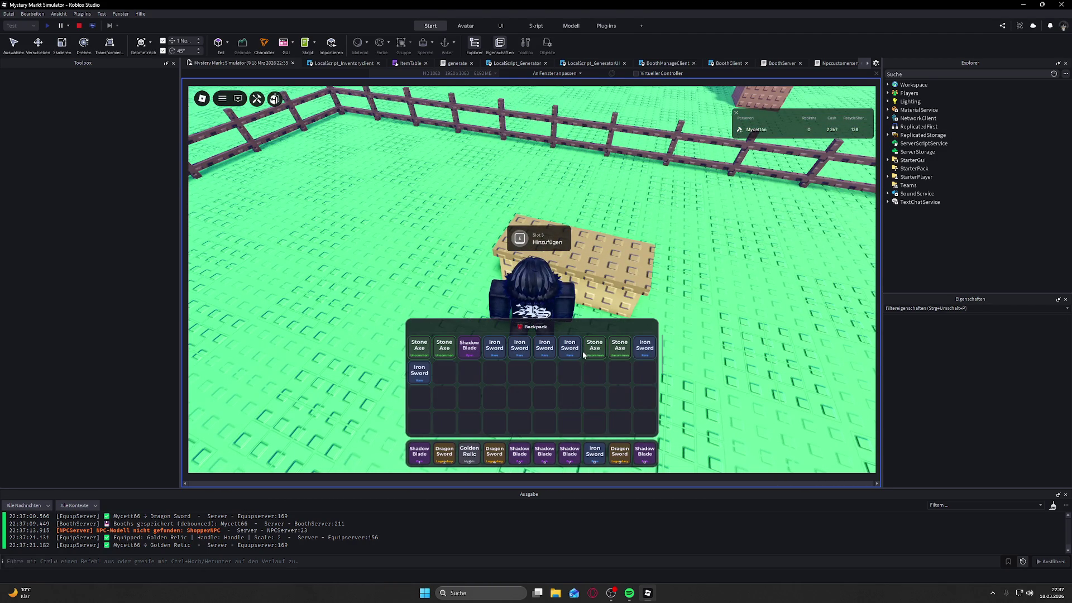
{"action": "left_click", "coordinate": [595, 346]}
{"action": "key", "text": "e"}
{"action": "key", "text": "d"}
{"action": "key", "text": "e"}
{"action": "key", "text": "s"}
{"action": "key", "text": "grave"}
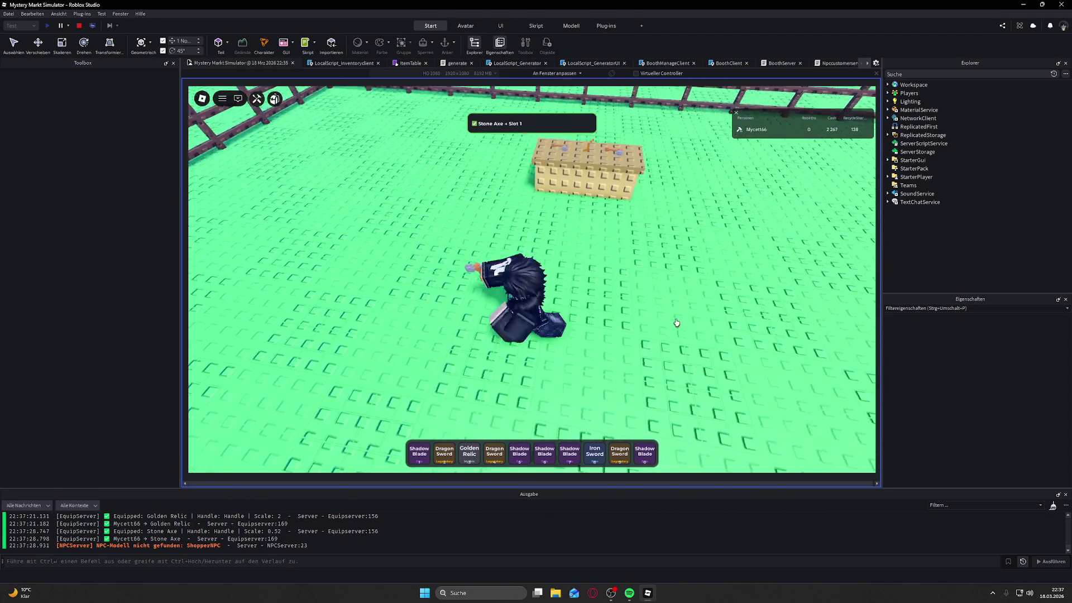
Step: Walk back and forth along the booth between the Wooden Stick and Stone Axe
{"action": "key", "text": "w"}
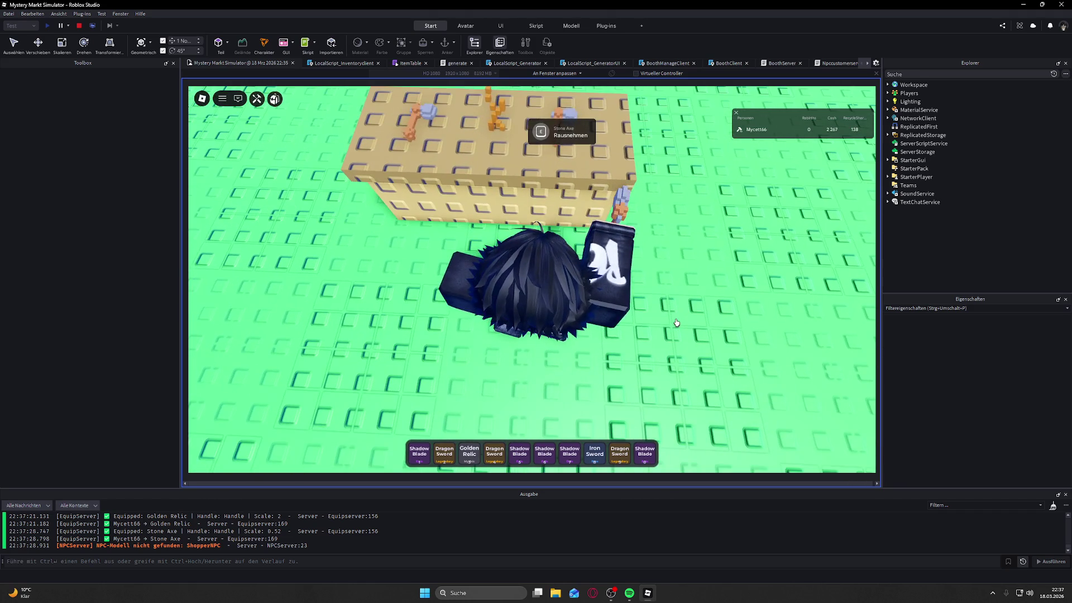
{"action": "key", "text": "a"}
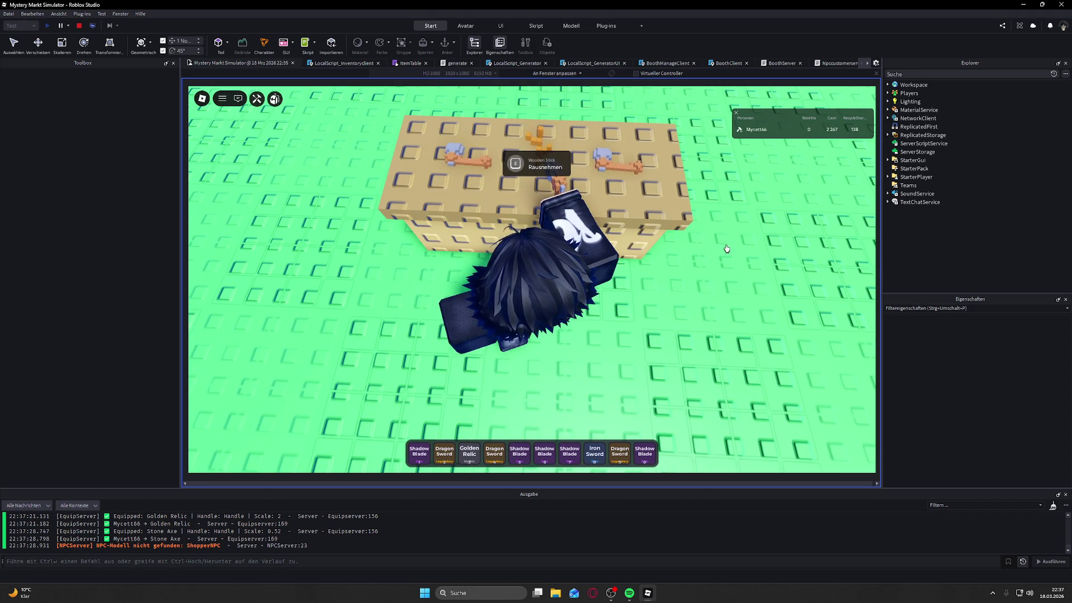
{"action": "key", "text": "d"}
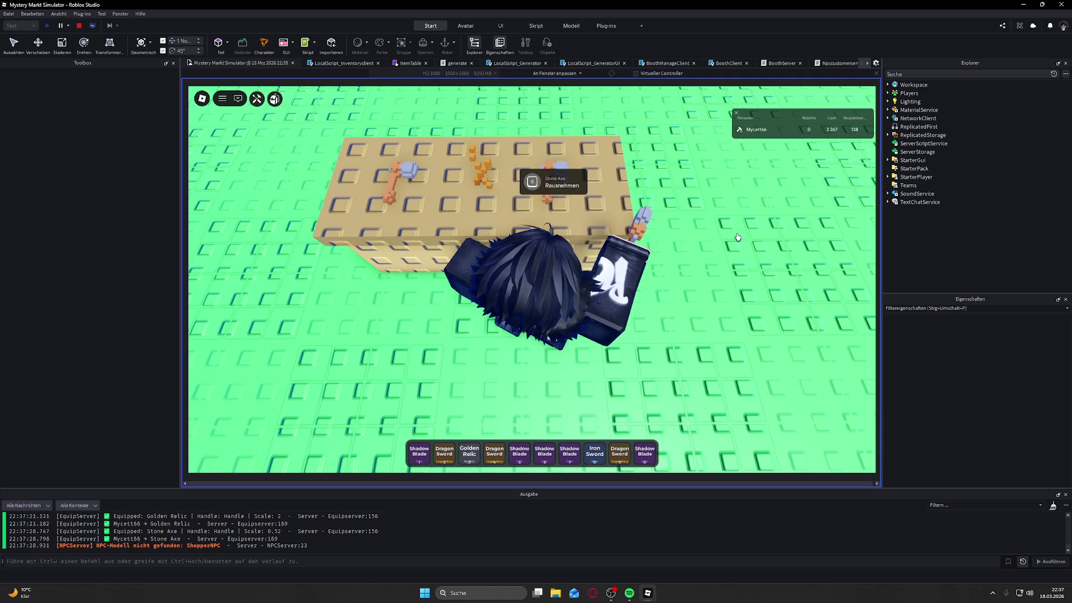
{"action": "scroll", "coordinate": [738, 237], "scroll_direction": "down", "scroll_amount": 2}
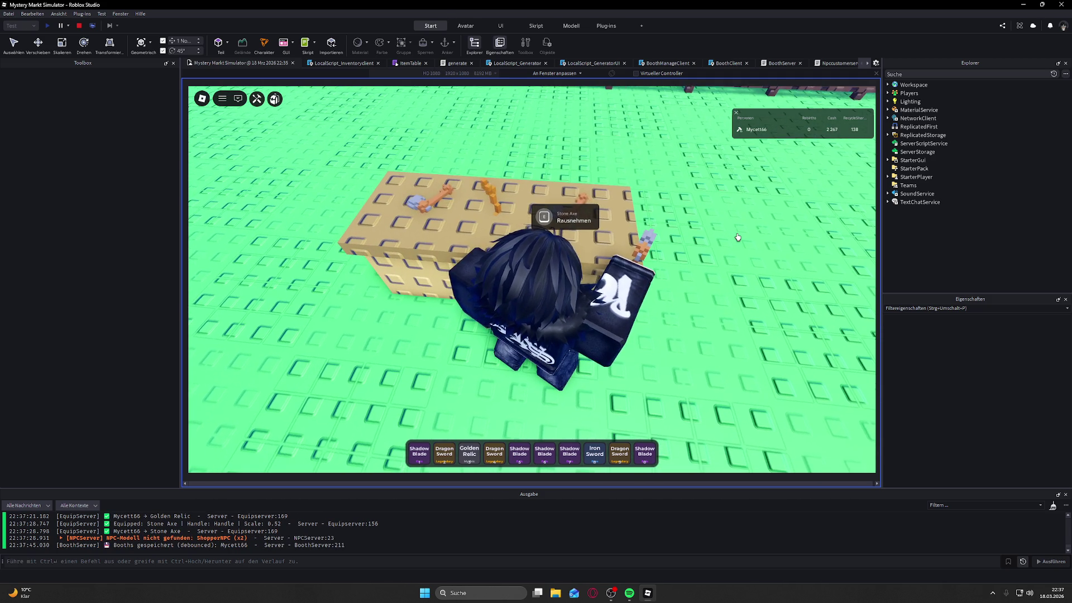
{"action": "key", "text": "a"}
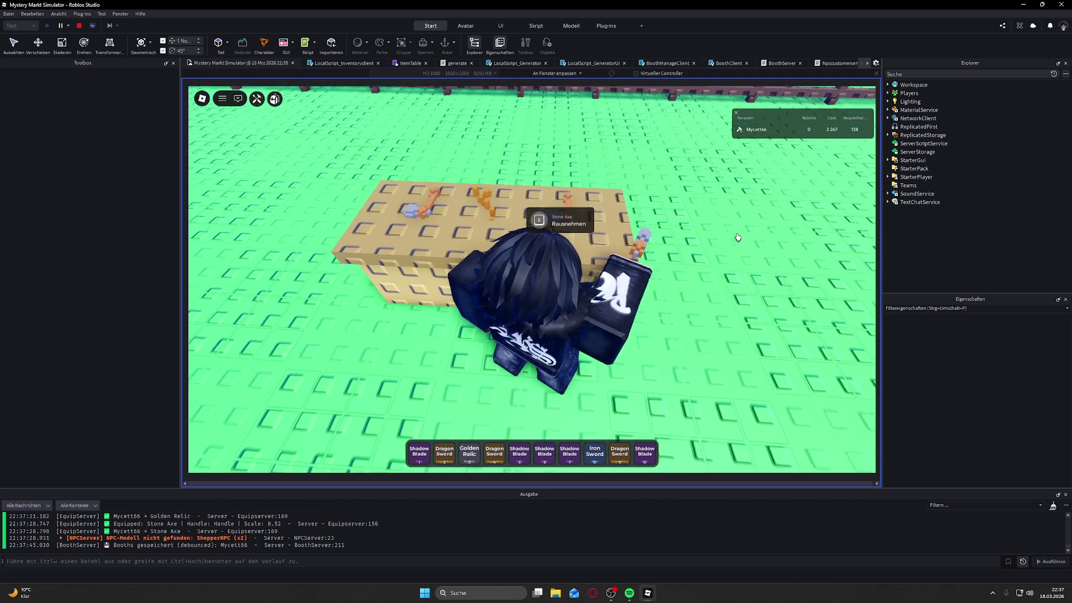
{"action": "key", "text": "d"}
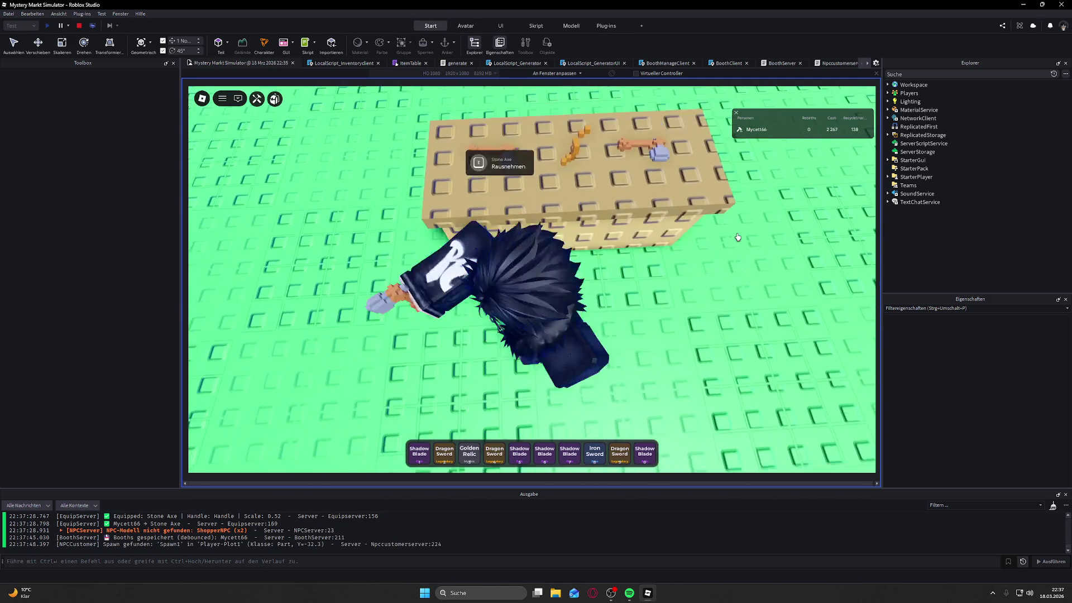
{"action": "key", "text": "a"}
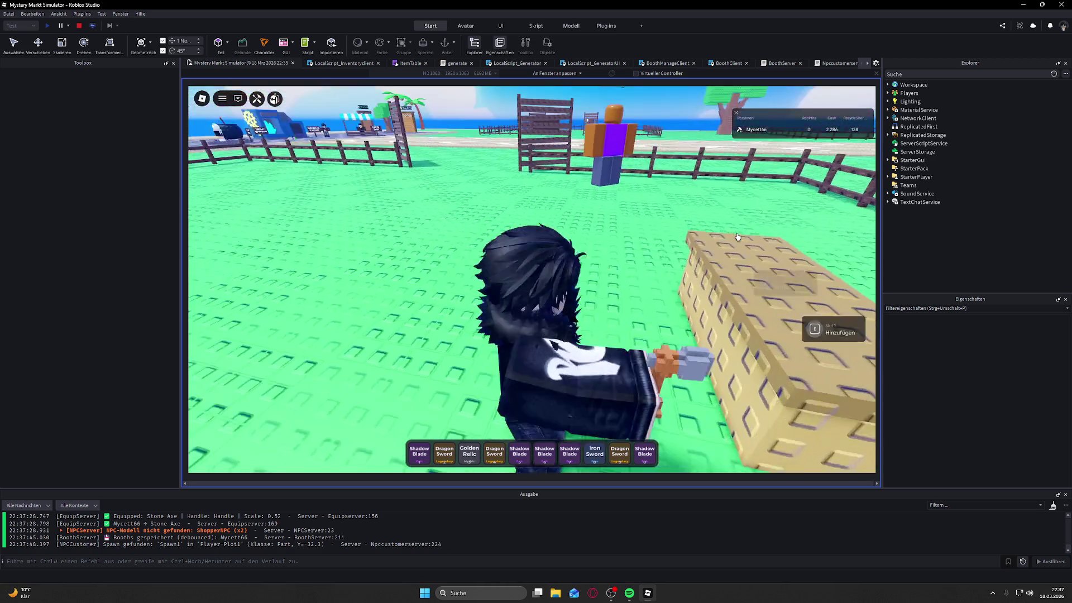
Step: Walk away from the booth along the fence toward the road, jumping near the fence
{"action": "key", "text": "s"}
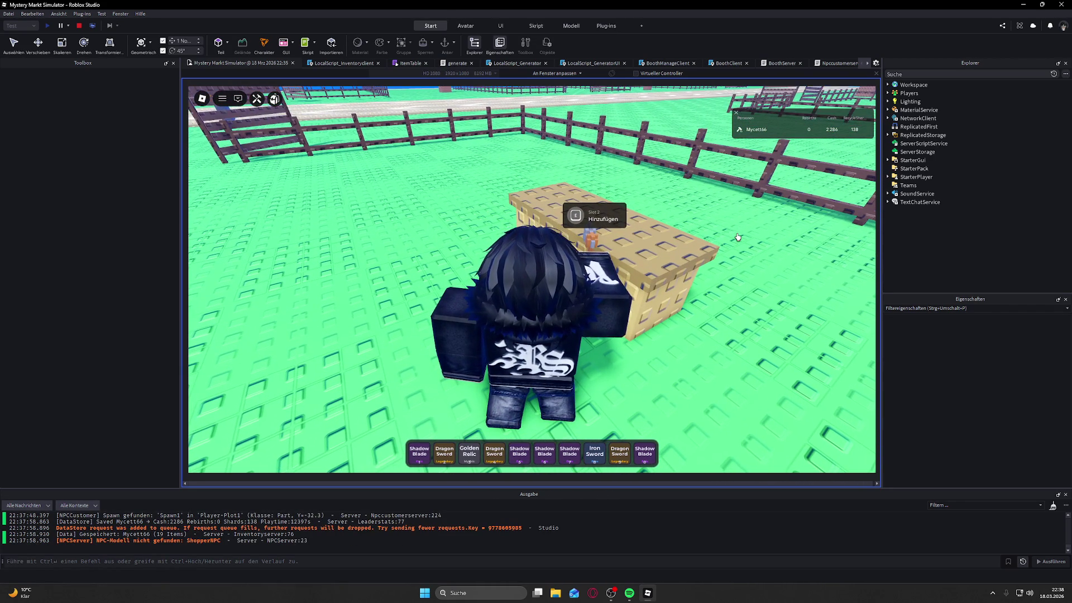
{"action": "key", "text": "a"}
{"action": "key", "text": "s"}
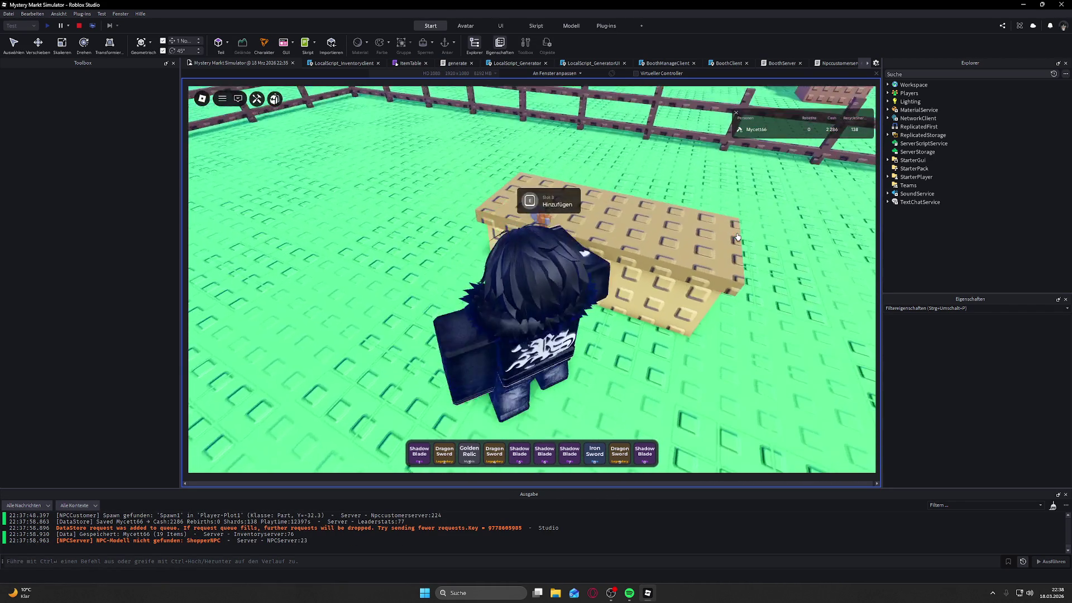
{"action": "scroll", "coordinate": [637, 387], "scroll_direction": "down", "scroll_amount": 3}
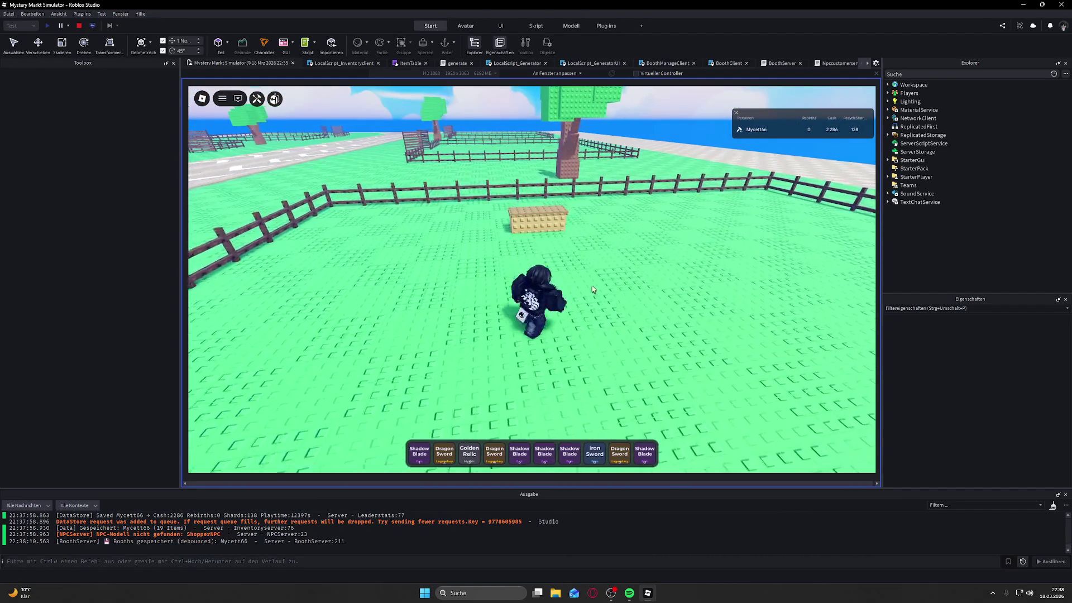
{"action": "key", "text": "a"}
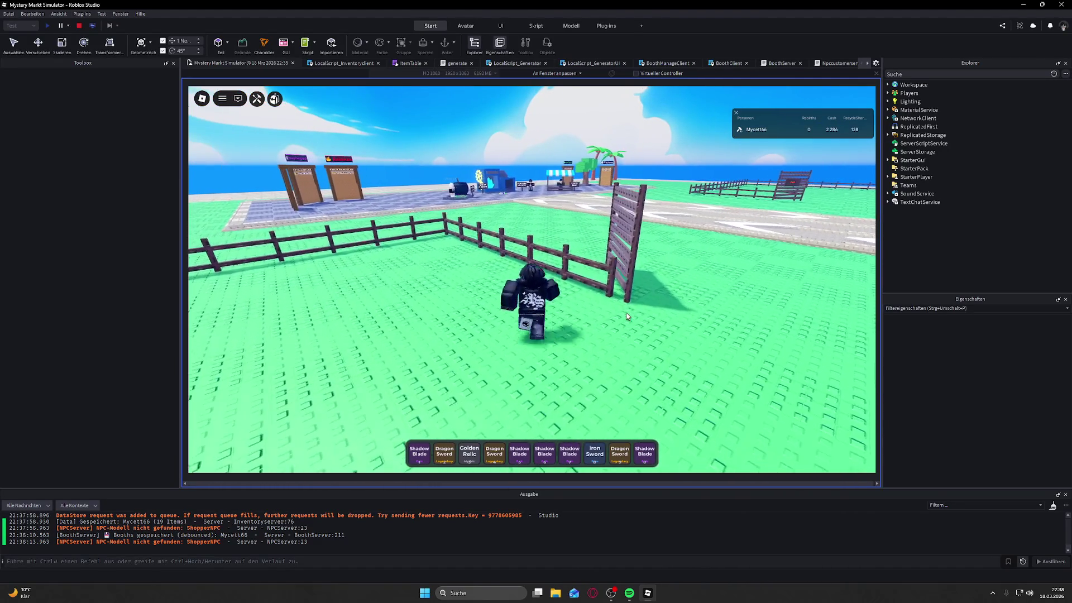
{"action": "key", "text": "a"}
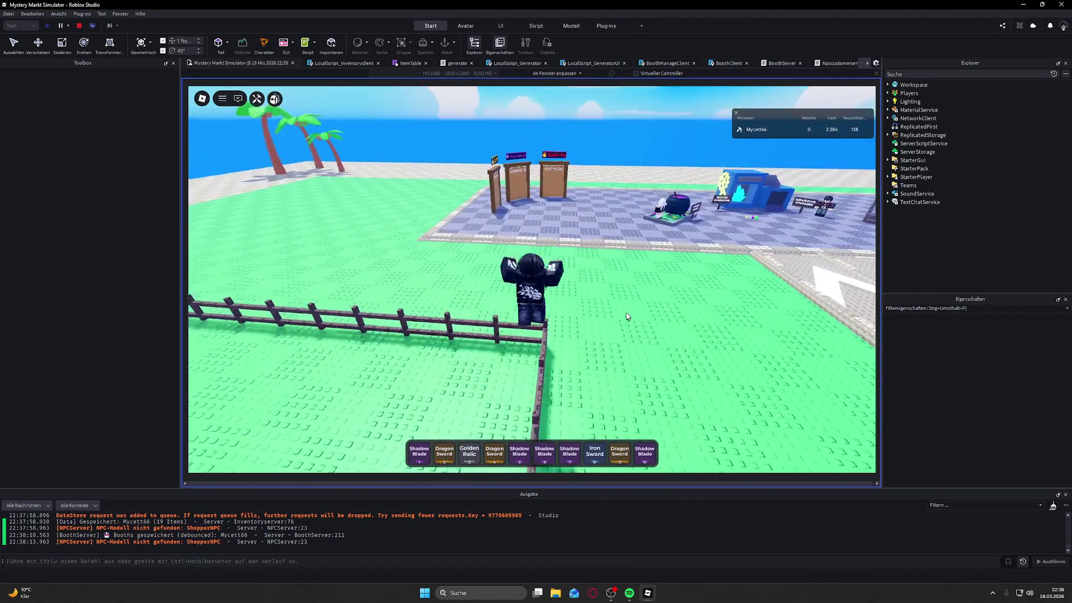
{"action": "key", "text": "space"}
Step: Turn the camera toward the road and NPC, then move near the booth while the customer buys
{"action": "key", "text": "a"}
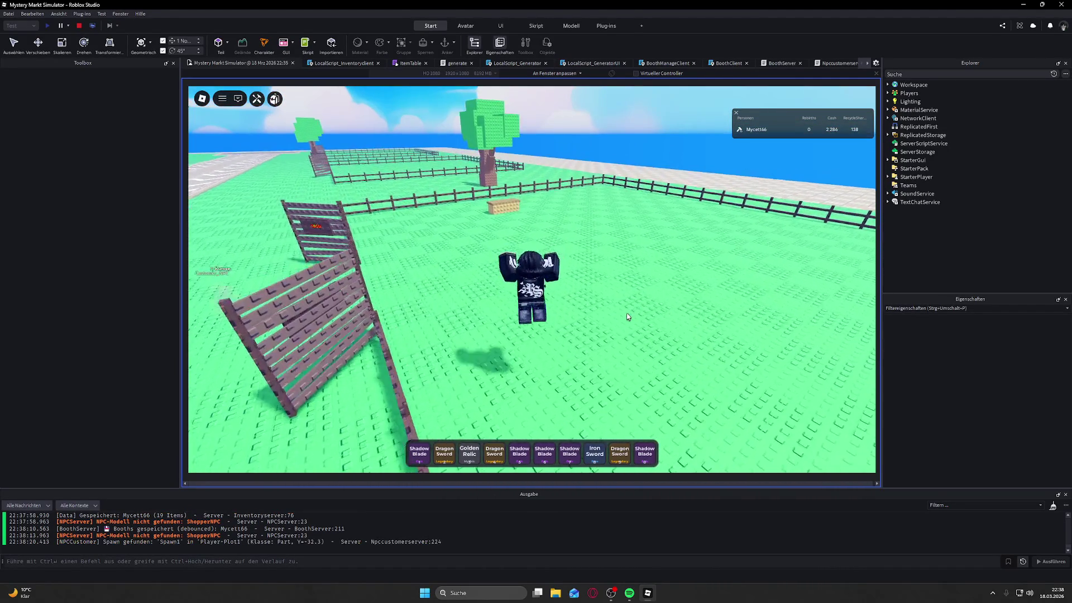
{"action": "key", "text": "a"}
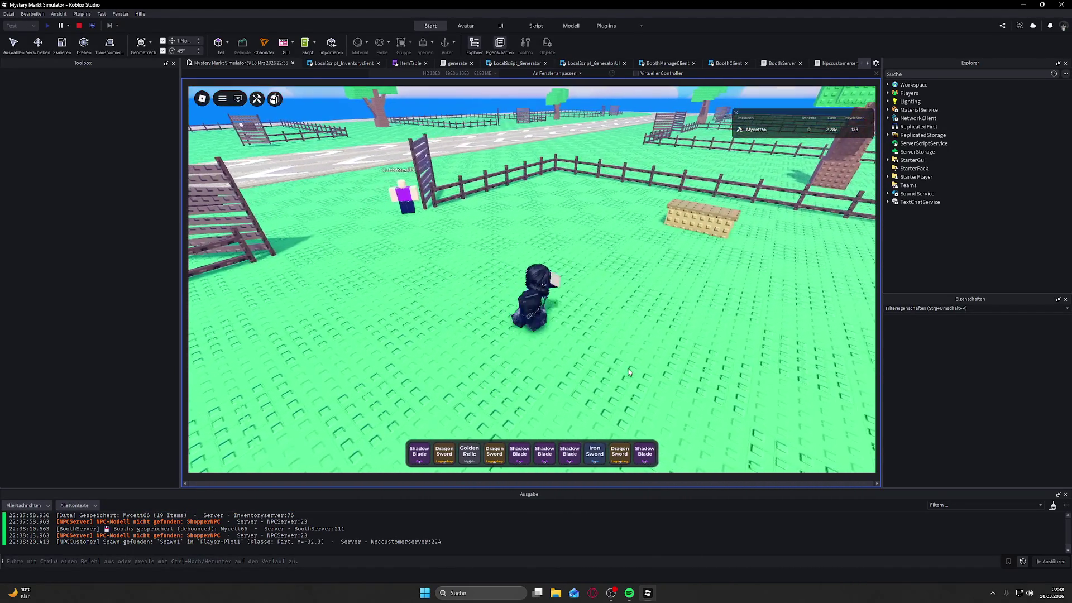
{"action": "key", "text": "w"}
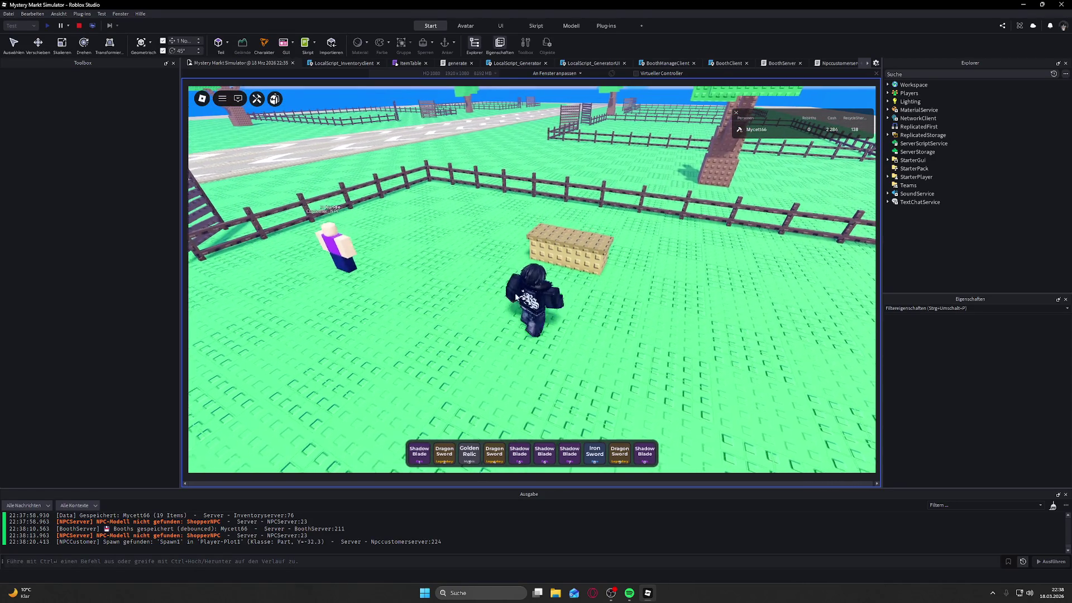
{"action": "key", "text": "s"}
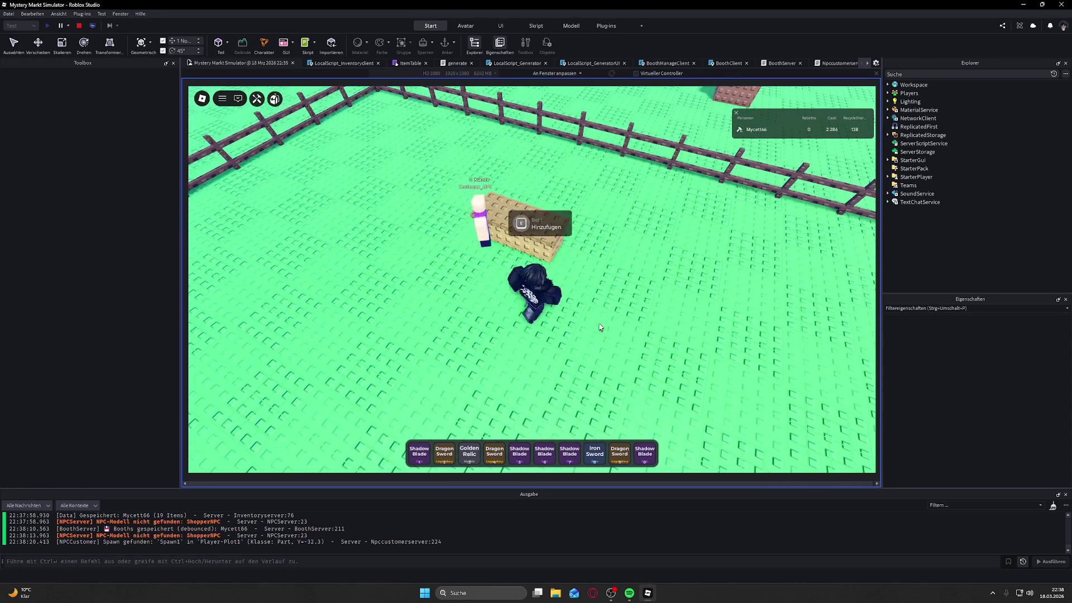
{"action": "key", "text": "Left"}
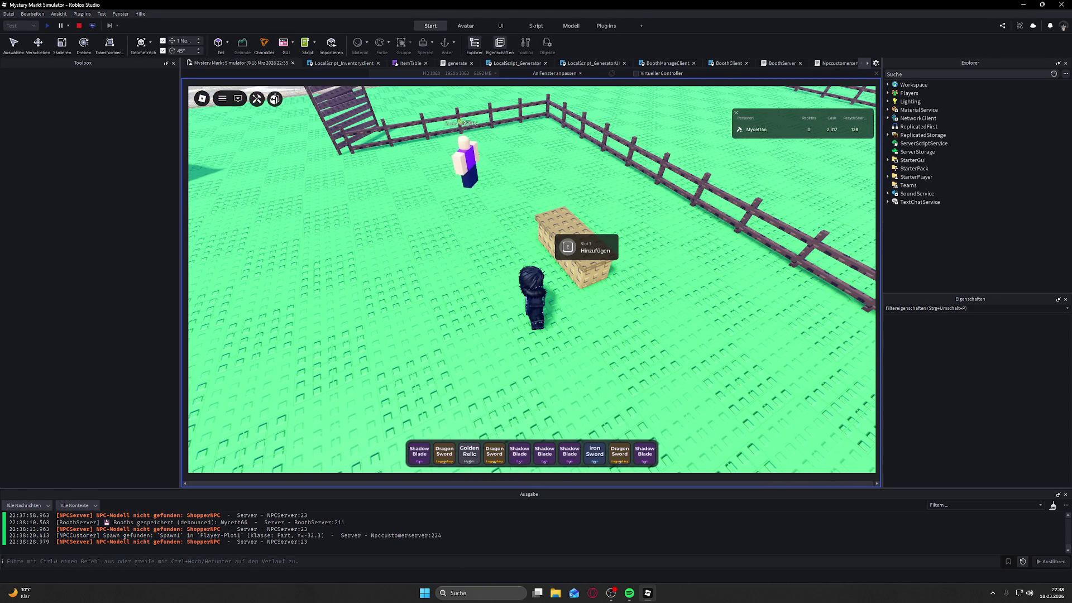
{"action": "key", "text": "alt+Tab"}
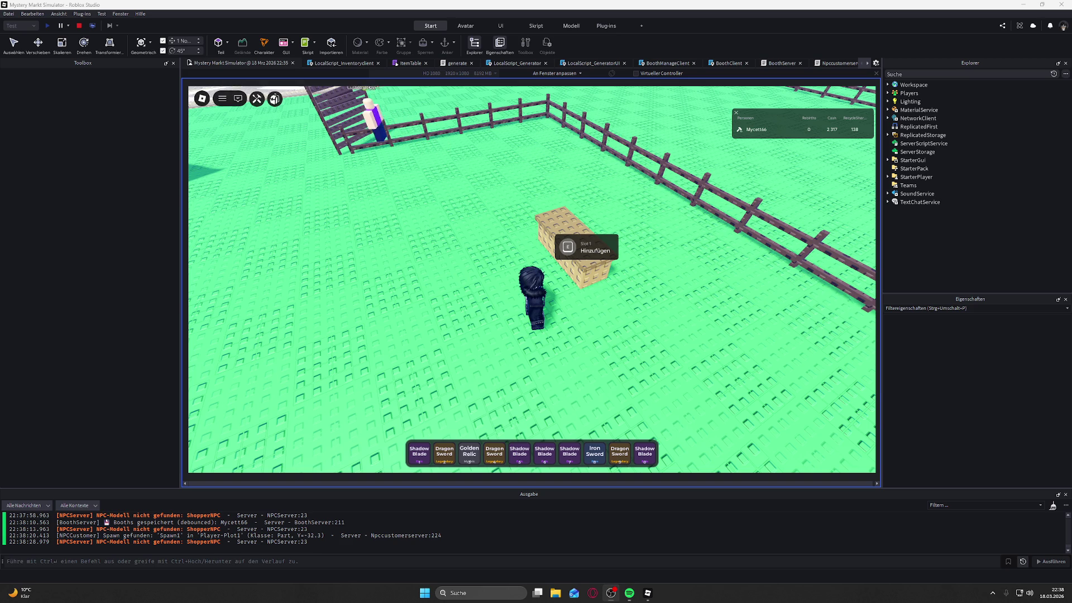
{"action": "key", "text": "alt+Tab"}
{"action": "key", "text": "Left"}
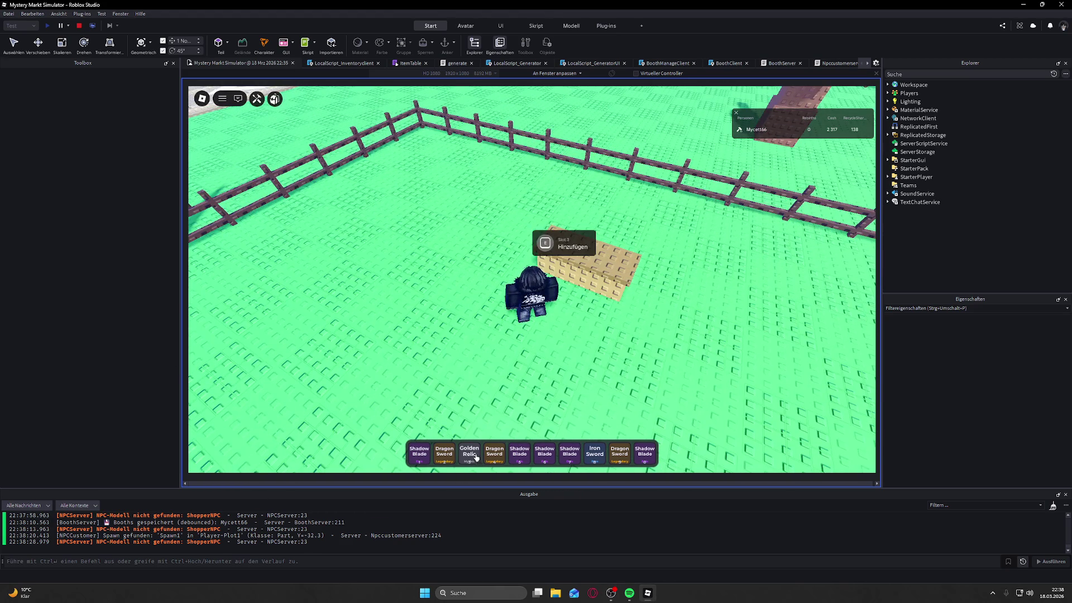
Step: Fill booth slots 3, 2 and 1 with Iron Swords from the backpack, then close it
{"action": "key", "text": "grave"}
{"action": "left_click", "coordinate": [547, 349]}
{"action": "key", "text": "e"}
{"action": "left_click", "coordinate": [571, 350]}
{"action": "key", "text": "e"}
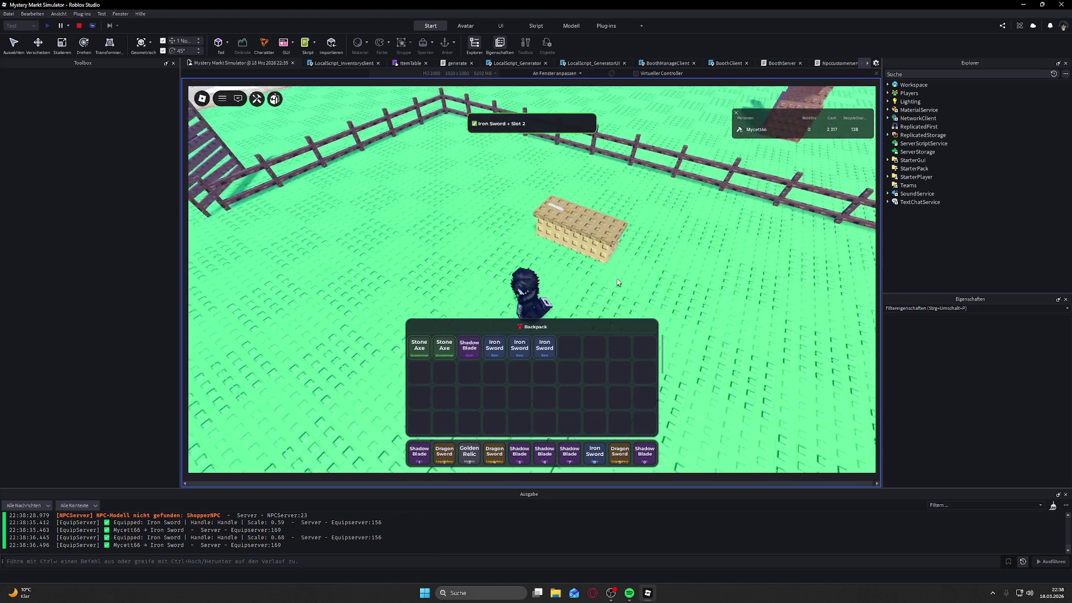
{"action": "left_click", "coordinate": [553, 347]}
{"action": "key", "text": "e"}
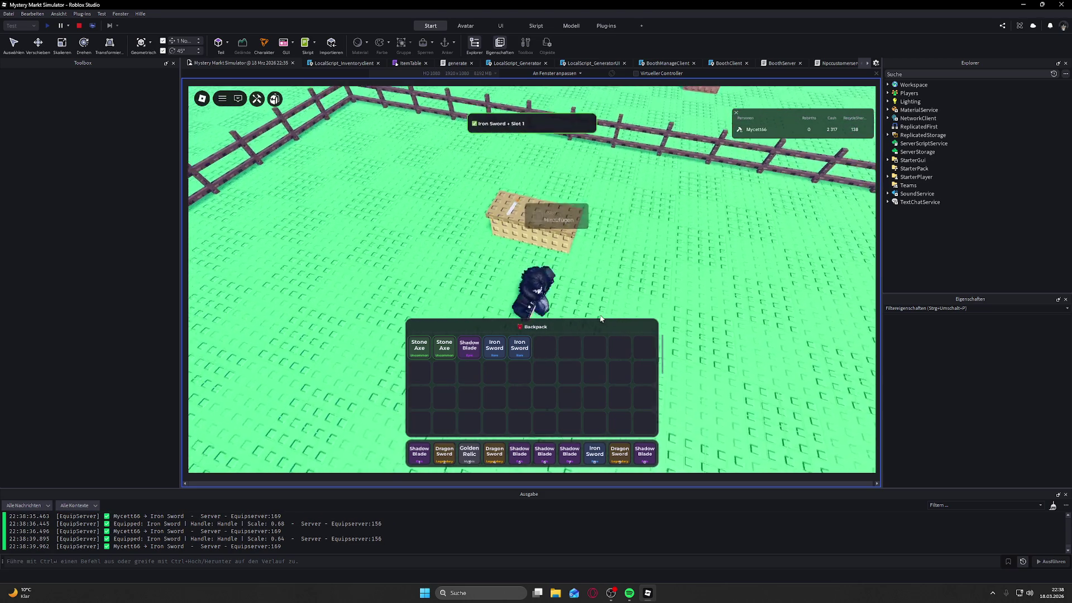
{"action": "key", "text": "grave"}
{"action": "key", "text": "grave"}
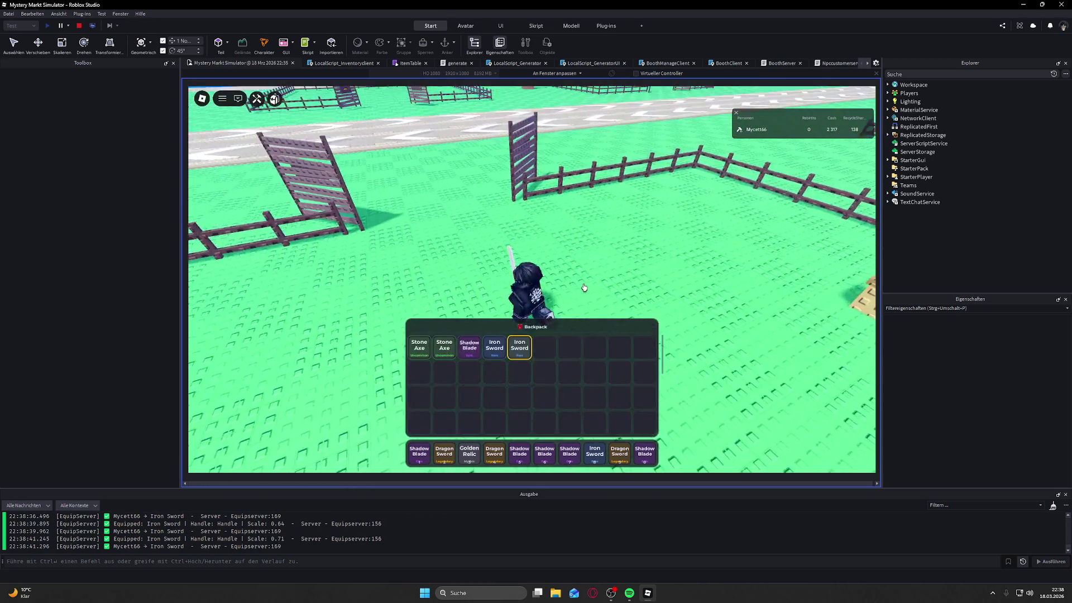
{"action": "key", "text": "grave"}
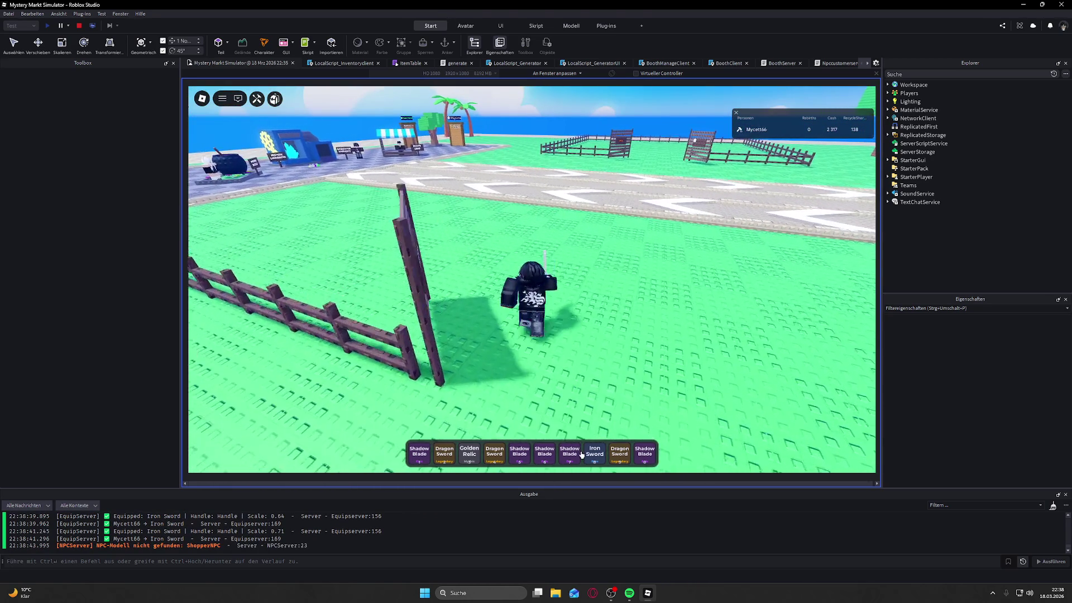
Step: Generate a Dragon Sword, Stone Axe and two Wooden Sticks at the Mystery Generator, then head back to the plot
{"action": "key", "text": "1"}
{"action": "key", "text": "w"}
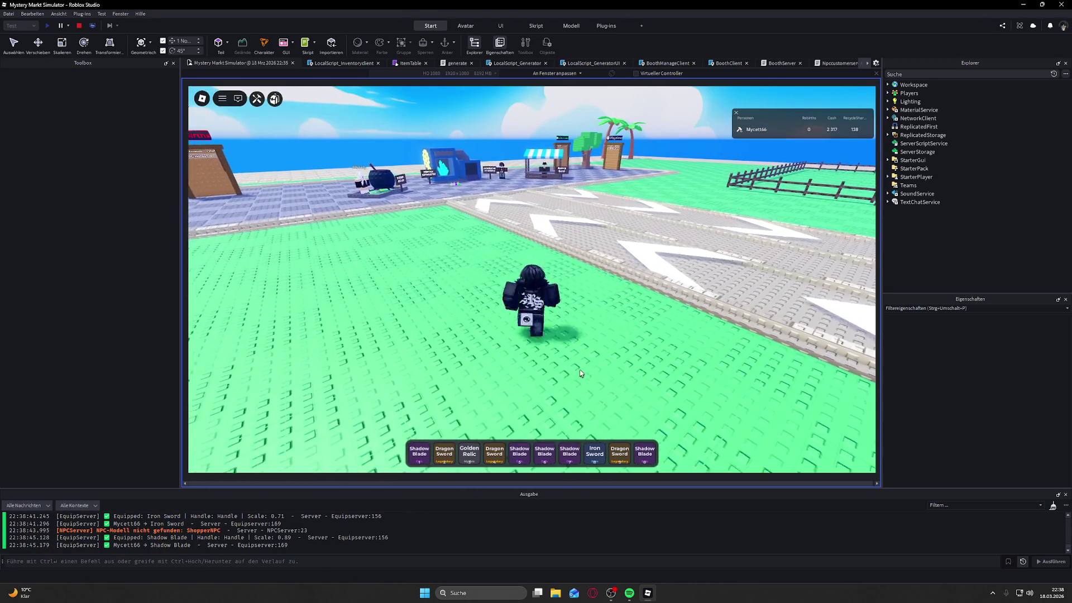
{"action": "key", "text": "w"}
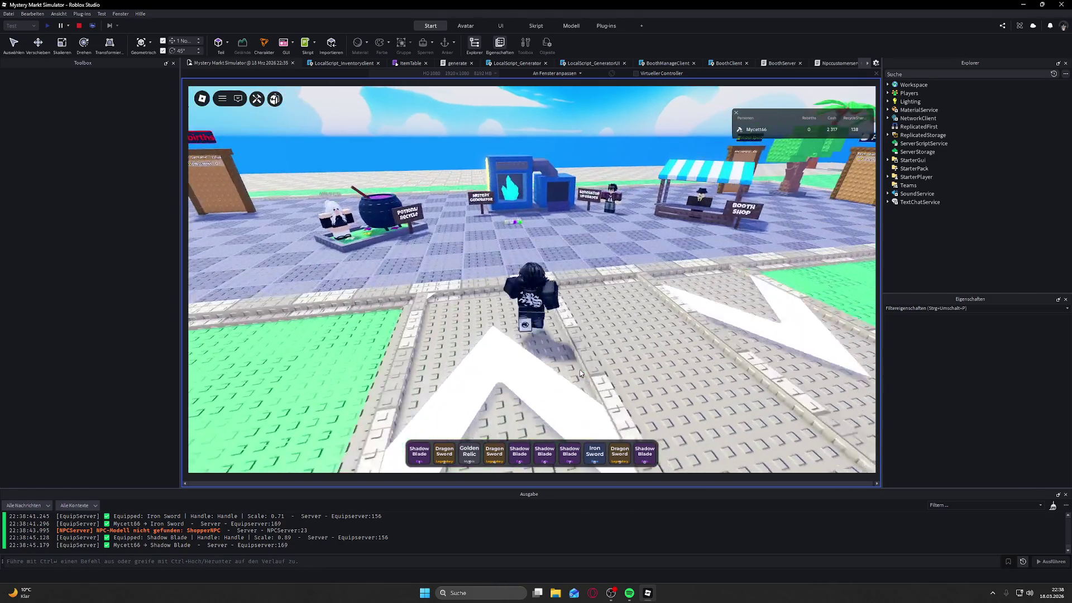
{"action": "left_click", "coordinate": [495, 197]}
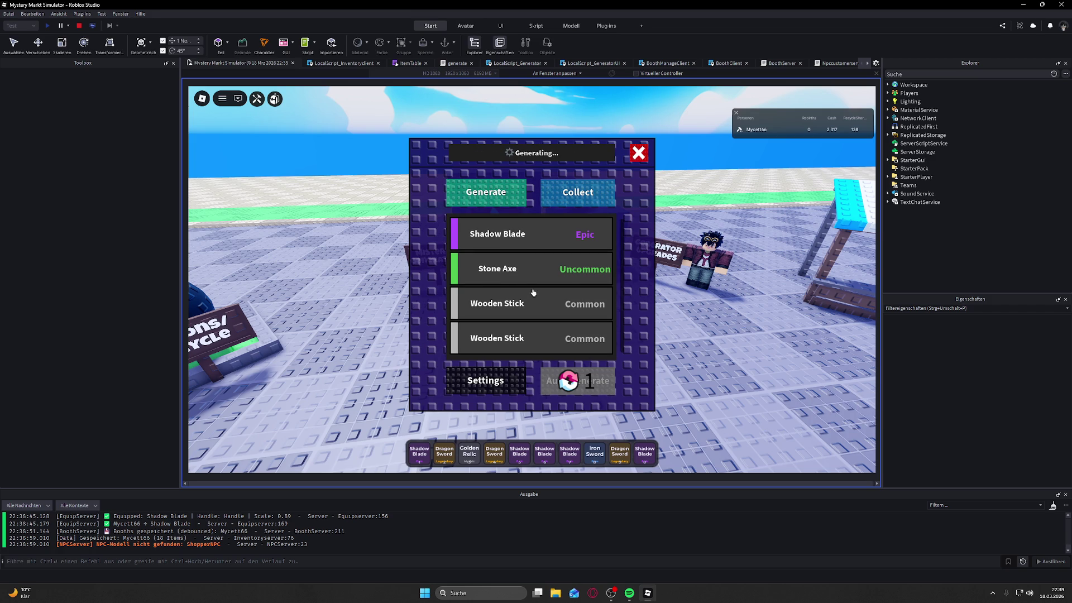
{"action": "left_click", "coordinate": [638, 153]}
{"action": "key", "text": "w"}
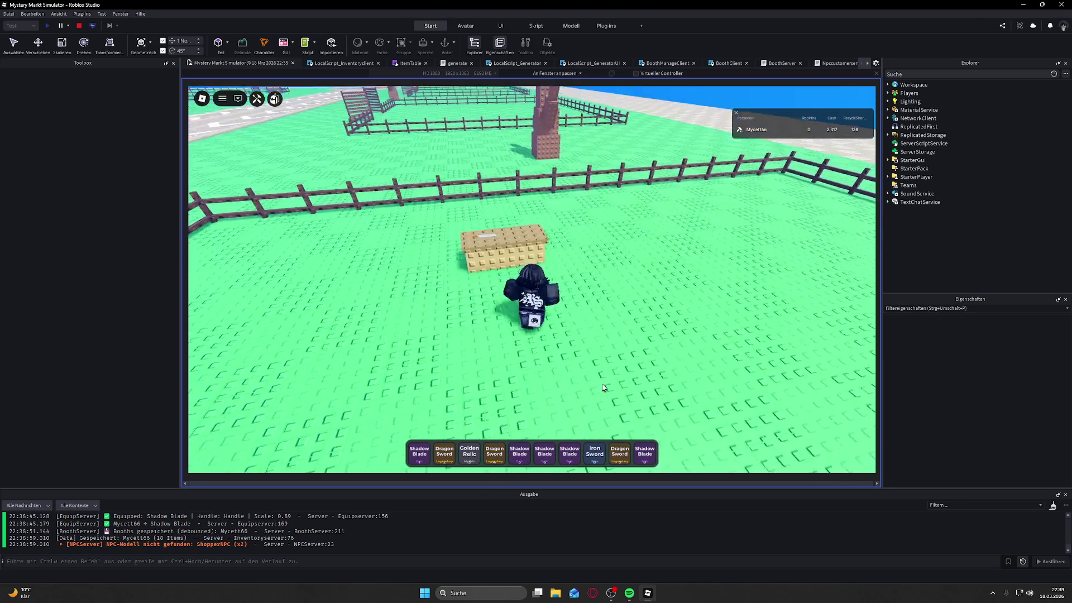
Step: Put the Wooden Stick and Dragon Sword from the backpack onto the booth slots
{"action": "key", "text": "grave"}
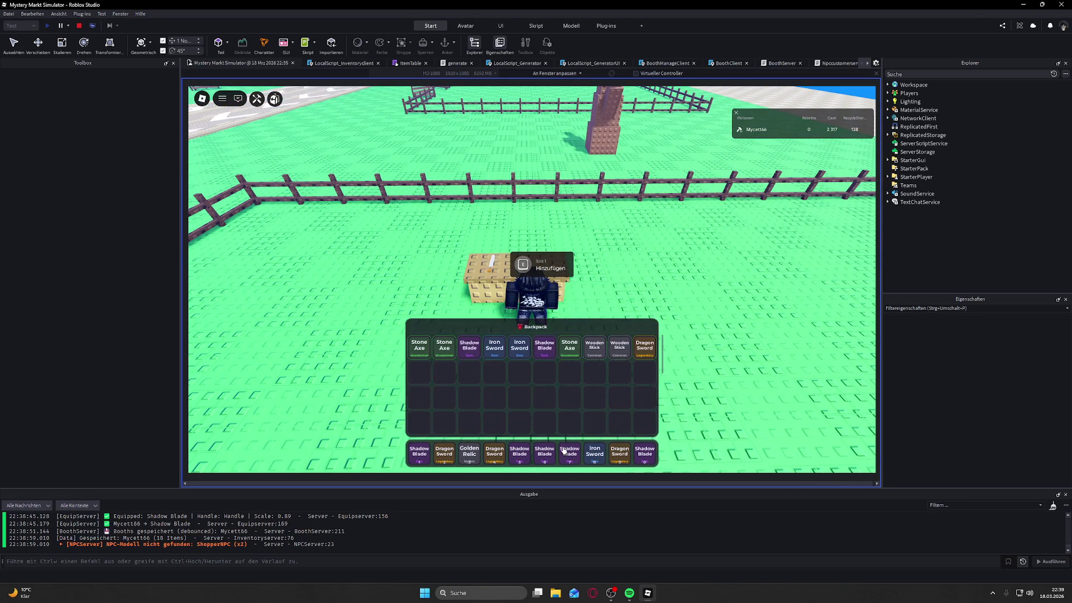
{"action": "left_click", "coordinate": [620, 347]}
{"action": "key", "text": "e"}
{"action": "left_click", "coordinate": [595, 347]}
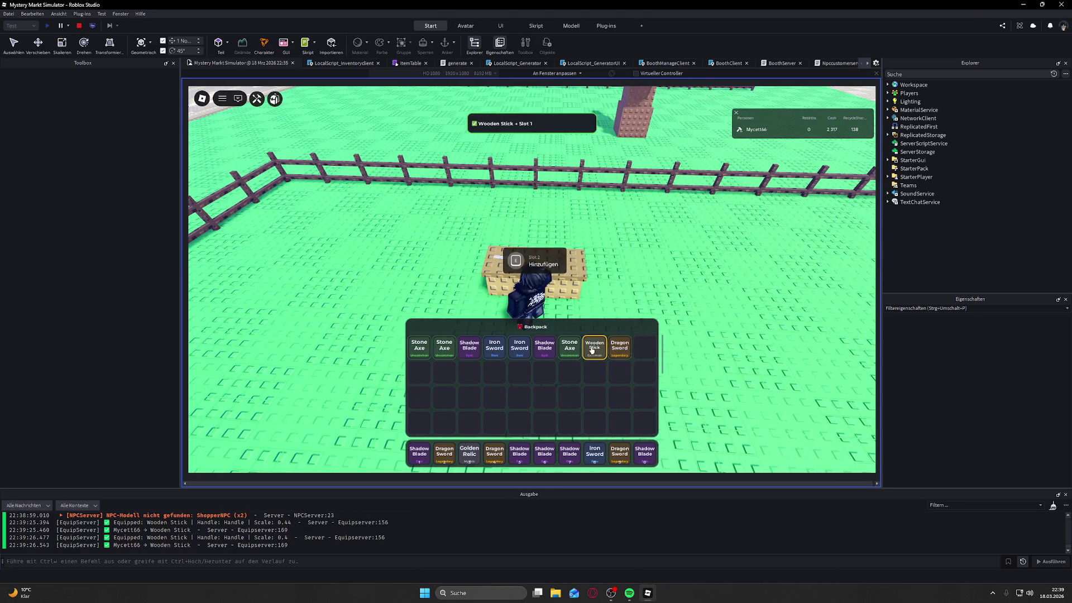
{"action": "key", "text": "e"}
{"action": "key", "text": "e"}
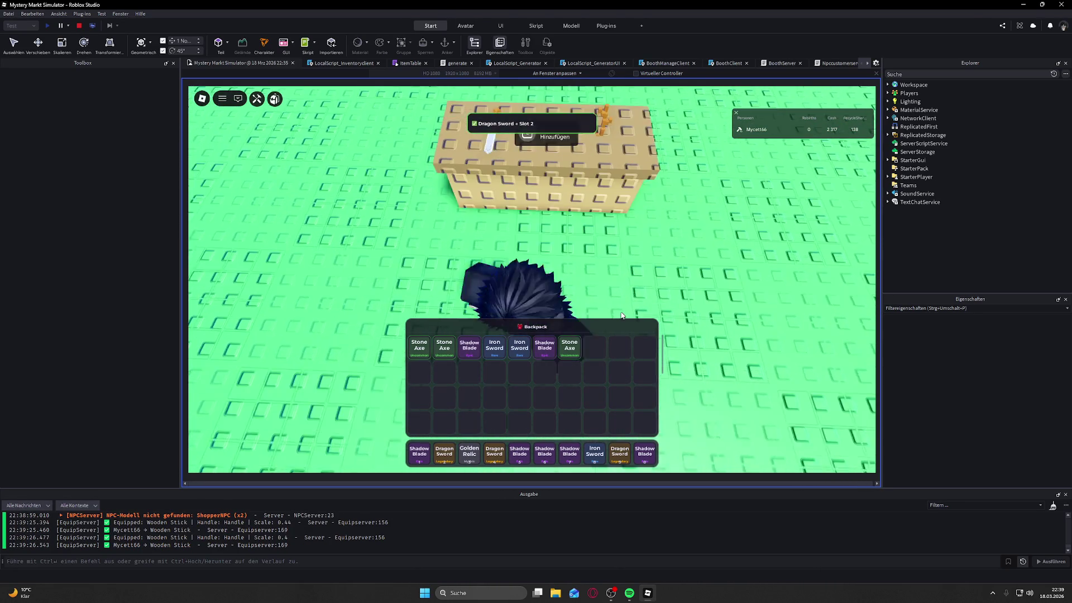
Step: Close the backpack, circle the plot field, and tilt the view down toward the booth and customer
{"action": "key", "text": "a"}
{"action": "key", "text": "grave"}
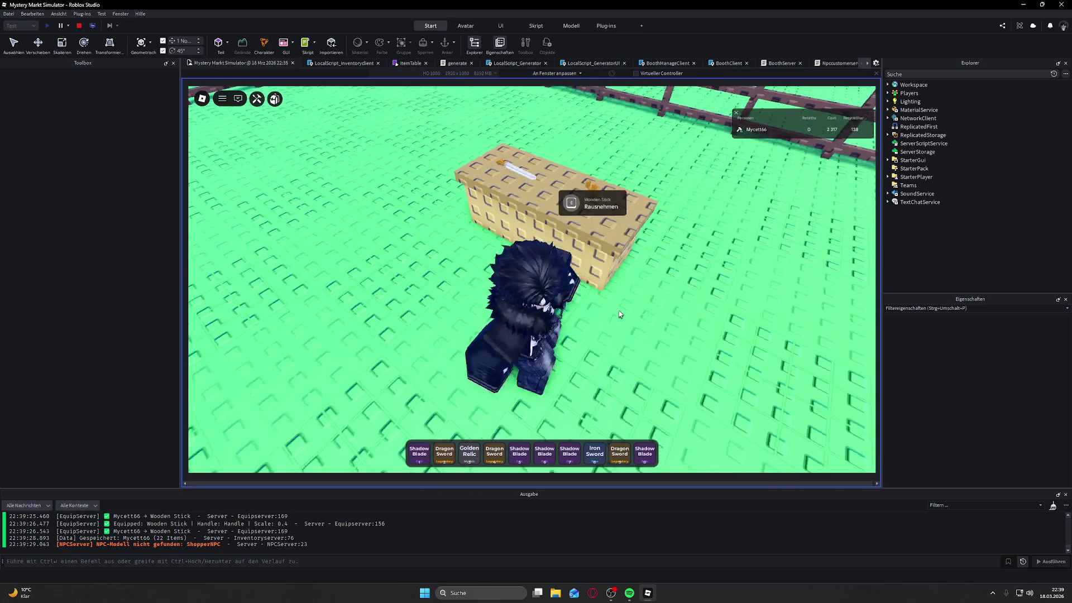
{"action": "key", "text": "w"}
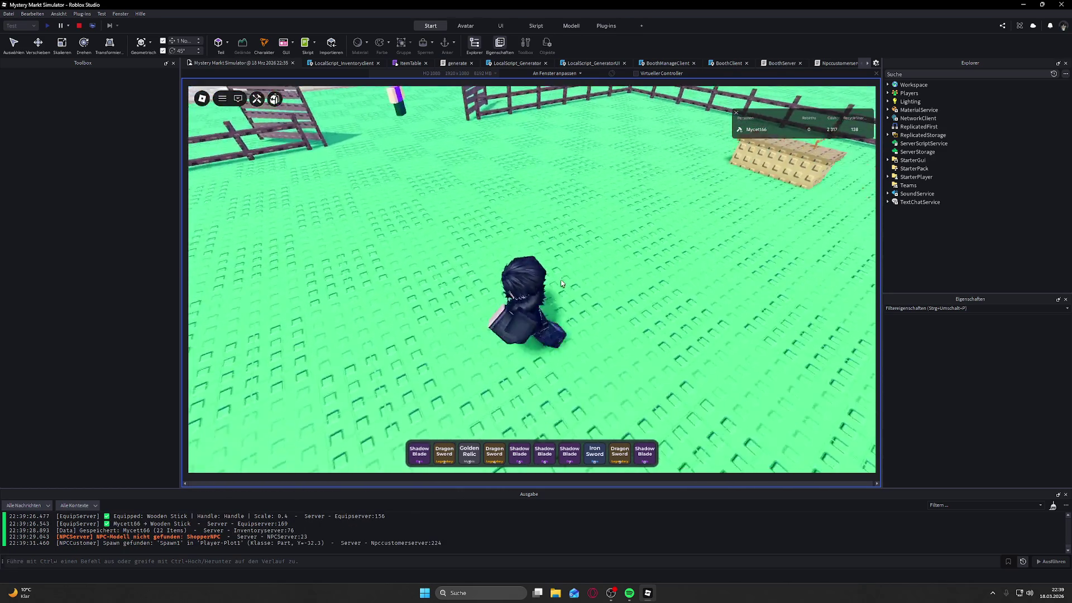
{"action": "key", "text": "d"}
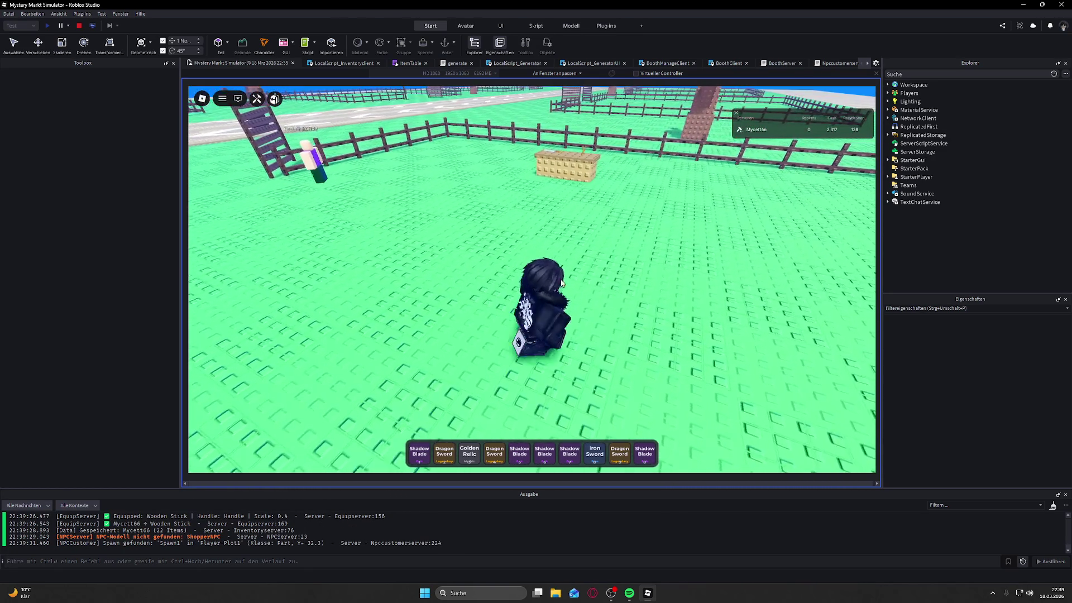
{"action": "key", "text": "w"}
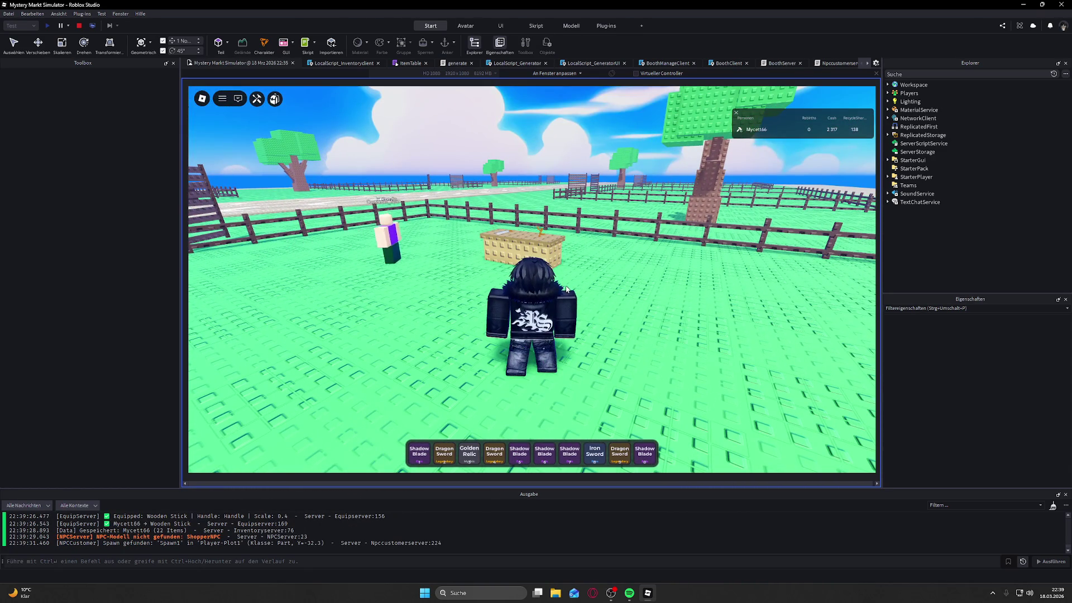
{"action": "left_click_drag", "start_coordinate": [566, 289], "coordinate": [581, 295]}
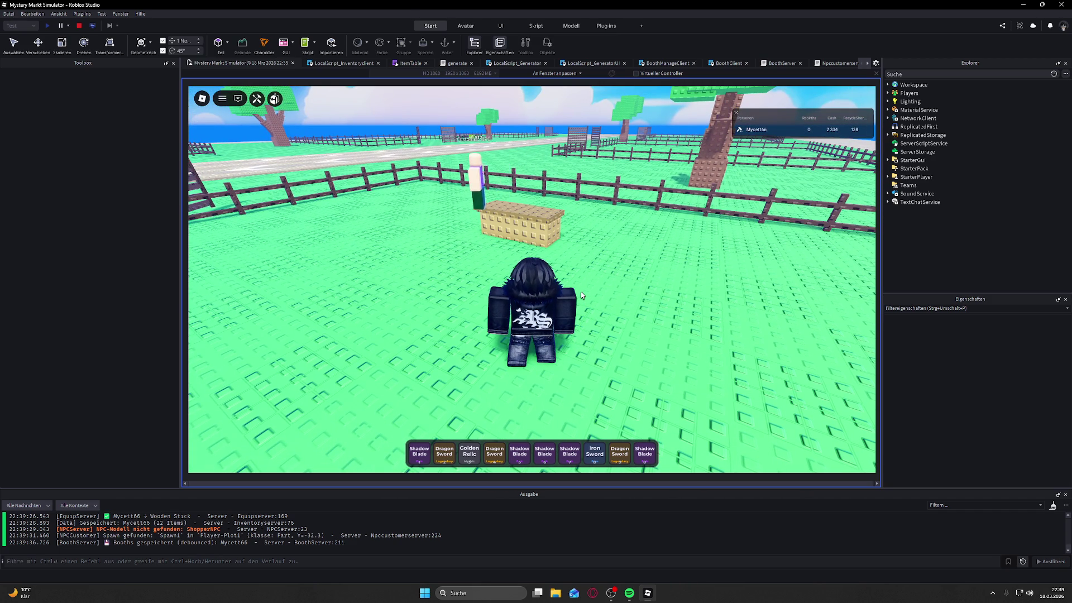
Step: Jump at the fence, return to the booth, and select a Stone Axe from the backpack
{"action": "key", "text": "d"}
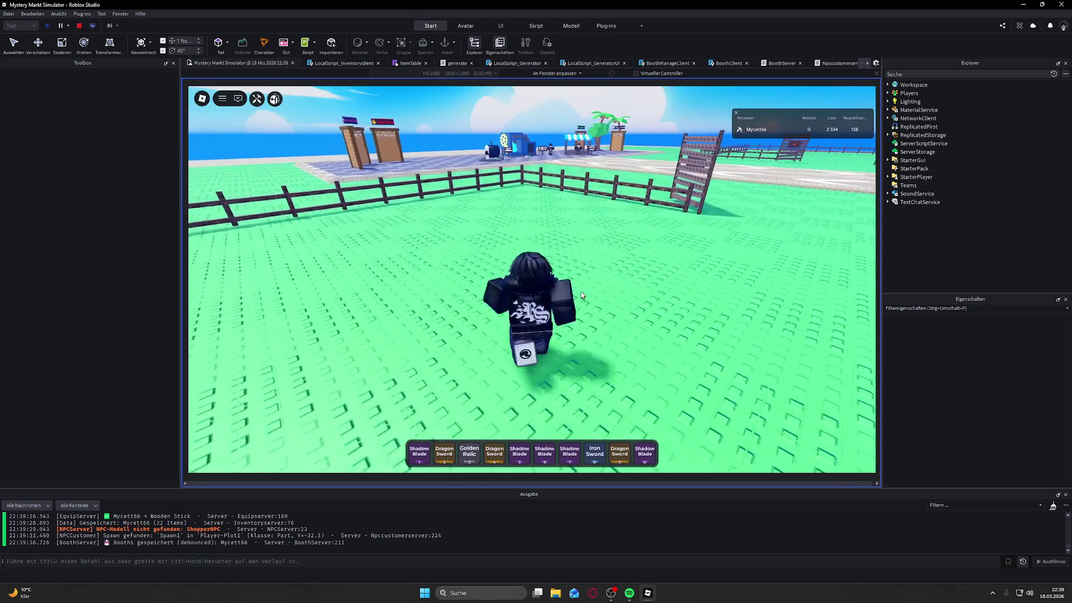
{"action": "key", "text": "w"}
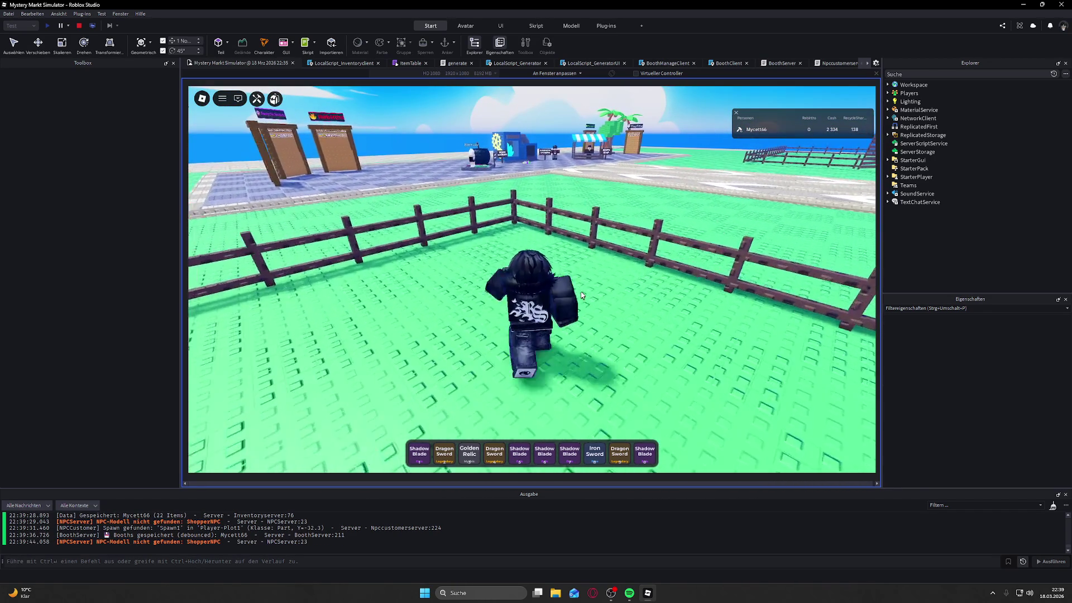
{"action": "key", "text": "space"}
{"action": "key", "text": "s"}
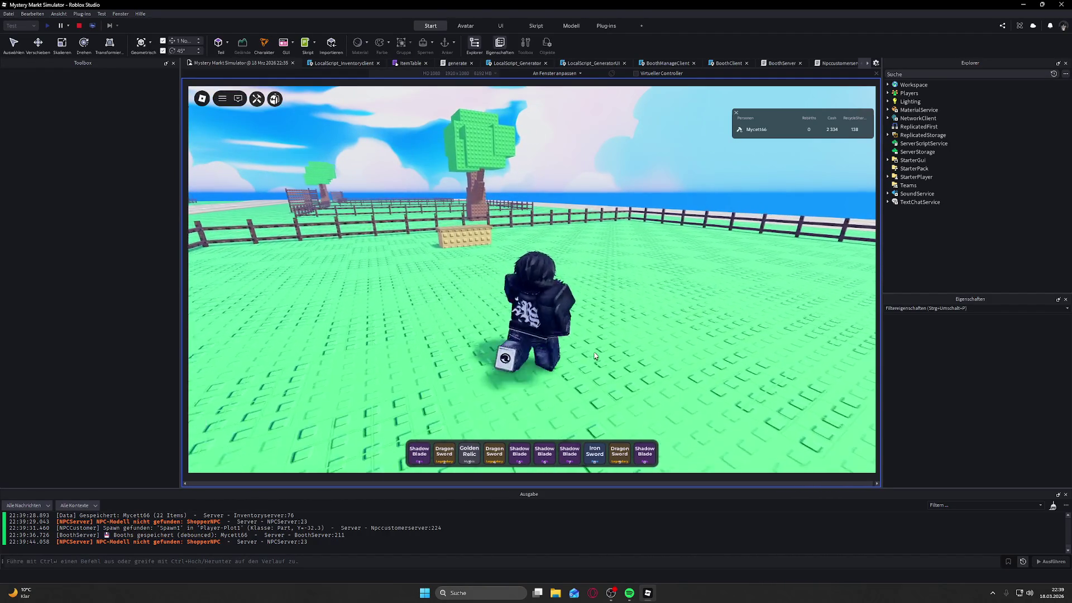
{"action": "key", "text": "grave"}
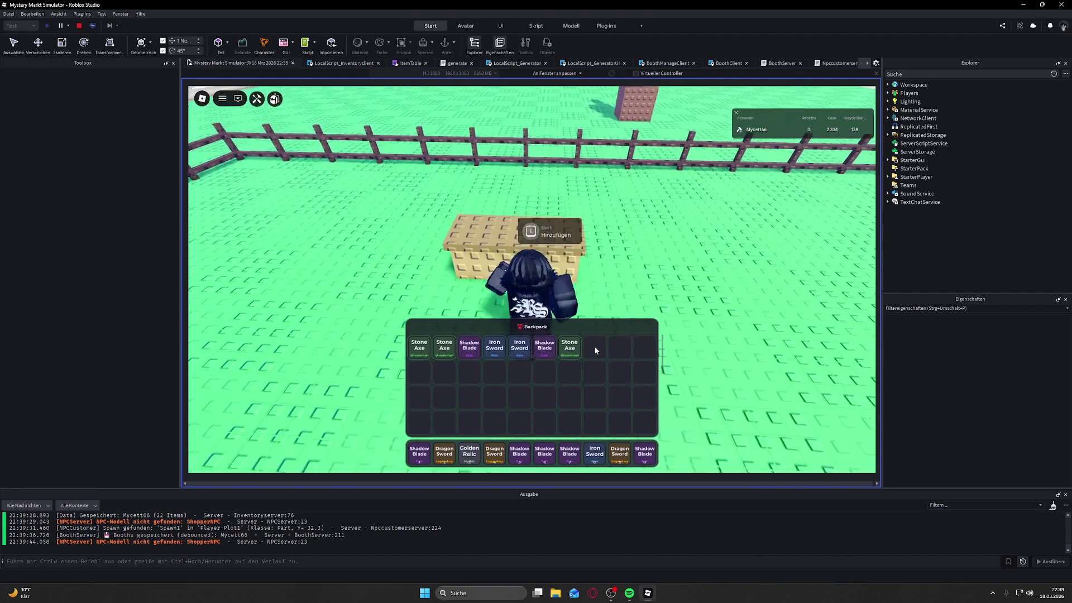
{"action": "left_click", "coordinate": [570, 348]}
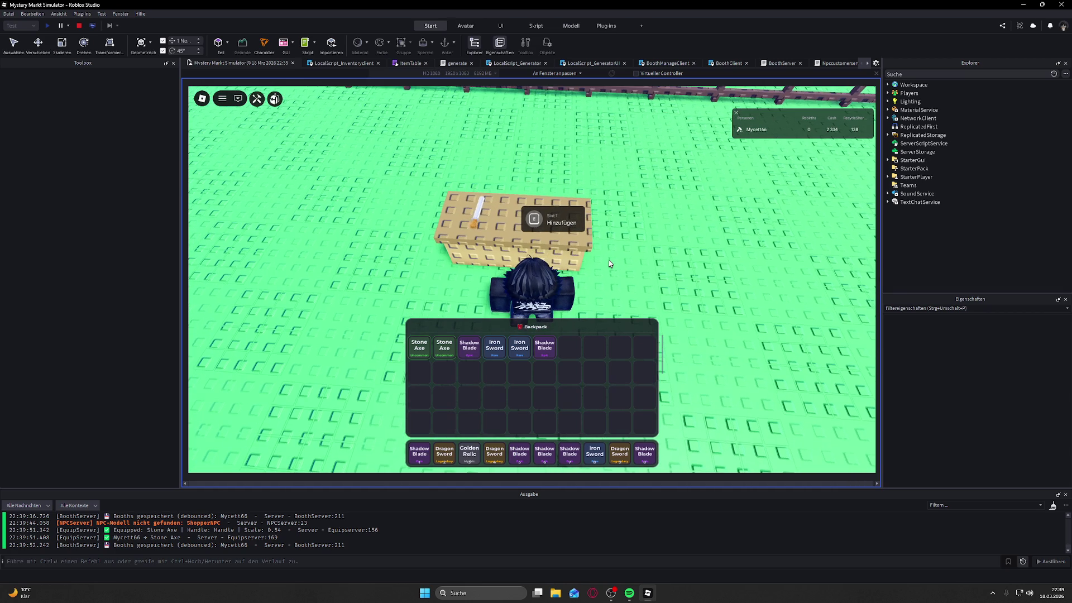
{"action": "left_click", "coordinate": [440, 353]}
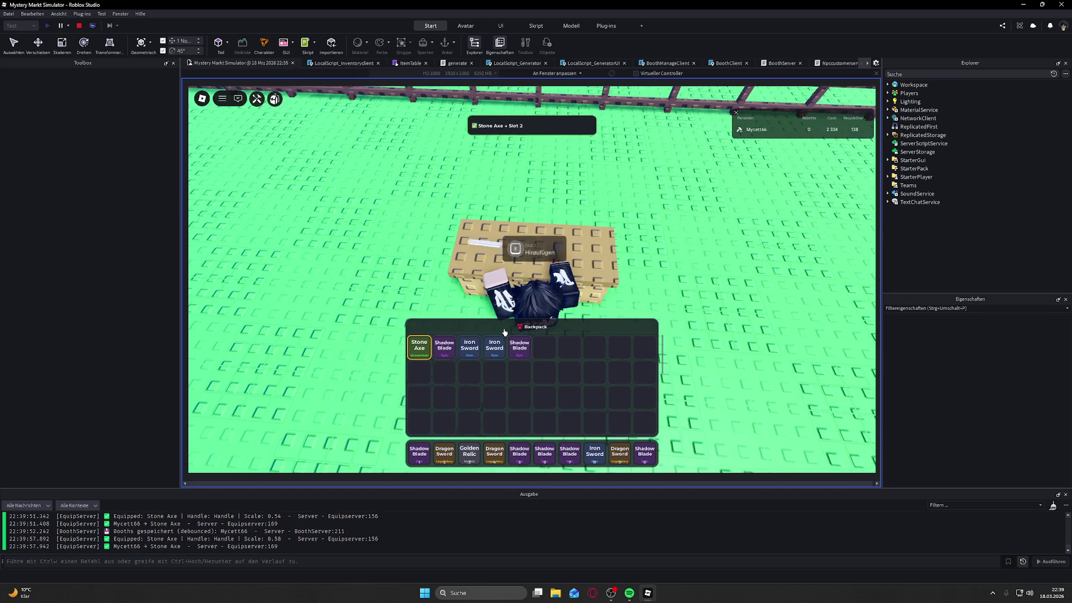
Step: Place two Stone Axes on the booth and close the backpack
{"action": "key", "text": "e"}
{"action": "key", "text": "a"}
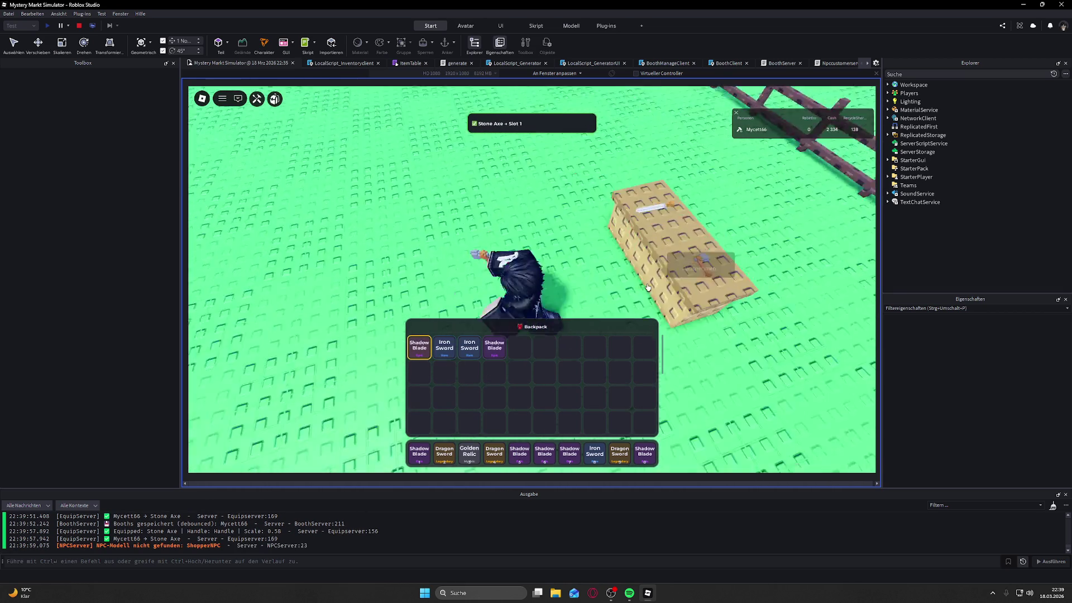
{"action": "key", "text": "w"}
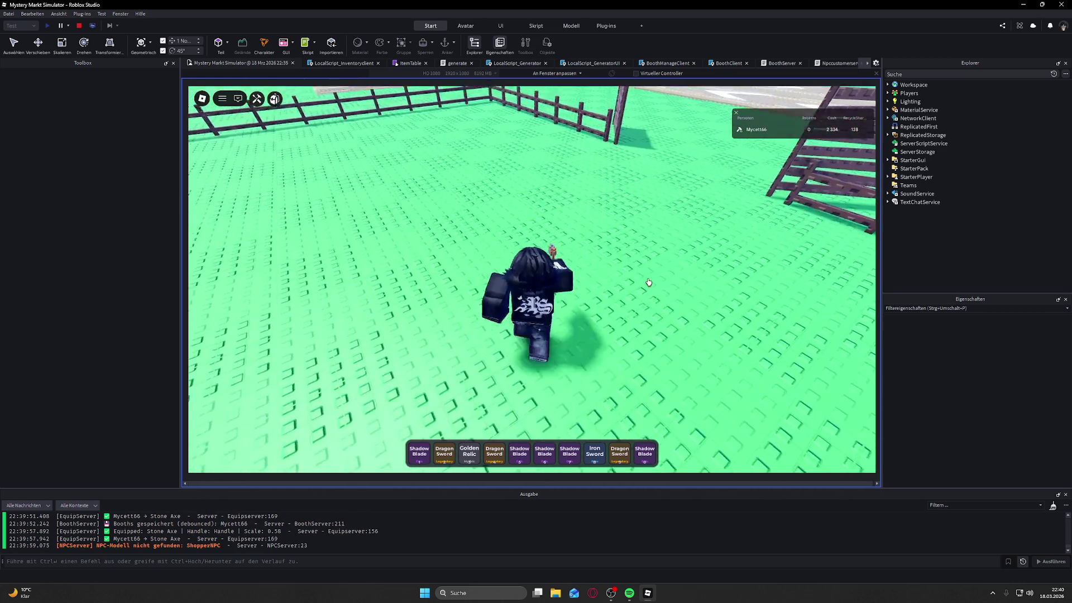
Step: Unequip the Golden Relic, run to the market, and open the Mystery Generator panel
{"action": "key", "text": "d"}
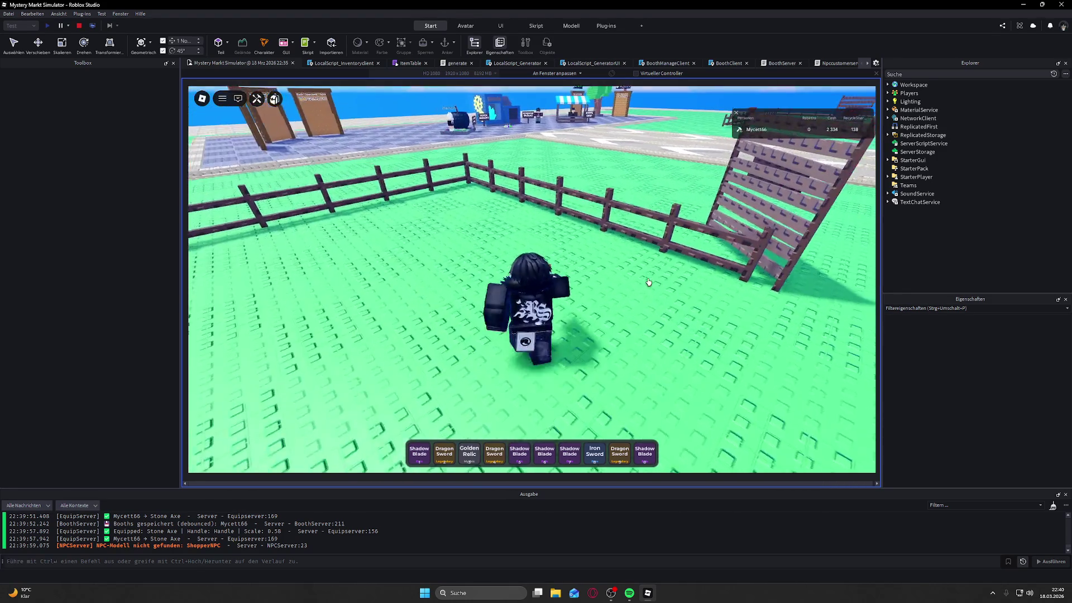
{"action": "key", "text": "a"}
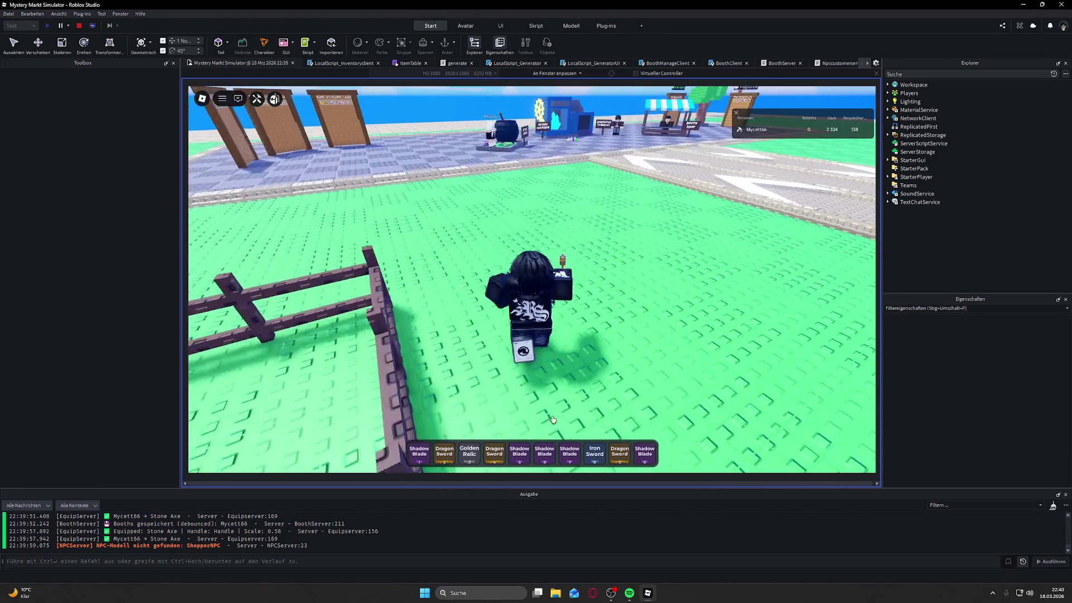
{"action": "left_click", "coordinate": [473, 447]}
{"action": "left_click", "coordinate": [474, 448]}
{"action": "key", "text": "w"}
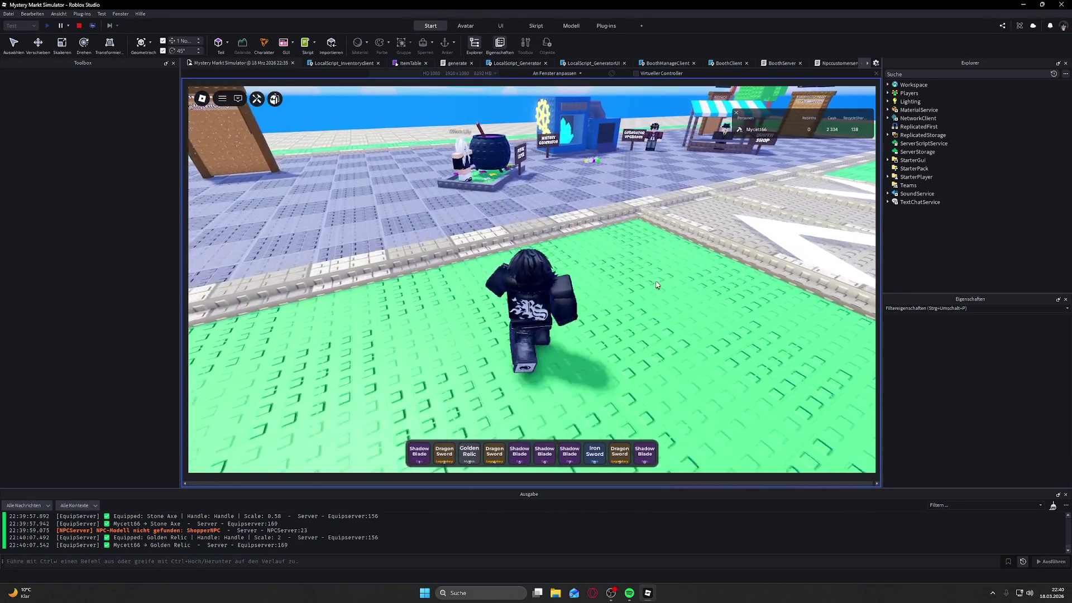
{"action": "key", "text": "w"}
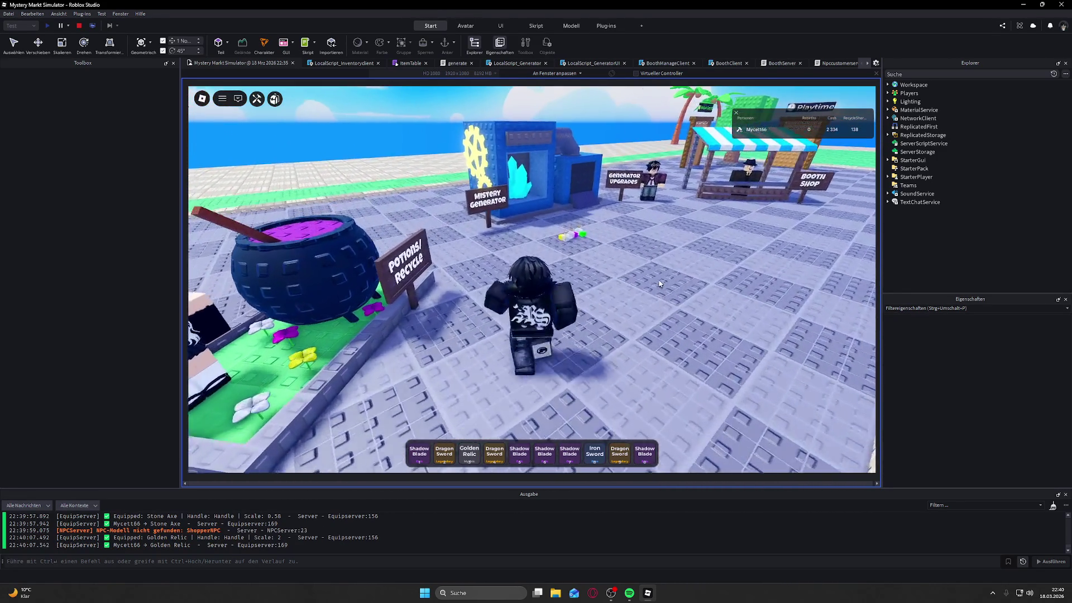
{"action": "key", "text": "e"}
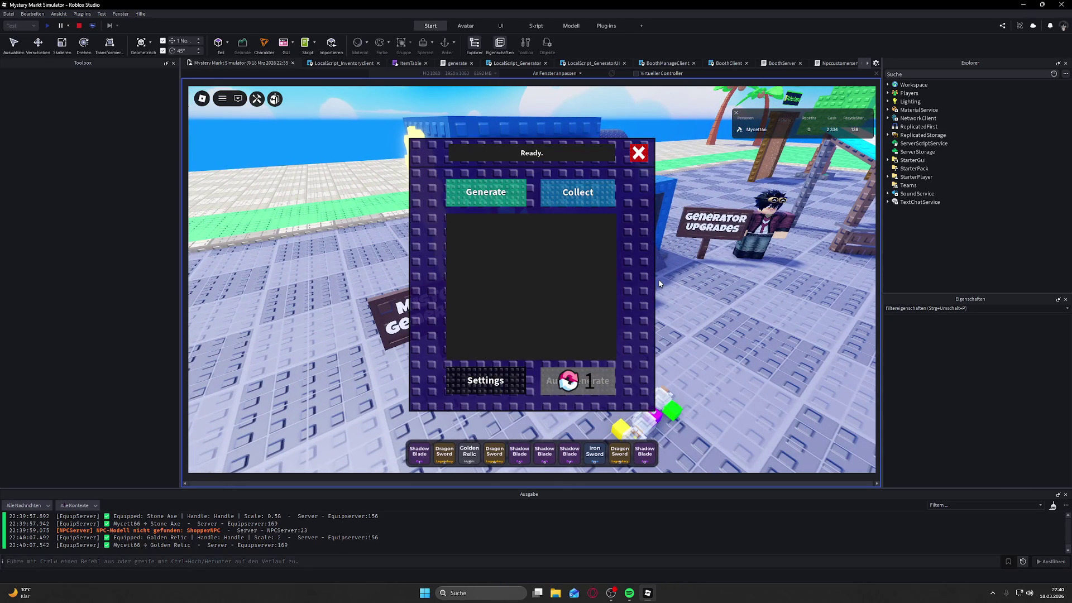
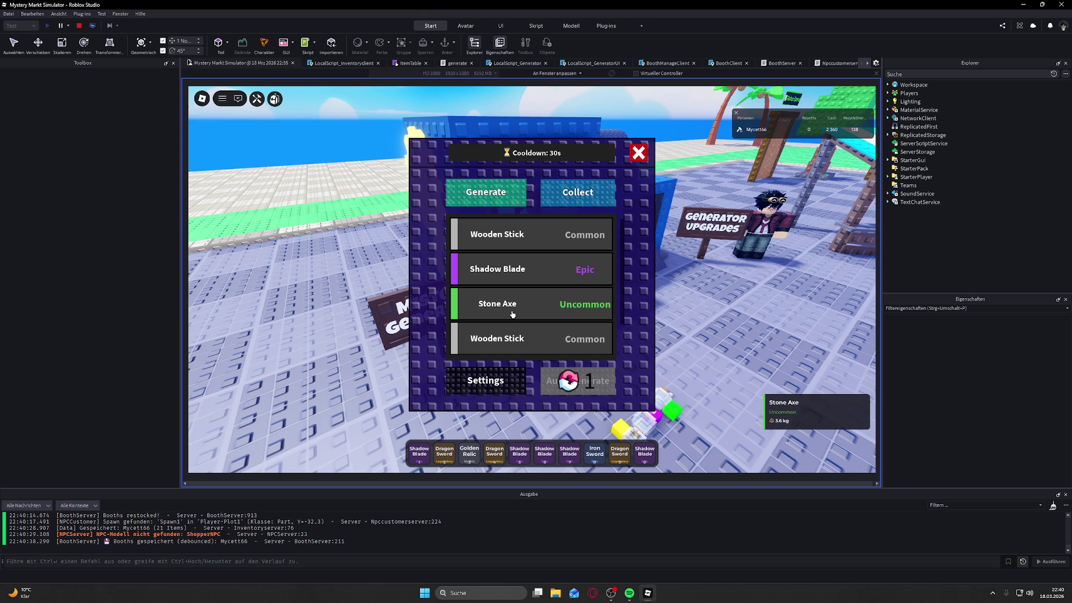
Step: Close the generator panel and walk the character out across the green plot field
{"action": "left_click", "coordinate": [558, 203]}
{"action": "key", "text": "s"}
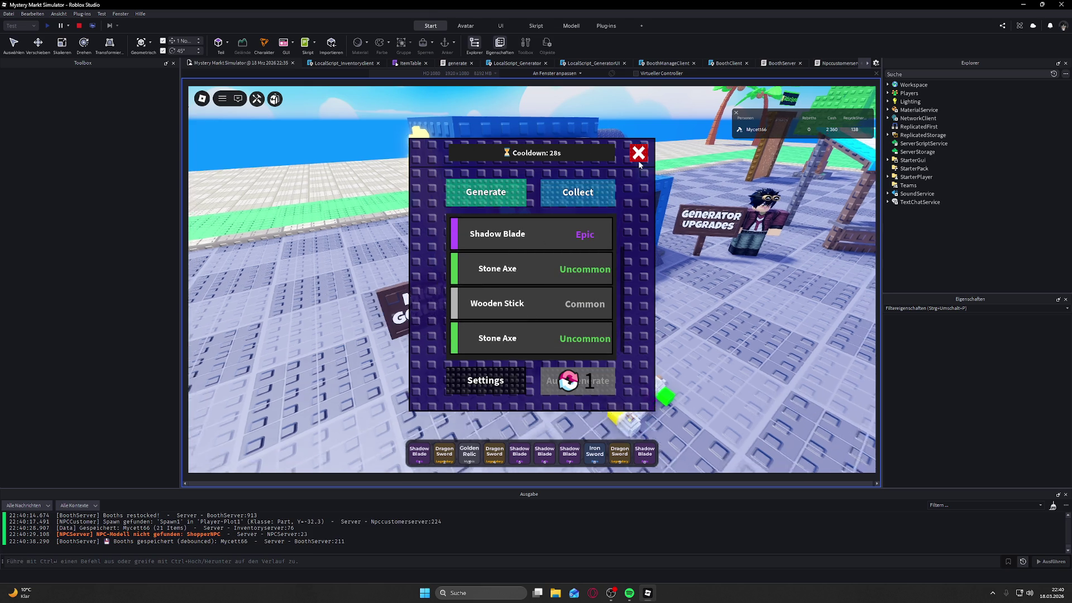
{"action": "key", "text": "w"}
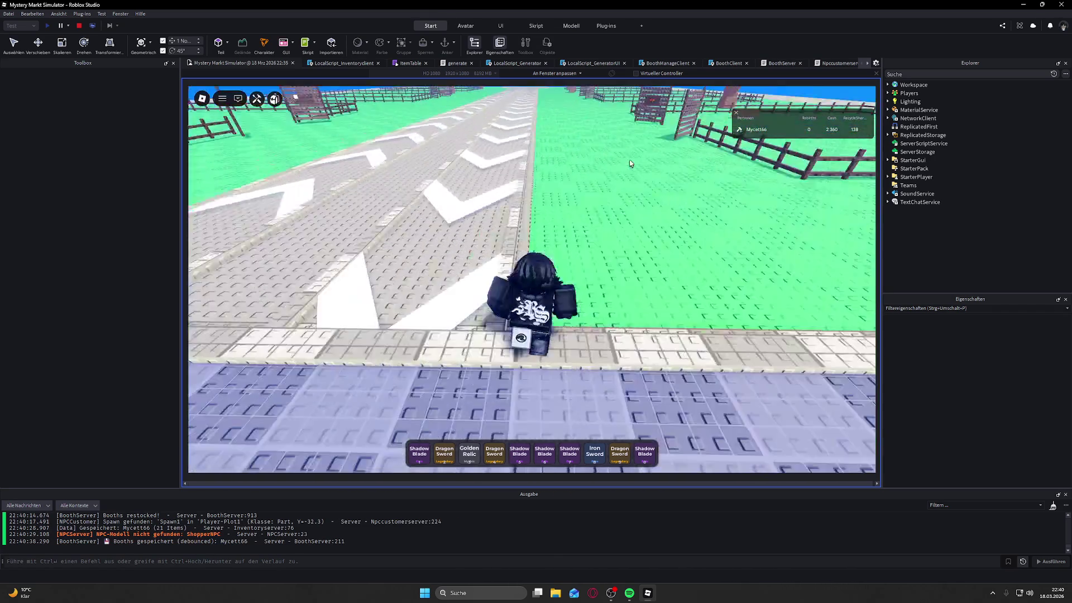
{"action": "key", "text": "a"}
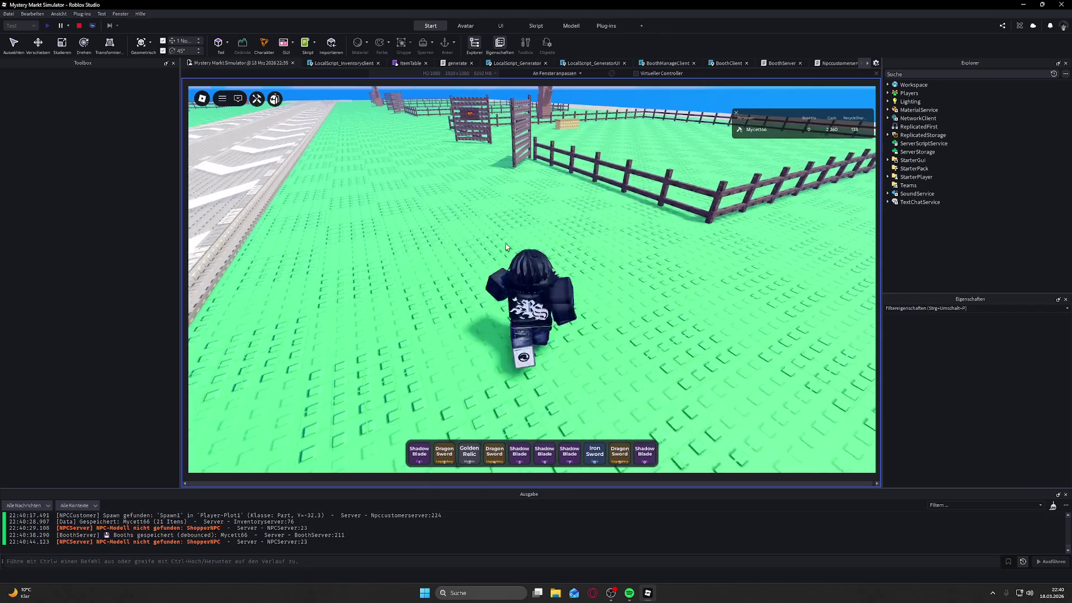
Step: Jump the plot fence and walk up to the booth crate, stopping just in front of it
{"action": "key", "text": "d"}
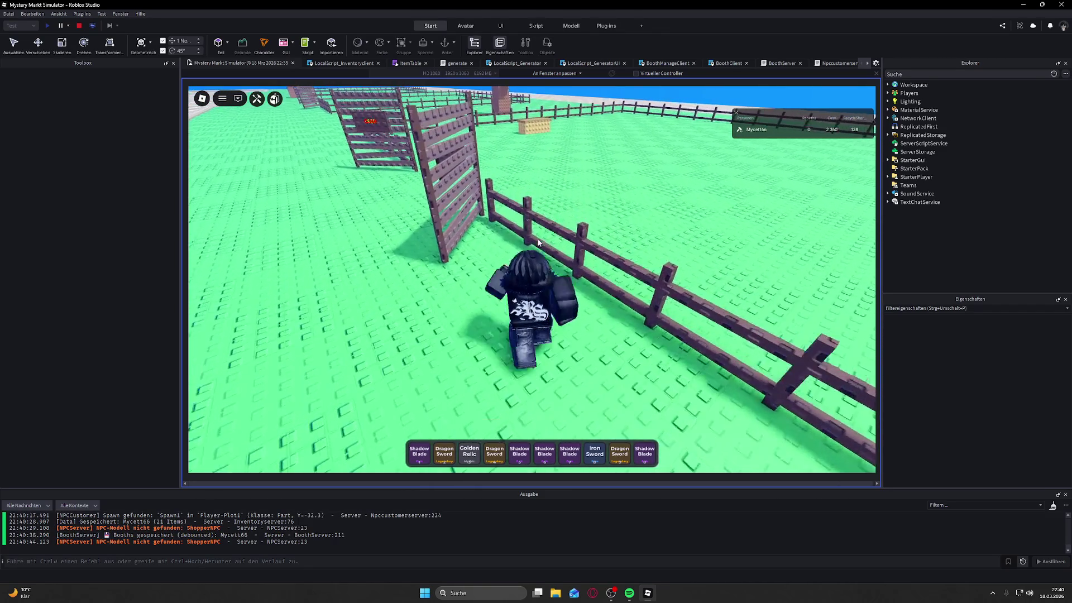
{"action": "key", "text": "space"}
{"action": "key", "text": "w"}
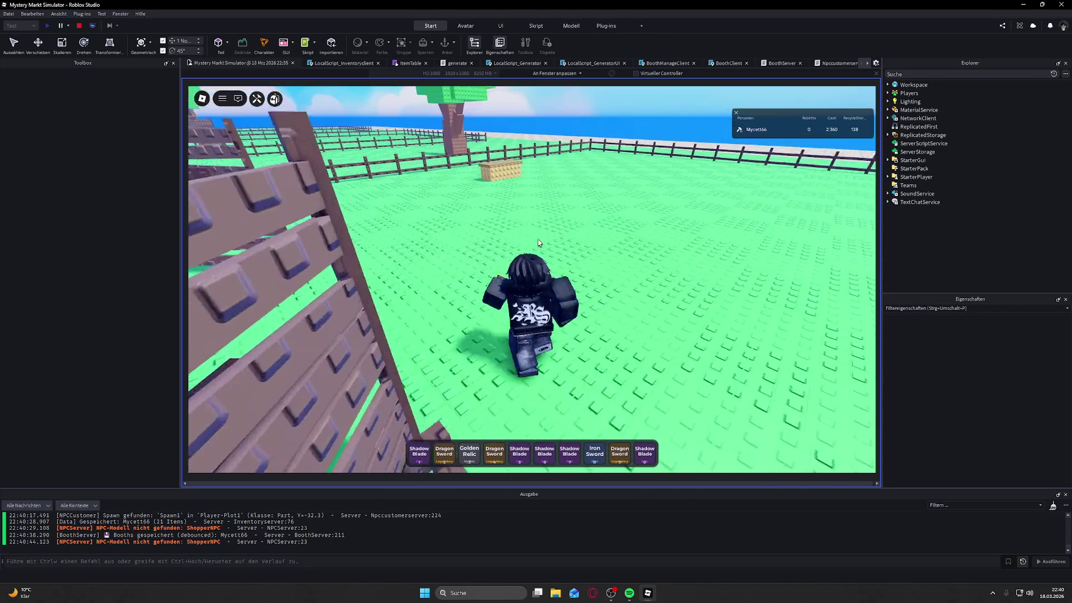
{"action": "key", "text": "w"}
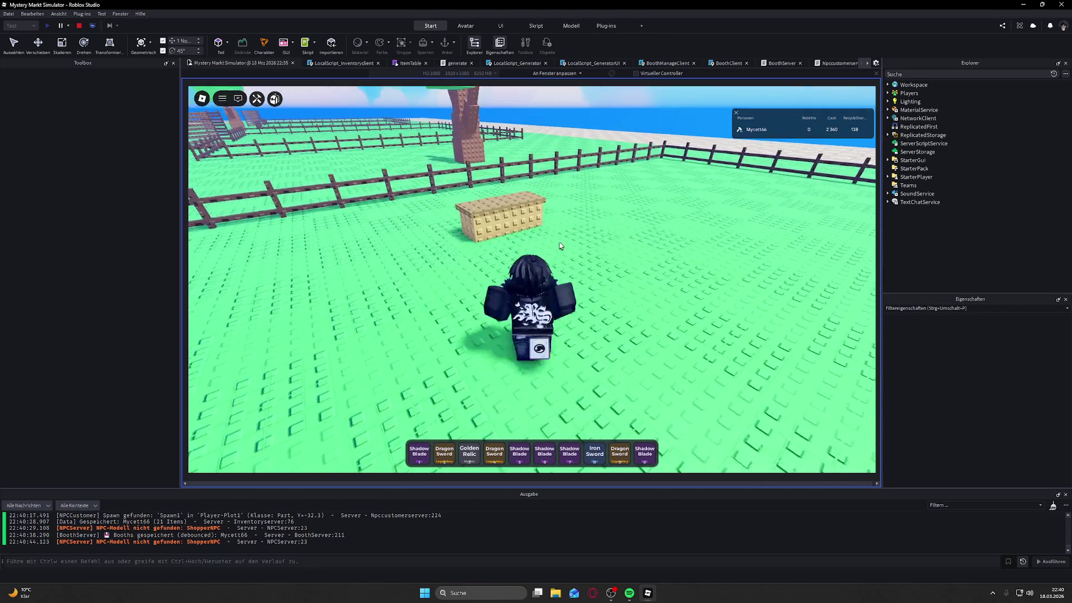
{"action": "key", "text": "s"}
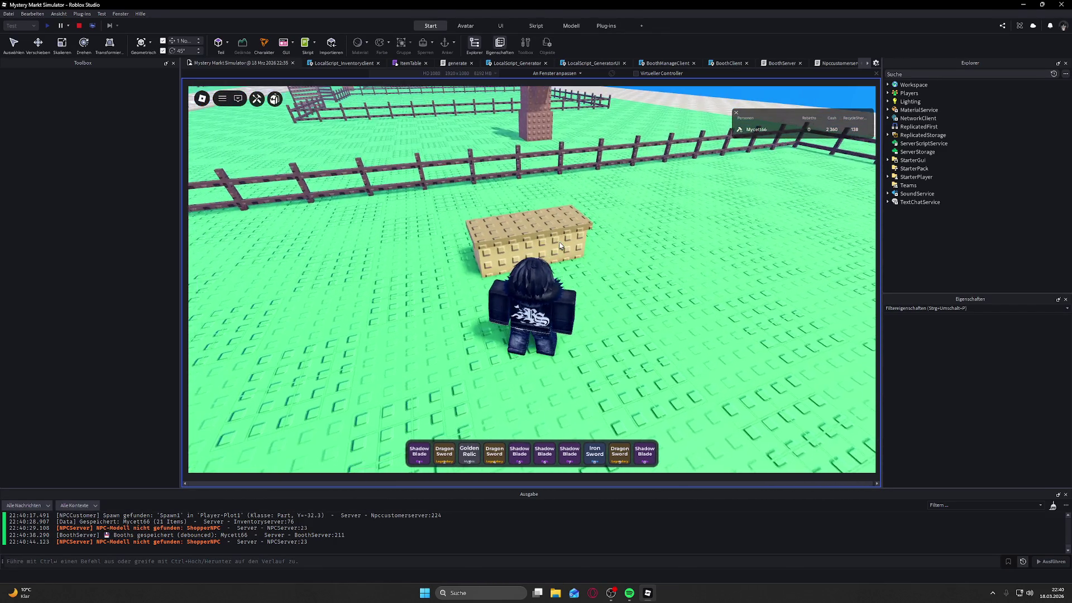
{"action": "key", "text": "s"}
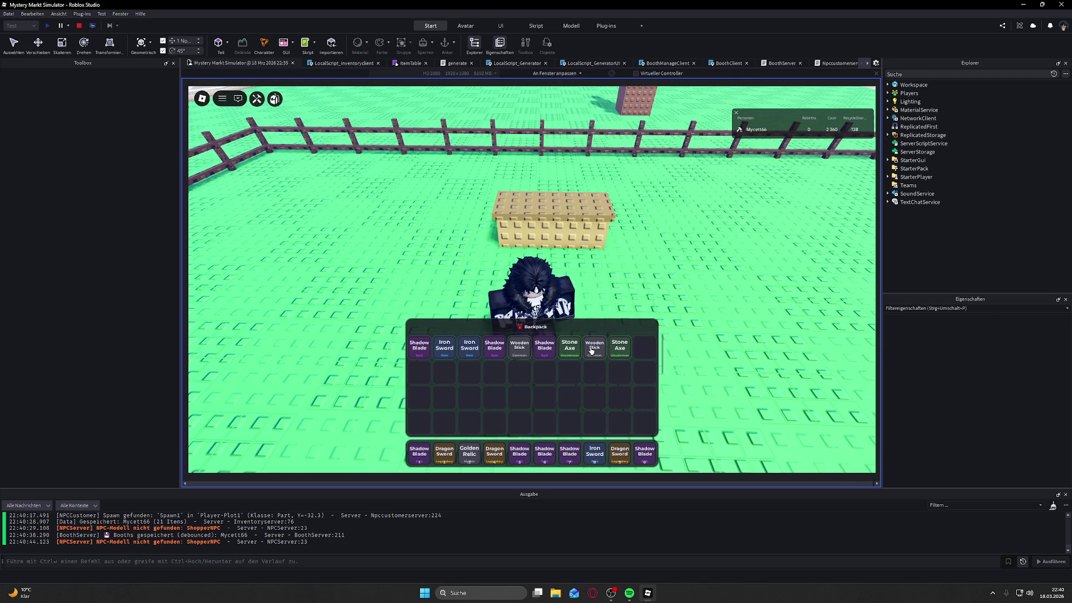
Step: Equip the Wooden Stick from the backpack and add it to booth slot 2
{"action": "left_click", "coordinate": [592, 350]}
{"action": "key", "text": "w"}
{"action": "key", "text": "e"}
Step: Equip a Stone Axe from the backpack and bring it to the booth crate
{"action": "left_click", "coordinate": [519, 347]}
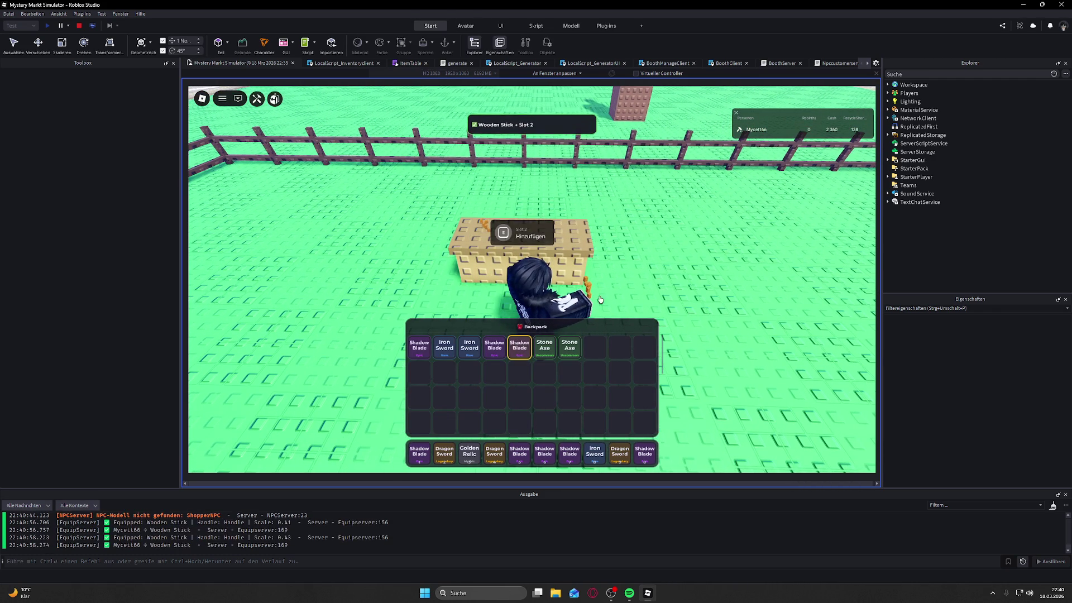
{"action": "left_click", "coordinate": [556, 345]}
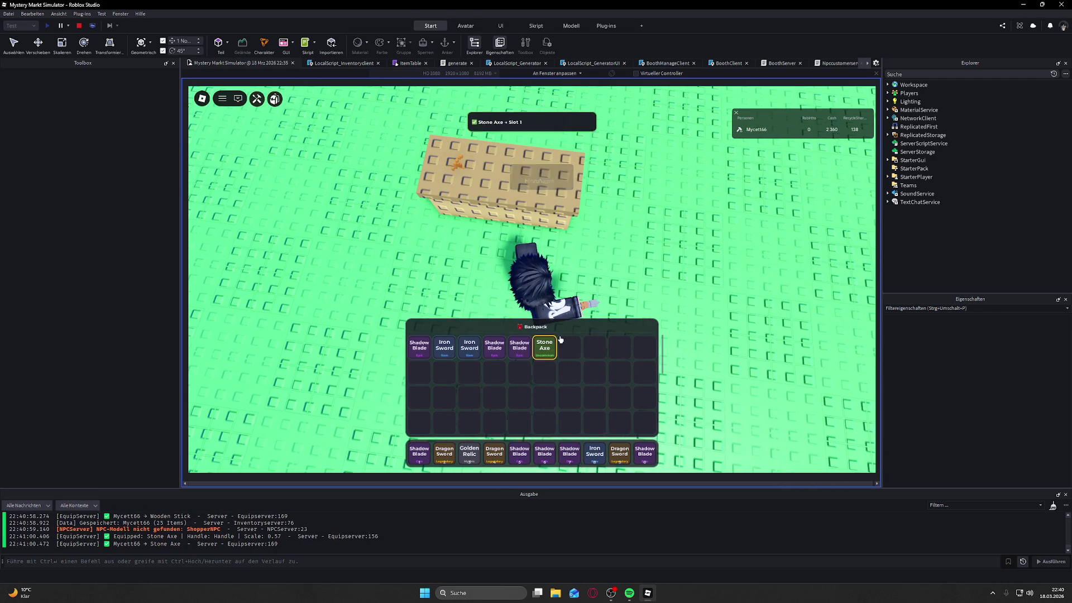
{"action": "key", "text": "w"}
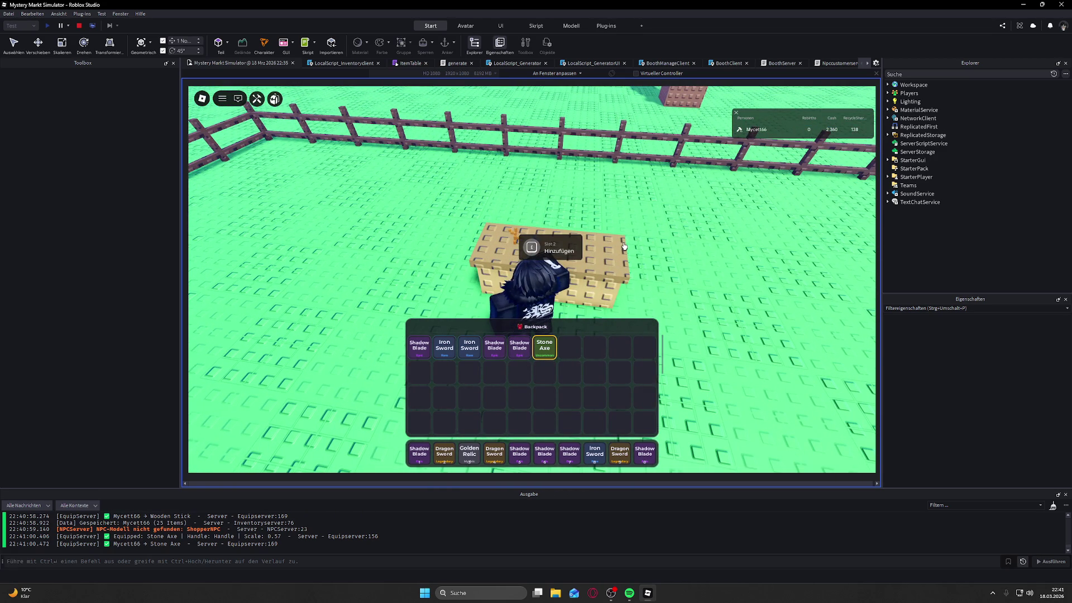
Step: Close the backpack, walk away from the crate and stop the playtest
{"action": "key", "text": "grave"}
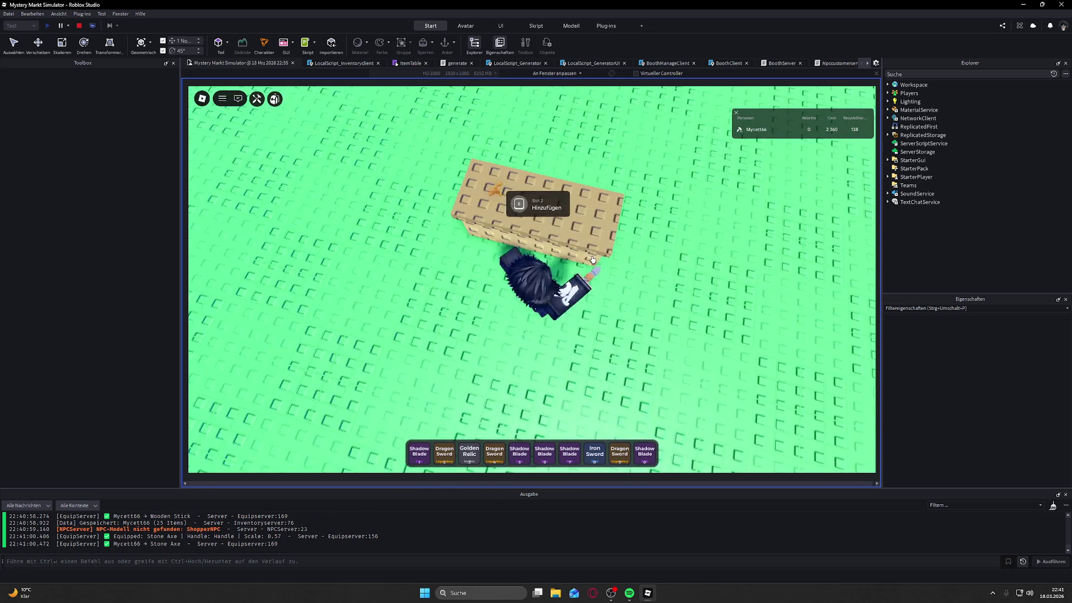
{"action": "key", "text": "a"}
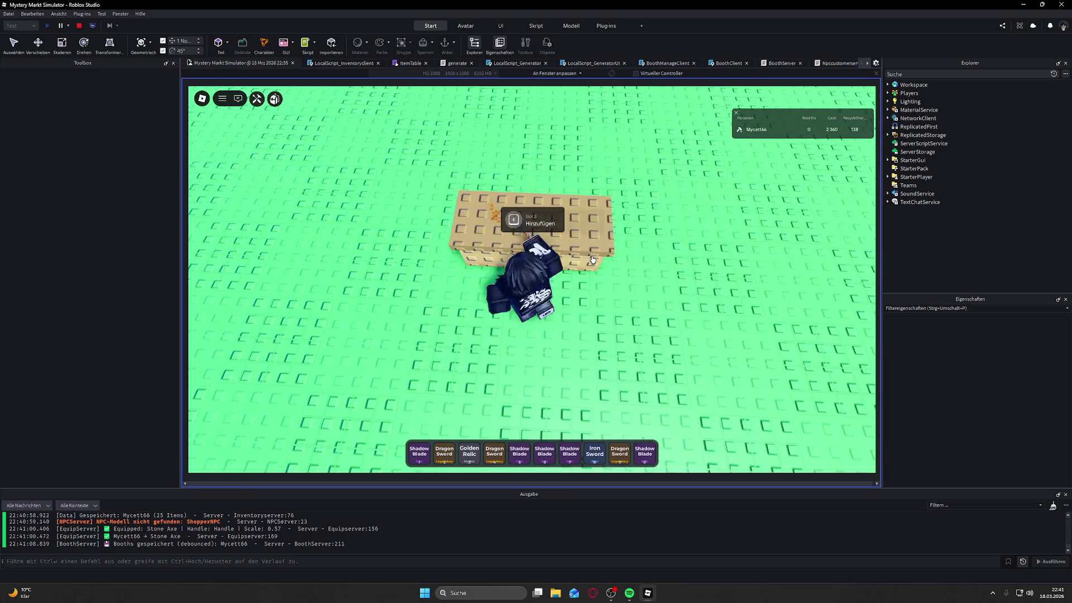
{"action": "key", "text": "w"}
{"action": "key", "text": "w"}
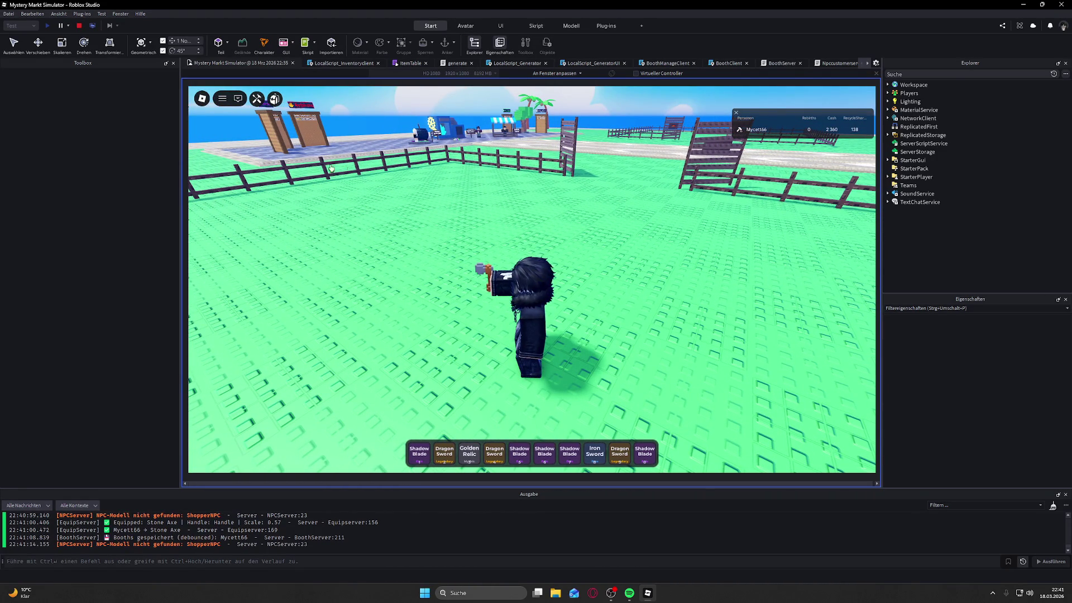
{"action": "left_click", "coordinate": [80, 25]}
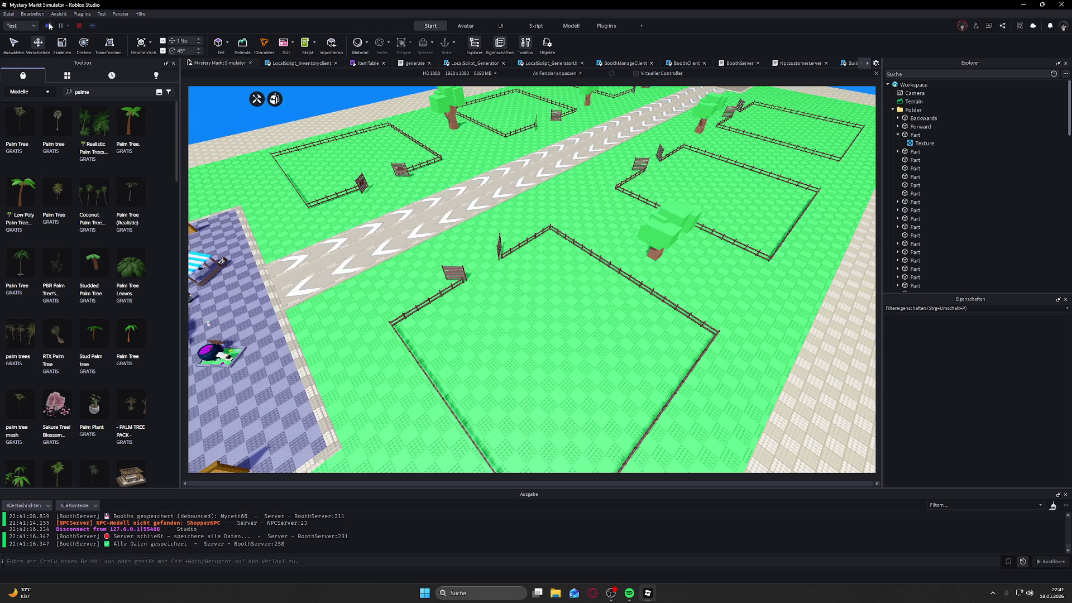
{"action": "left_click", "coordinate": [49, 25]}
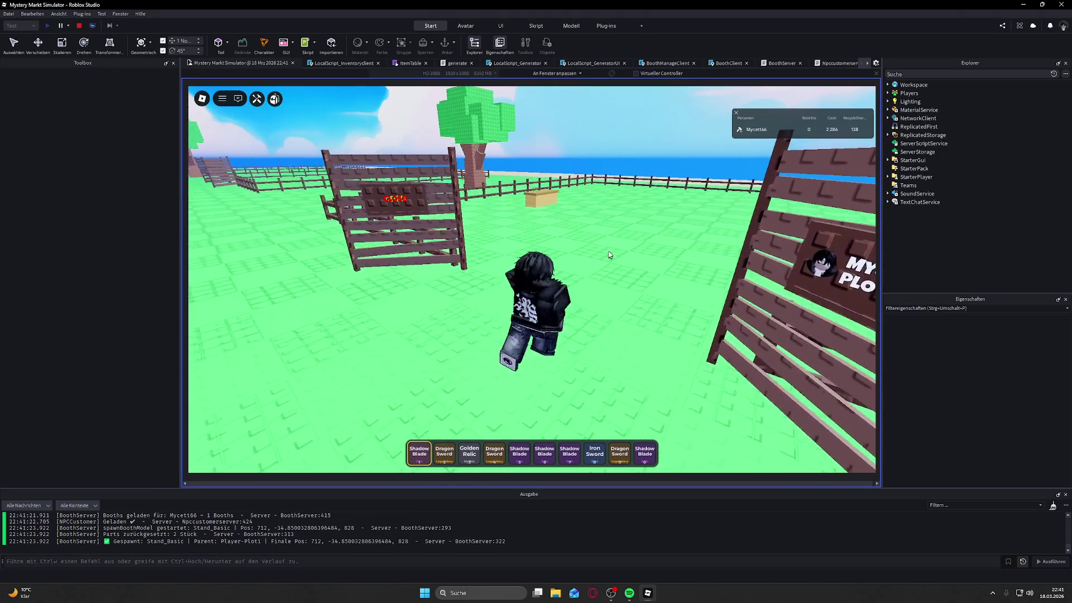
{"action": "key", "text": "w"}
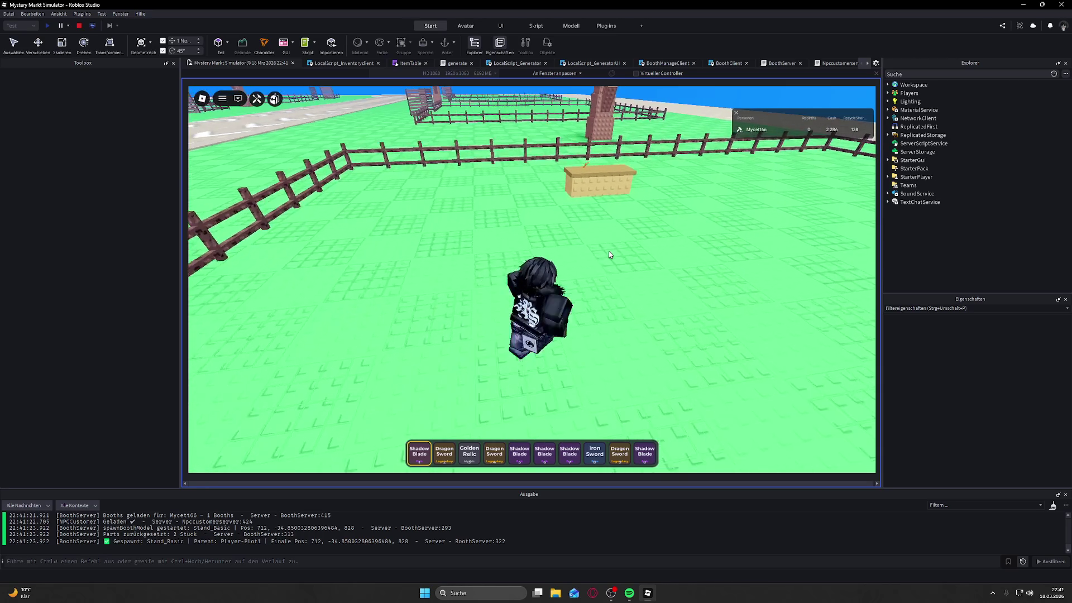
{"action": "key", "text": "a"}
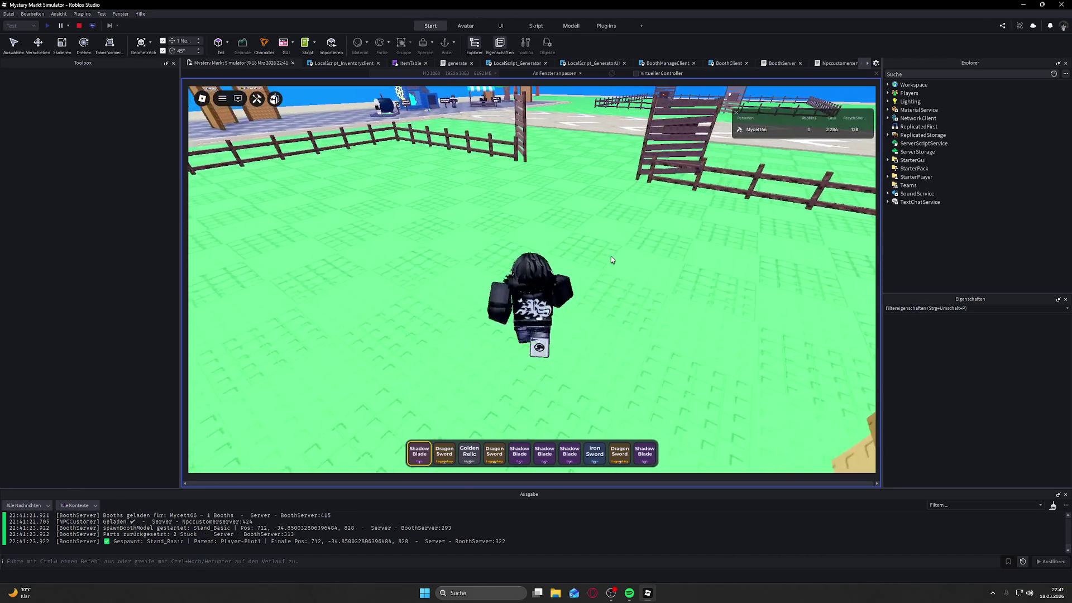
{"action": "left_click", "coordinate": [79, 25]}
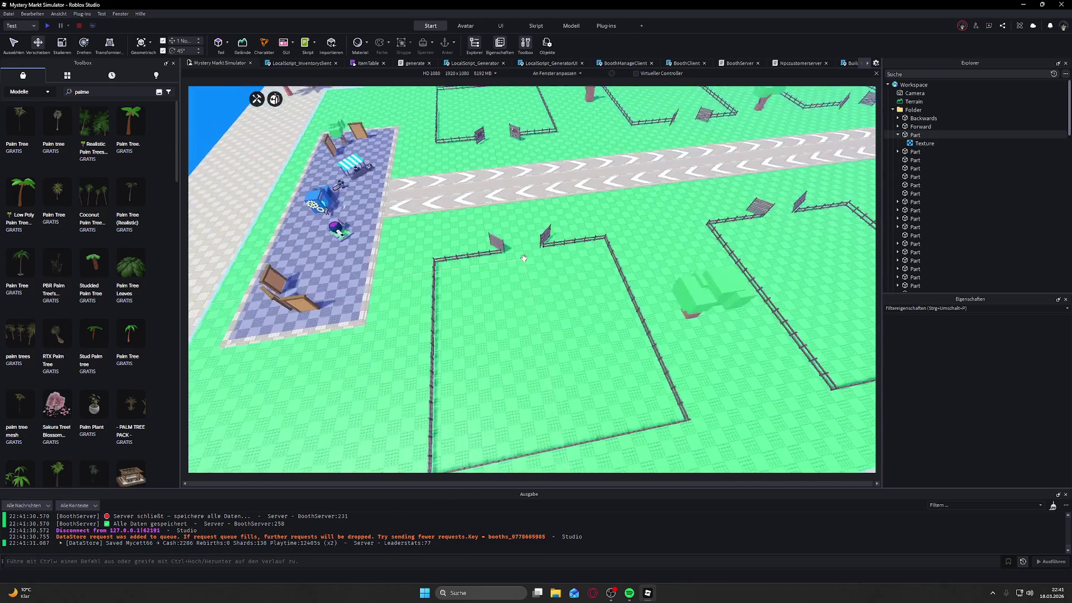
Step: Move one palm tree from the plots onto the grey border and slide it along
{"action": "key", "text": "a"}
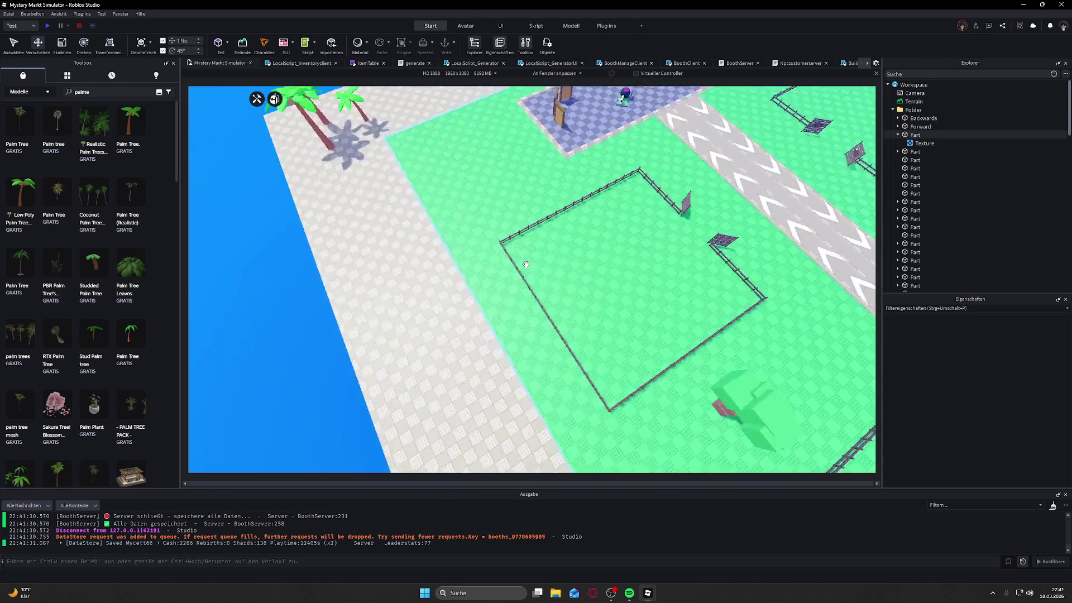
{"action": "right_click", "coordinate": [526, 264]}
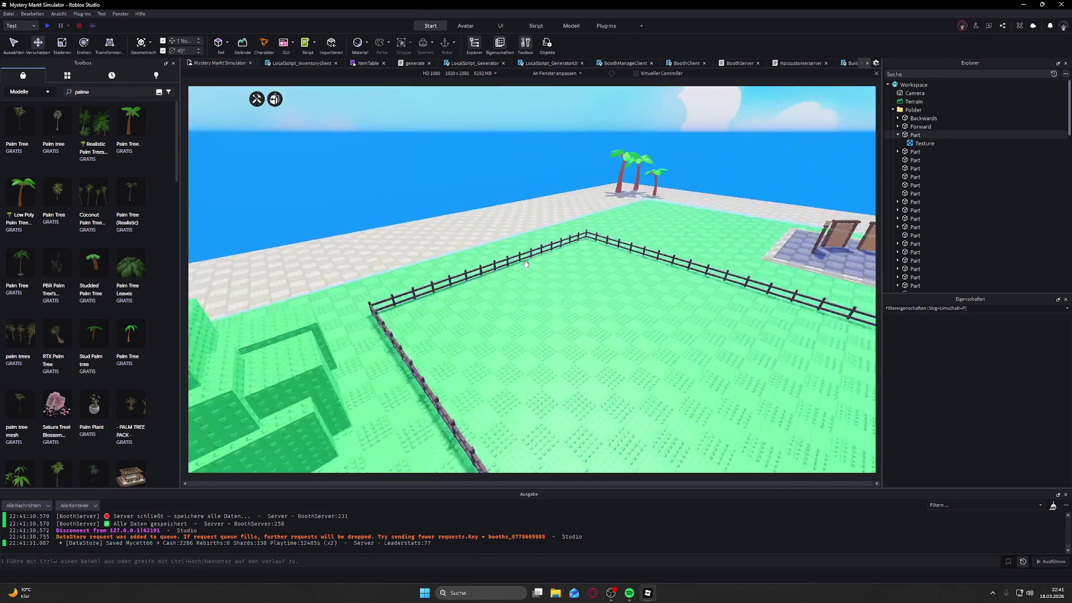
{"action": "right_click", "coordinate": [526, 264]}
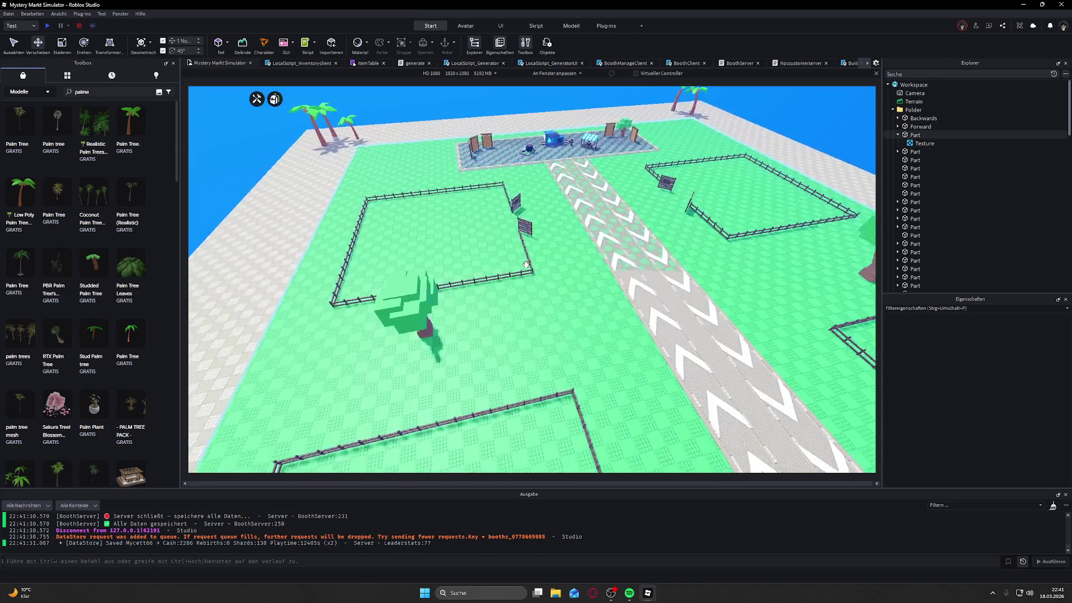
{"action": "right_click", "coordinate": [525, 264]}
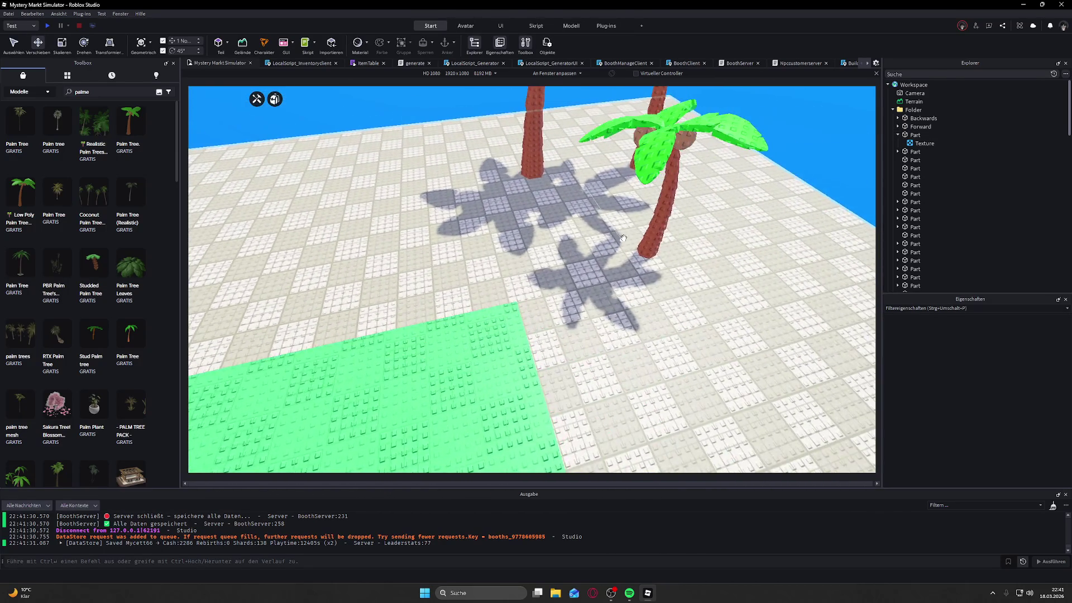
{"action": "left_click", "coordinate": [661, 232]}
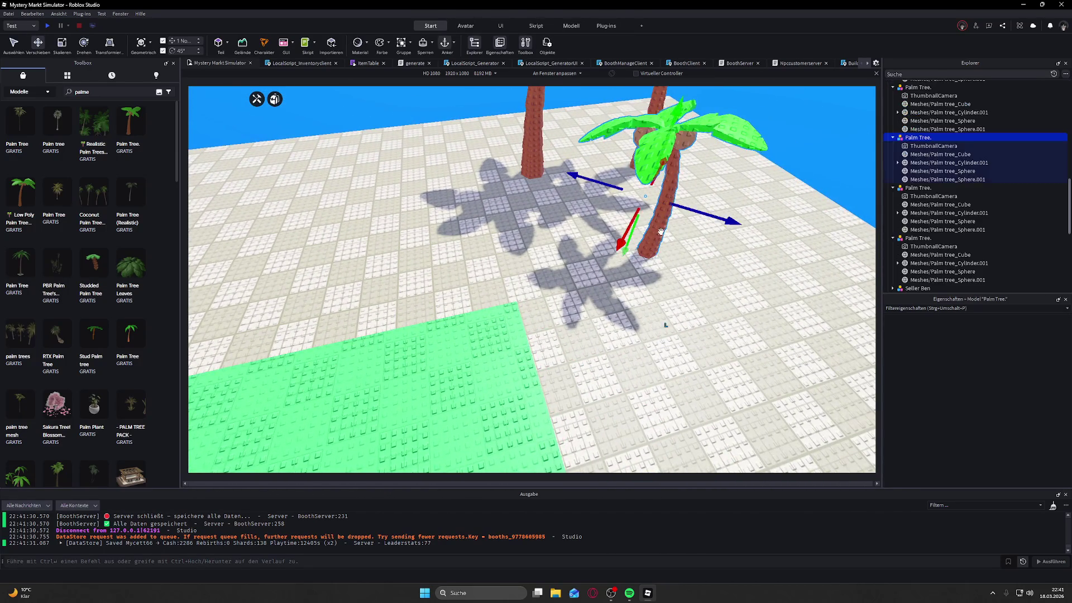
{"action": "scroll", "coordinate": [661, 233], "scroll_direction": "down", "scroll_amount": 3}
{"action": "mouse_move", "coordinate": [623, 262]}
{"action": "left_mouse_down"}
{"action": "mouse_move", "coordinate": [515, 201]}
{"action": "mouse_move", "coordinate": [479, 162]}
{"action": "mouse_move", "coordinate": [568, 180]}
{"action": "left_mouse_up"}
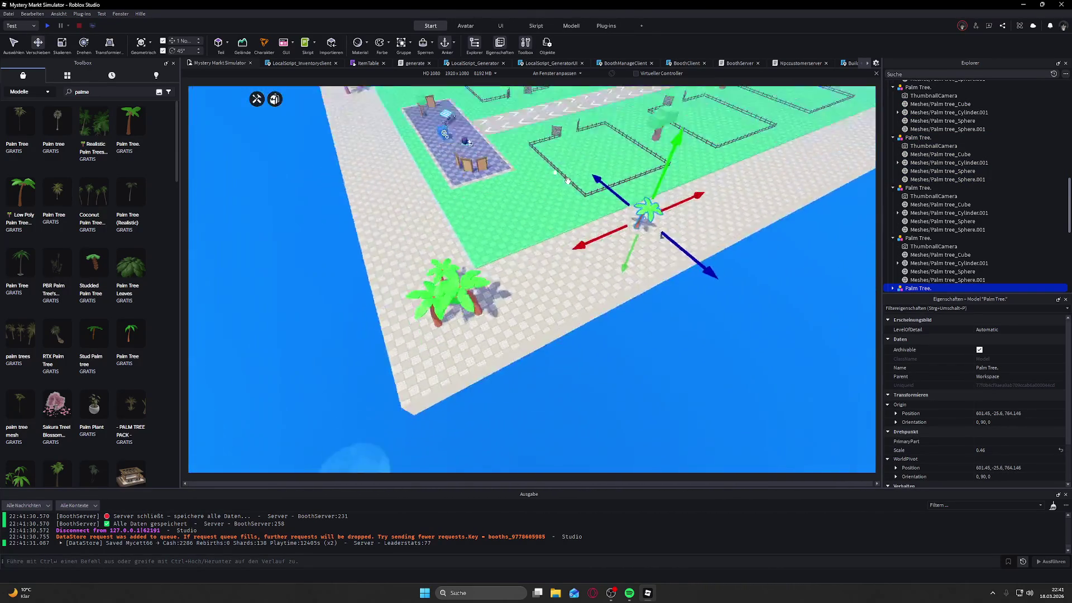
{"action": "scroll", "coordinate": [566, 180], "scroll_direction": "down", "scroll_amount": 6}
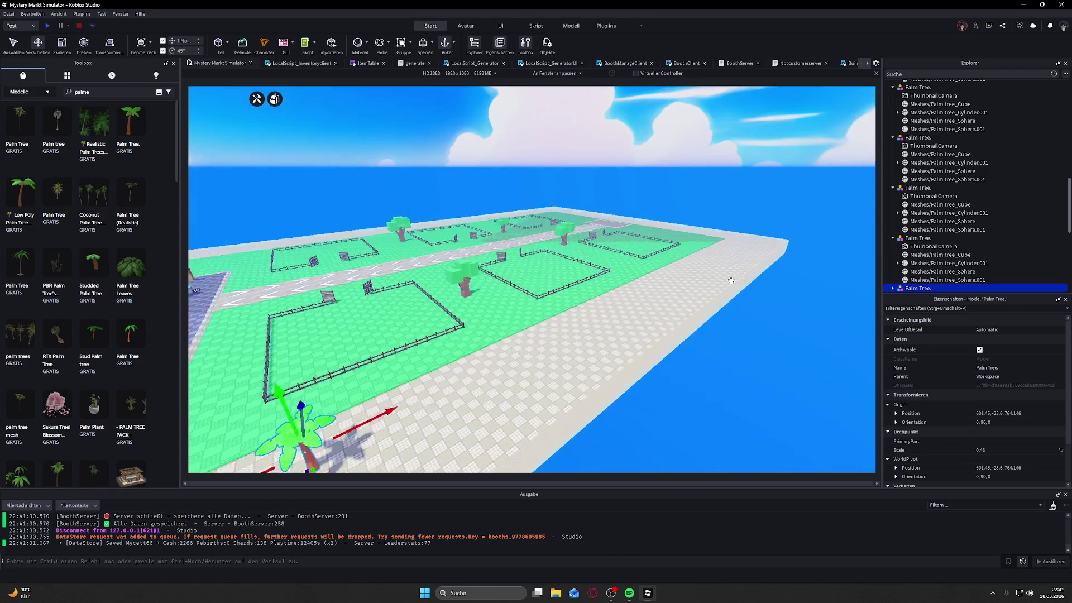
{"action": "key", "text": "f"}
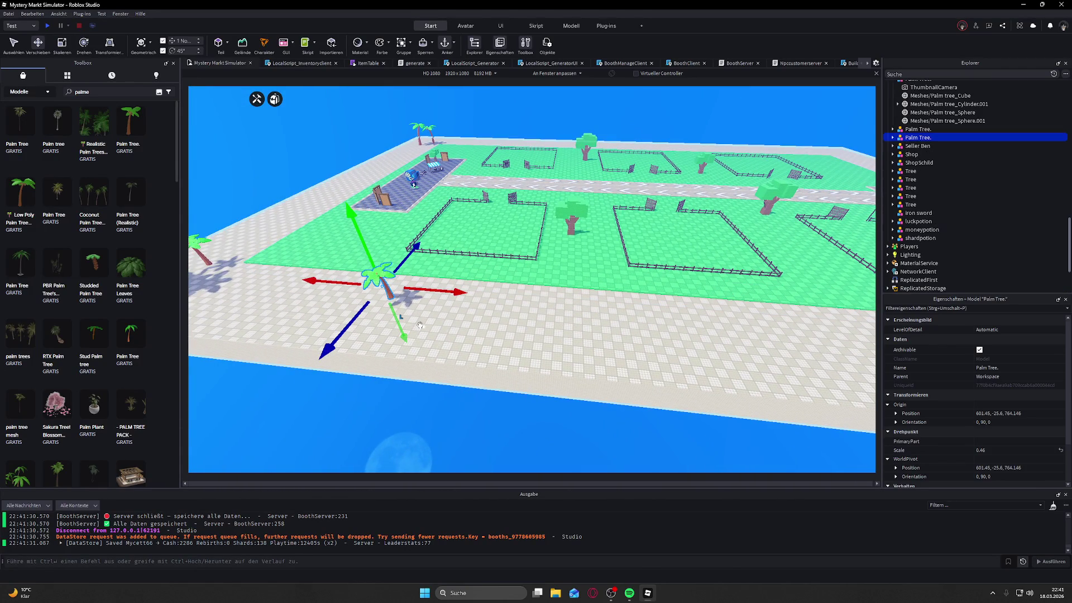
{"action": "mouse_move", "coordinate": [386, 284]}
{"action": "left_mouse_down"}
{"action": "mouse_move", "coordinate": [740, 312]}
{"action": "mouse_move", "coordinate": [772, 332]}
{"action": "left_mouse_up"}
Step: Duplicate the palm twice with Ctrl+D, spacing each copy further along the border
{"action": "key", "text": "d"}
{"action": "key", "text": "ctrl+d"}
{"action": "mouse_move", "coordinate": [625, 326]}
{"action": "left_mouse_down"}
{"action": "mouse_move", "coordinate": [872, 335]}
{"action": "mouse_move", "coordinate": [757, 316]}
{"action": "left_mouse_up"}
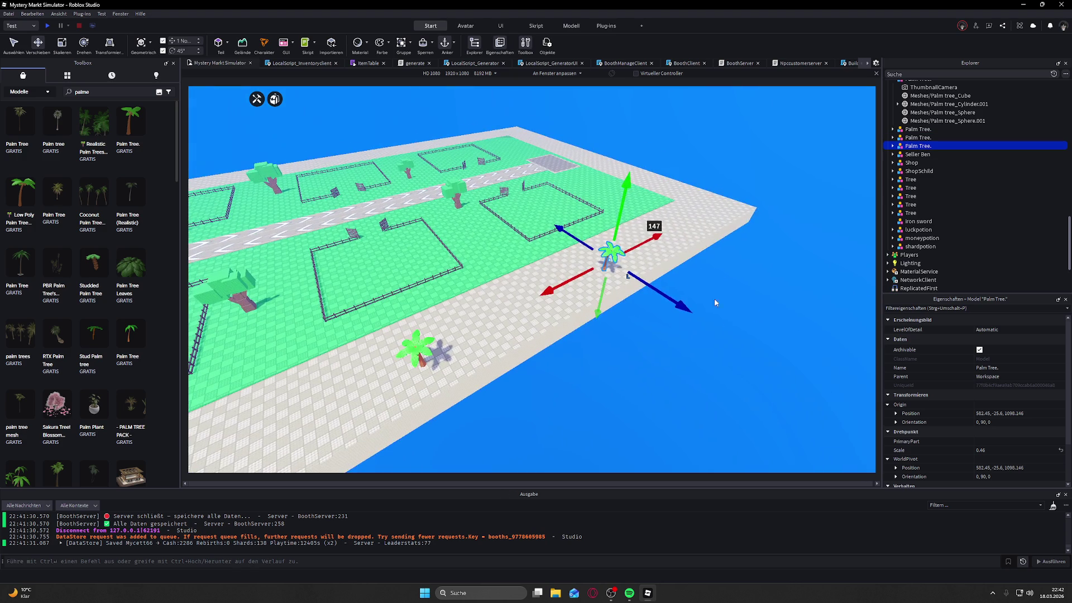
{"action": "mouse_move", "coordinate": [582, 244]}
{"action": "left_mouse_down"}
{"action": "mouse_move", "coordinate": [556, 239]}
{"action": "mouse_move", "coordinate": [665, 224]}
{"action": "mouse_move", "coordinate": [686, 175]}
{"action": "mouse_move", "coordinate": [677, 210]}
{"action": "mouse_move", "coordinate": [541, 134]}
{"action": "left_mouse_up"}
{"action": "key", "text": "ctrl+d"}
{"action": "key", "text": "ctrl+d"}
{"action": "key", "text": "ctrl+d"}
{"action": "left_click_drag", "start_coordinate": [490, 111], "coordinate": [487, 113]}
{"action": "key", "text": "f"}
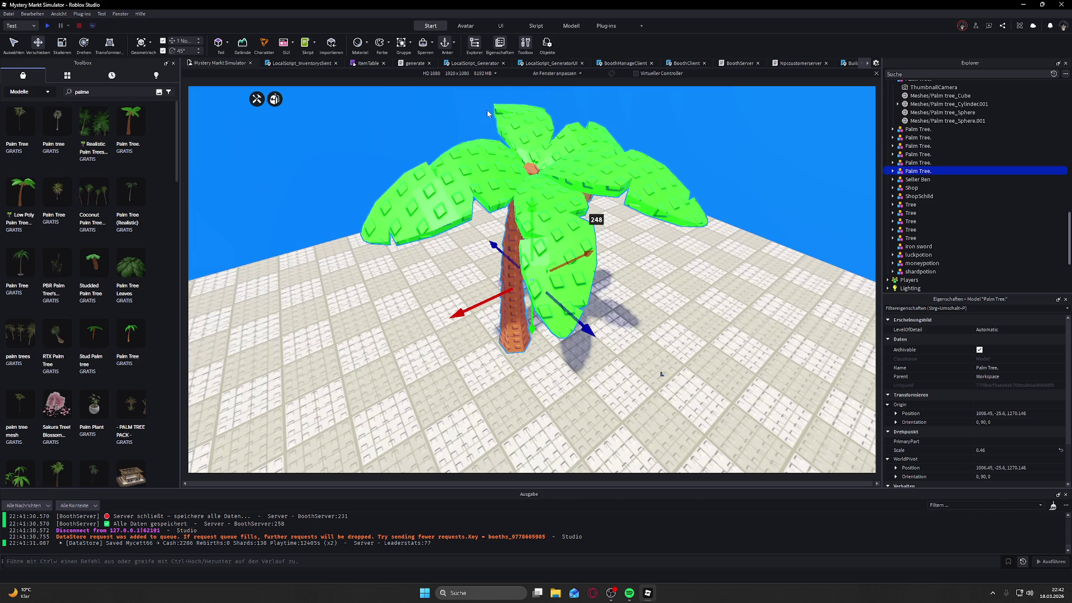
{"action": "scroll", "coordinate": [601, 187], "scroll_direction": "down", "scroll_amount": 5}
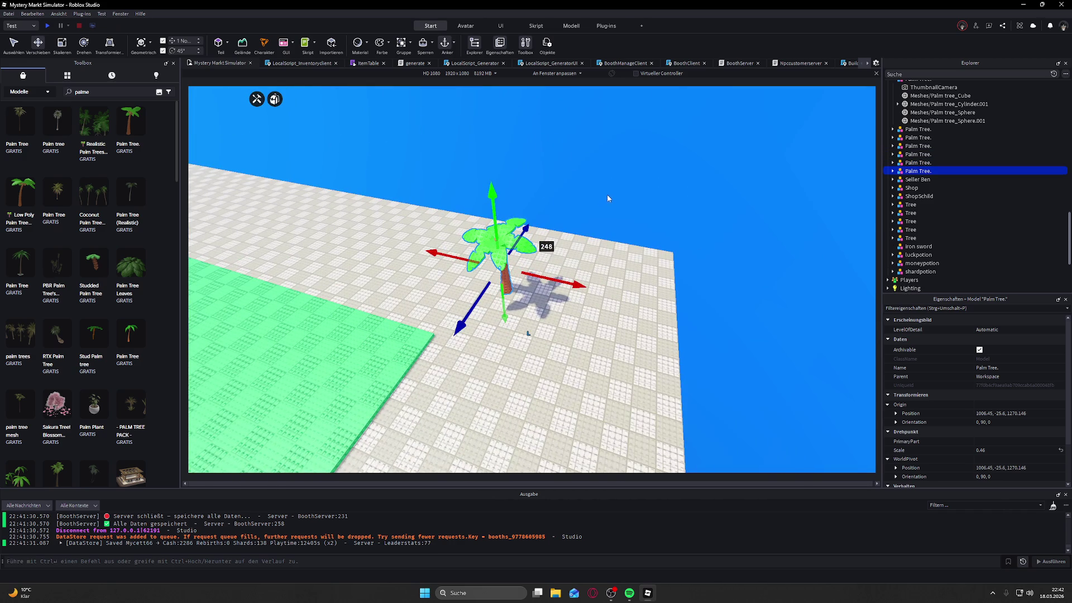
Step: Add a third palm copy and adjust its spot along the border near the shoreline
{"action": "key", "text": "ctrl+d"}
{"action": "left_click_drag", "start_coordinate": [433, 253], "coordinate": [218, 176]}
{"action": "mouse_move", "coordinate": [641, 213]}
{"action": "left_mouse_down"}
{"action": "mouse_move", "coordinate": [468, 280]}
{"action": "mouse_move", "coordinate": [474, 274]}
{"action": "left_mouse_up"}
{"action": "left_click_drag", "start_coordinate": [644, 273], "coordinate": [789, 283]}
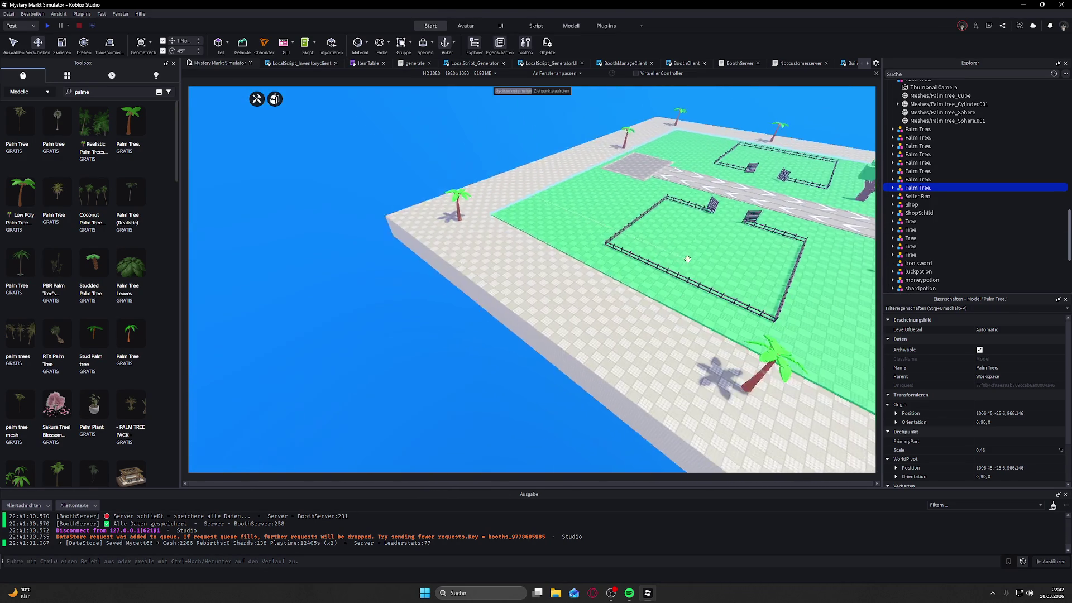
{"action": "key", "text": "Left"}
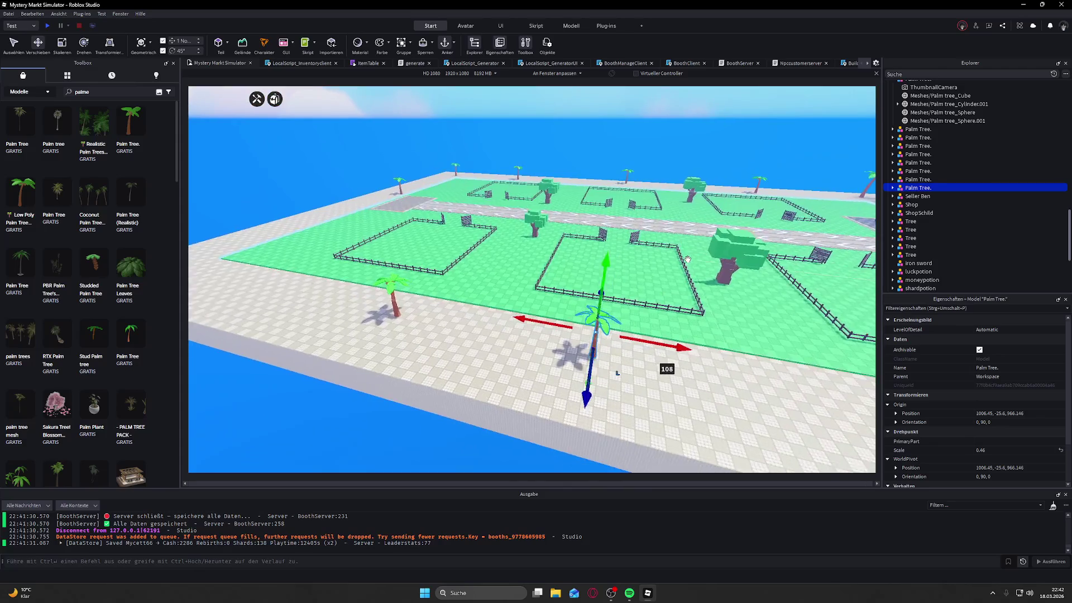
{"action": "mouse_move", "coordinate": [612, 324]}
{"action": "left_mouse_down"}
{"action": "mouse_move", "coordinate": [648, 312]}
{"action": "mouse_move", "coordinate": [640, 328]}
{"action": "mouse_move", "coordinate": [581, 313]}
{"action": "left_mouse_up"}
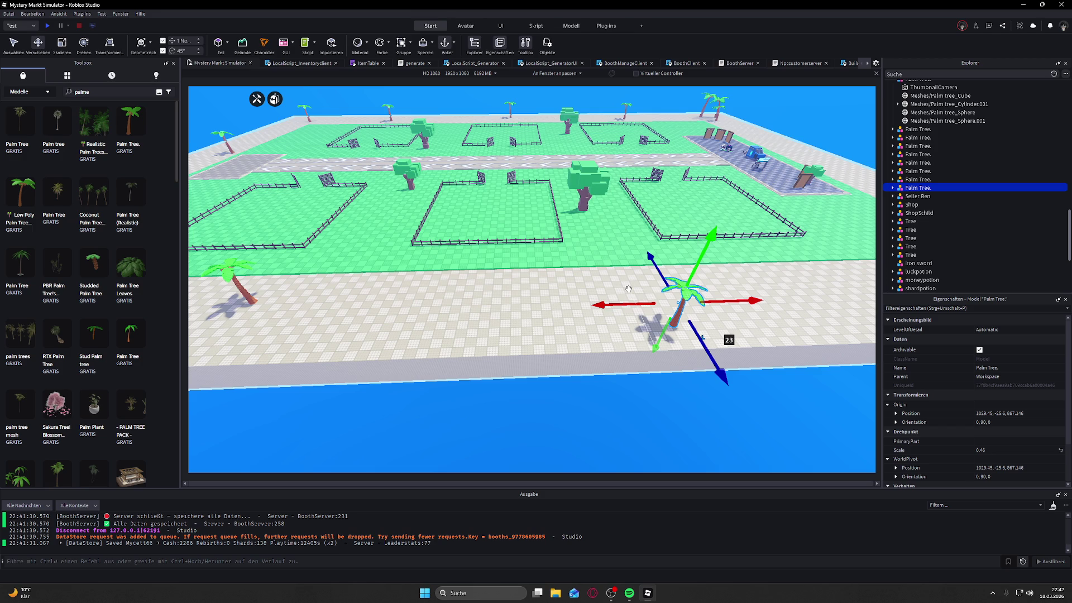
{"action": "key", "text": "w"}
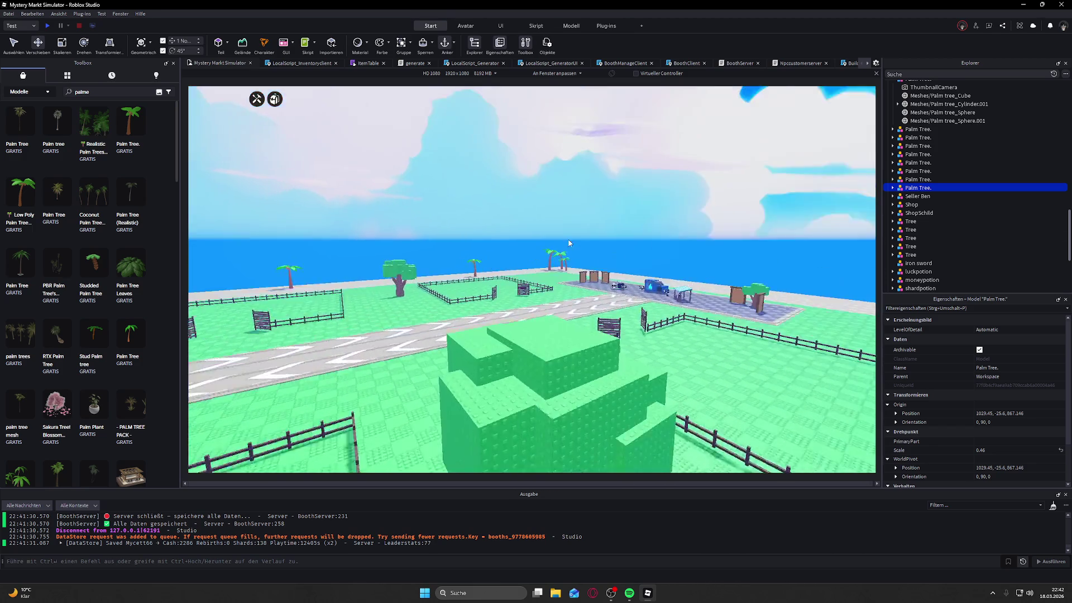
{"action": "key", "text": "w"}
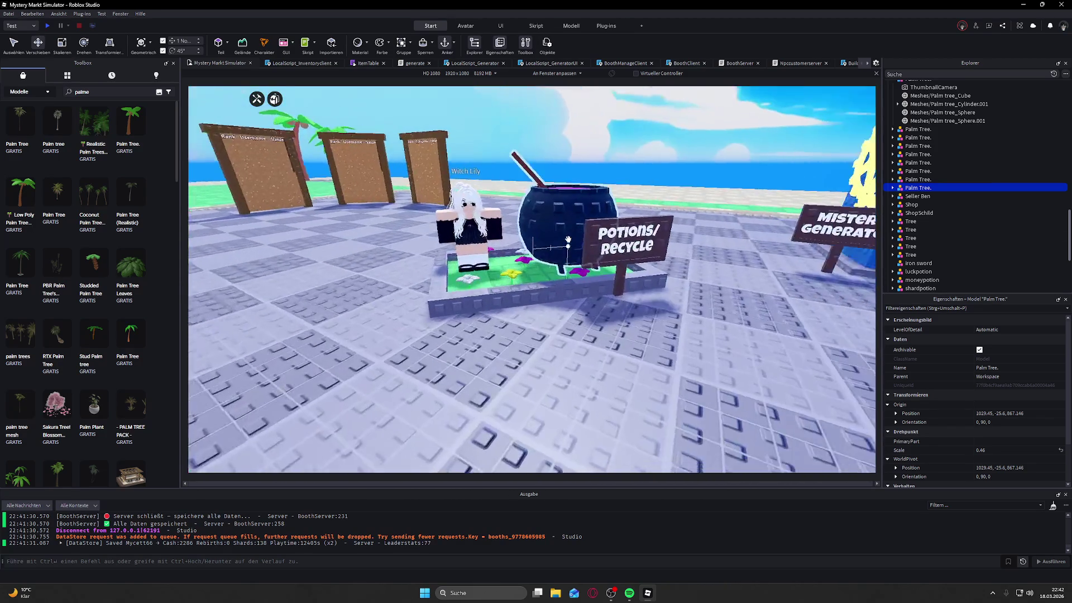
{"action": "key", "text": "a"}
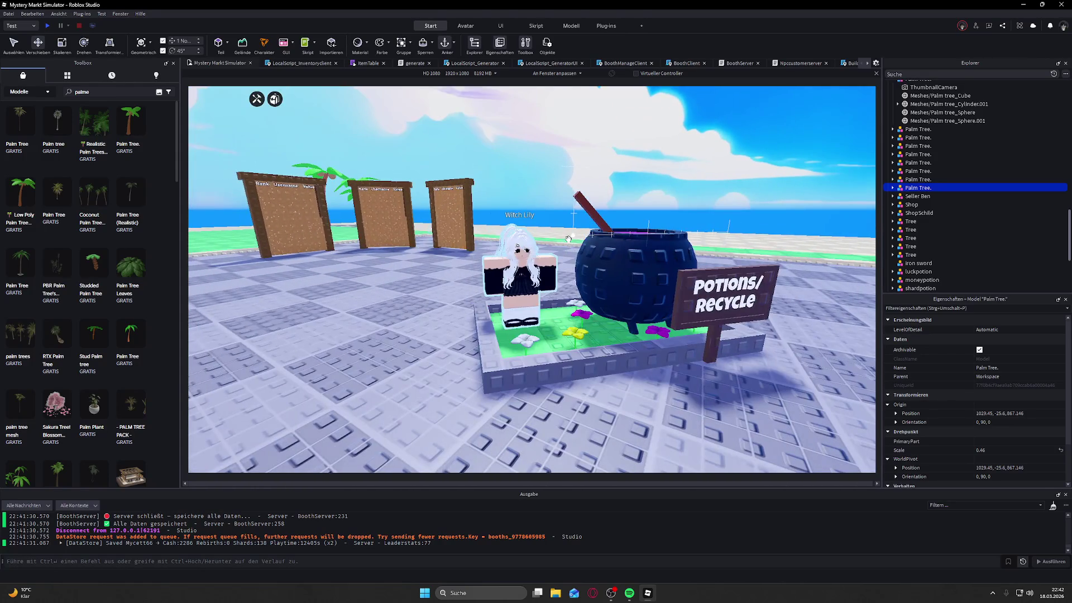
{"action": "key", "text": "d"}
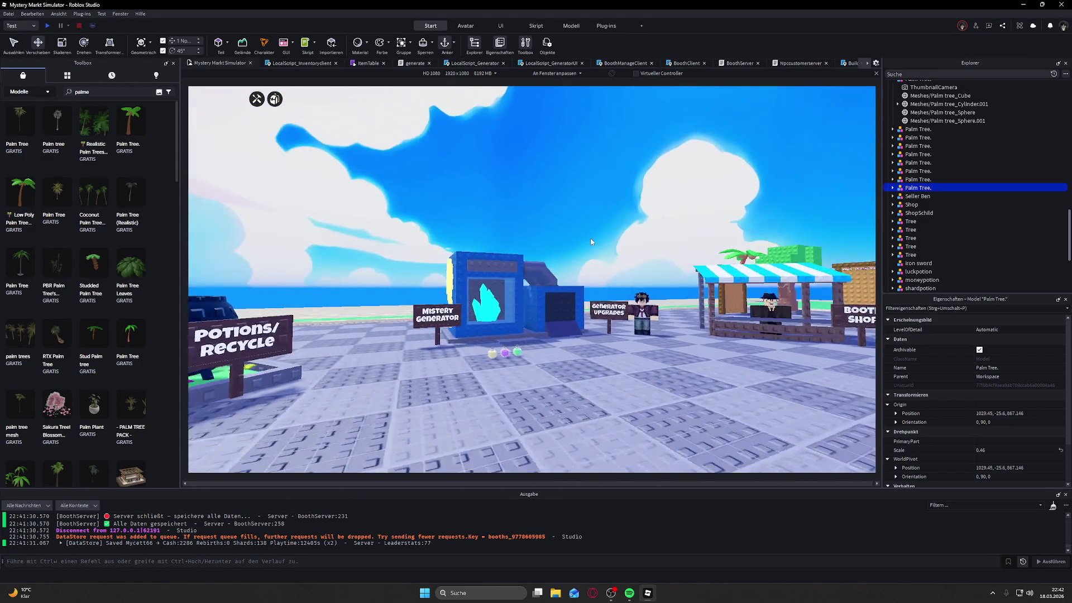
{"action": "key", "text": "s"}
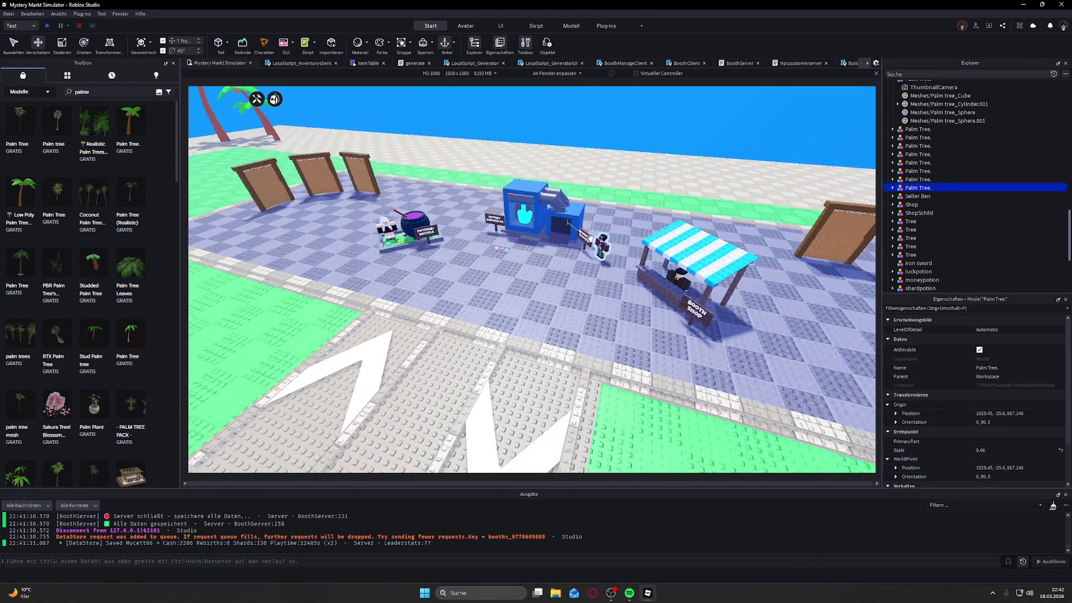
{"action": "key", "text": "f"}
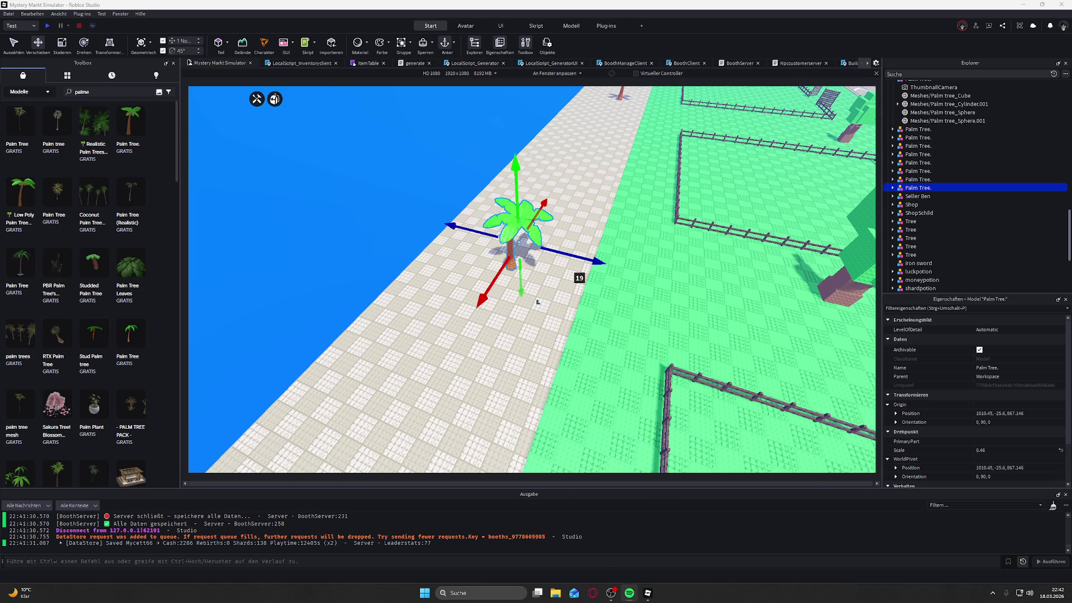
Step: Slide one palm tree about 29 studs along the path, scale it to 0.7 and turn it to 135°
{"action": "right_click", "coordinate": [409, 311]}
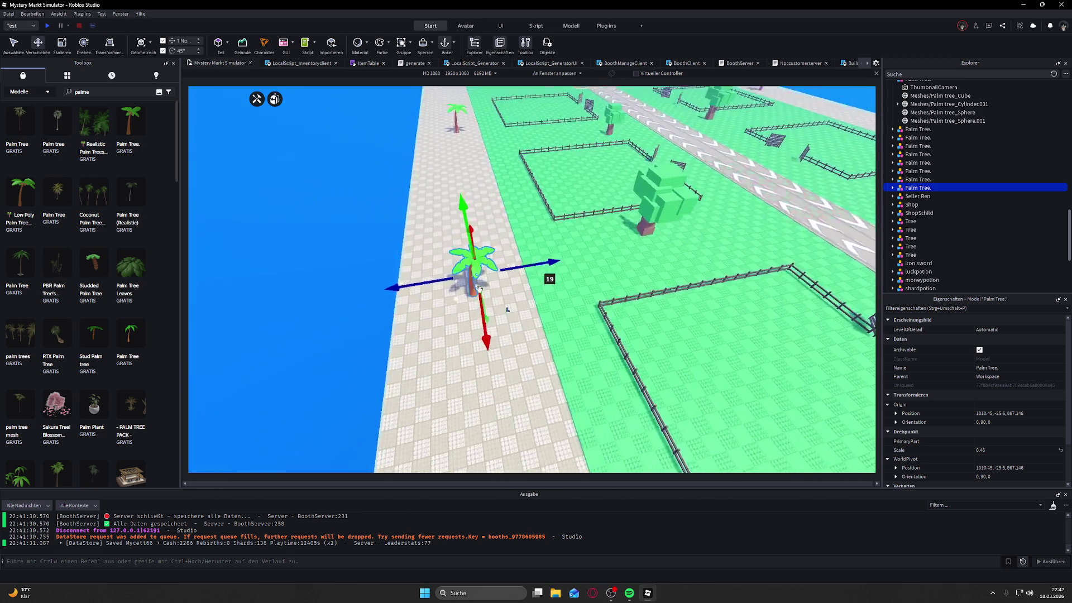
{"action": "key", "text": "f"}
{"action": "scroll", "coordinate": [480, 296], "scroll_direction": "down", "scroll_amount": 3}
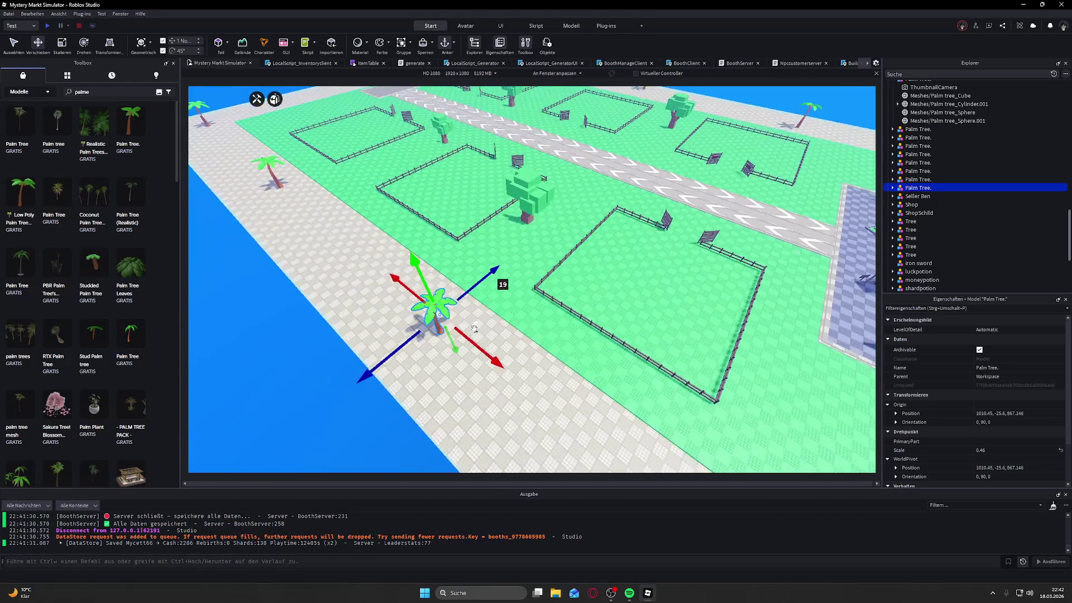
{"action": "left_click_drag", "start_coordinate": [486, 351], "coordinate": [531, 382]}
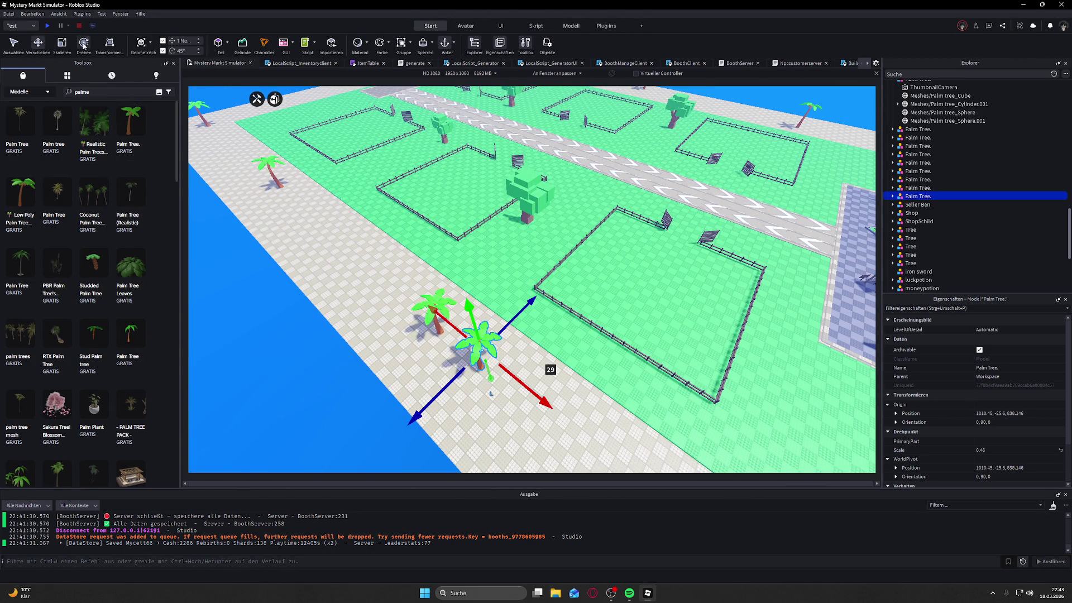
{"action": "left_click_drag", "start_coordinate": [460, 328], "coordinate": [483, 299]}
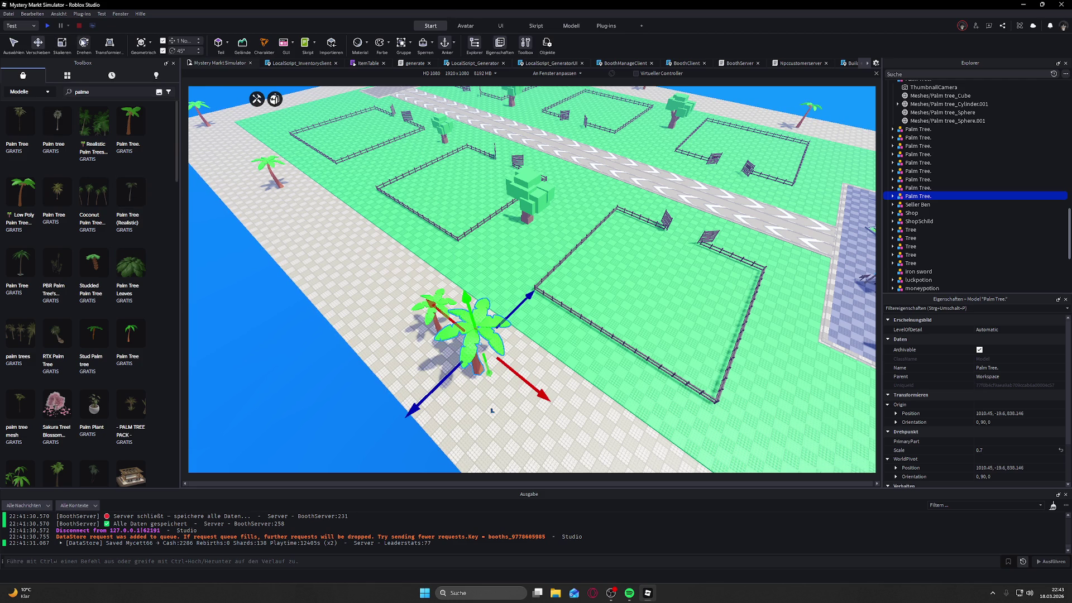
{"action": "left_click_drag", "start_coordinate": [421, 358], "coordinate": [411, 385]}
Step: Select a second palm tree along the path and rotate it a quarter turn
{"action": "scroll", "coordinate": [293, 215], "scroll_direction": "down", "scroll_amount": 10}
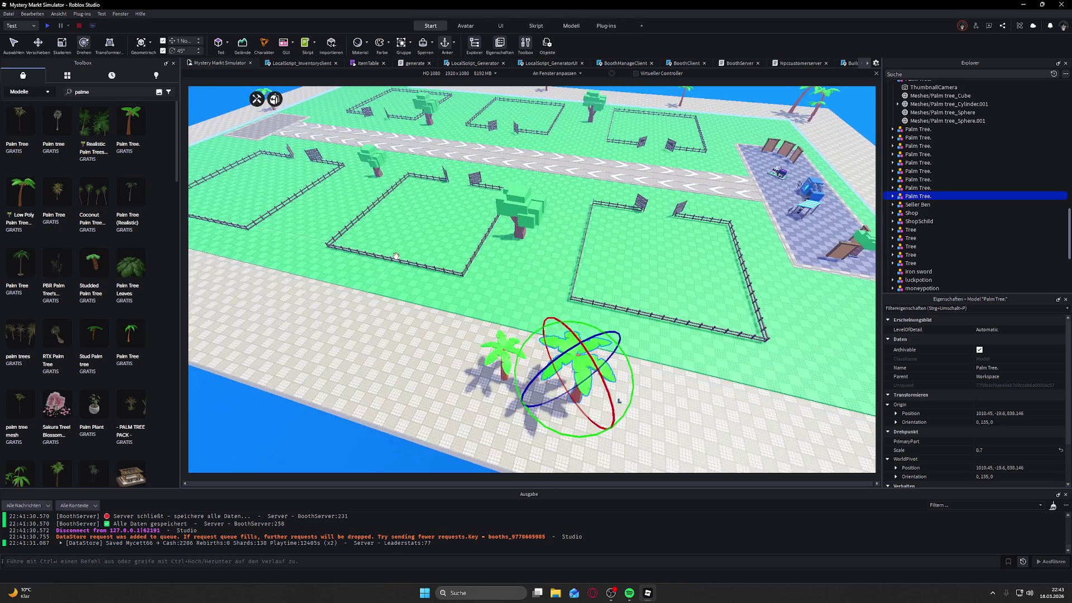
{"action": "scroll", "coordinate": [391, 254], "scroll_direction": "up", "scroll_amount": 10}
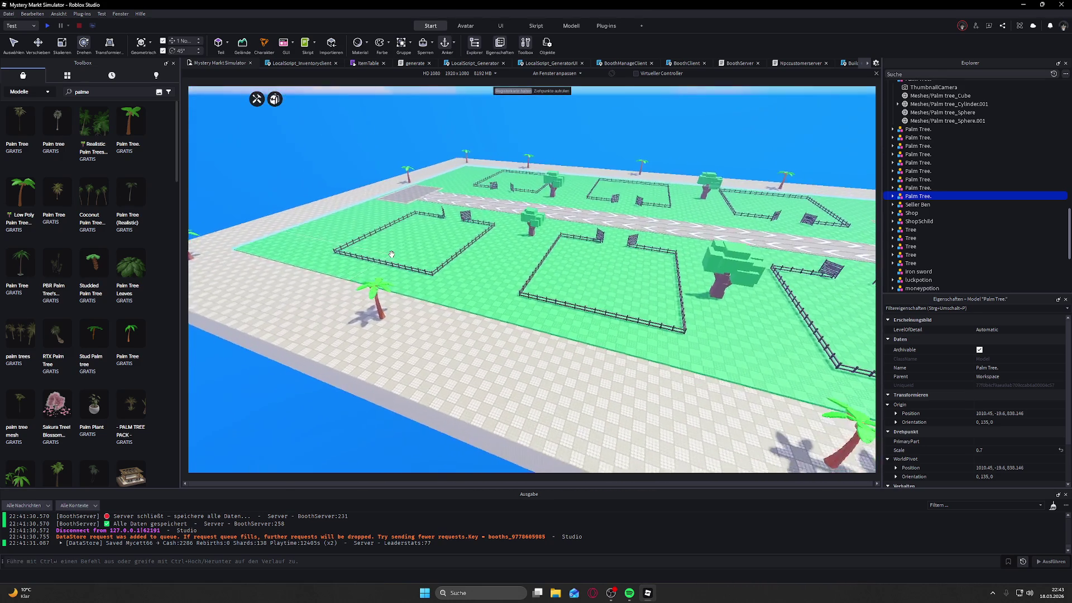
{"action": "left_click", "coordinate": [430, 285]}
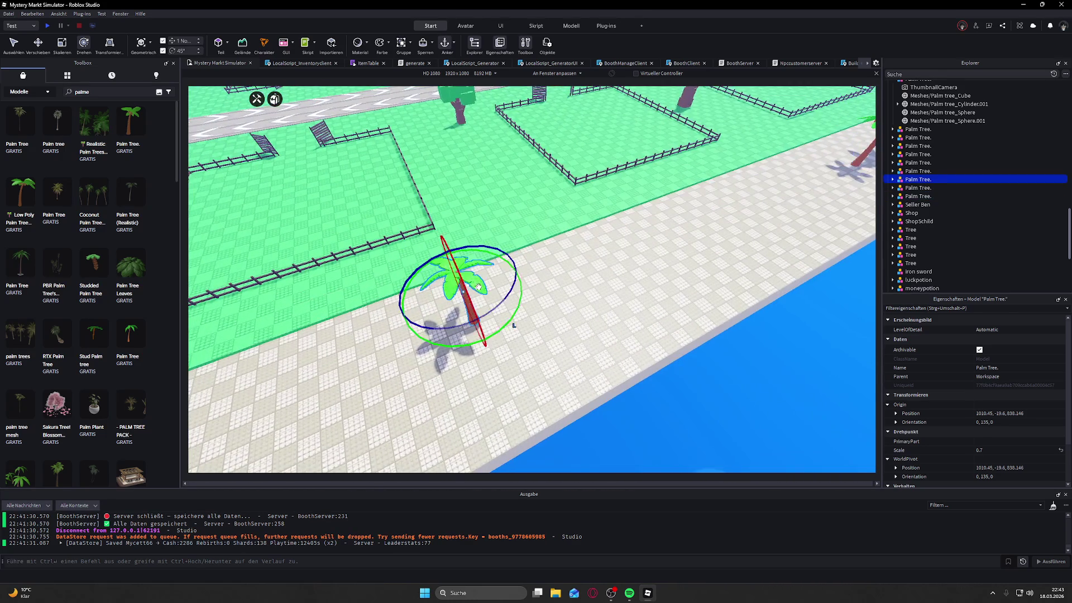
{"action": "scroll", "coordinate": [507, 289], "scroll_direction": "up", "scroll_amount": 5}
{"action": "mouse_move", "coordinate": [547, 292]}
{"action": "left_mouse_down"}
{"action": "mouse_move", "coordinate": [503, 333]}
{"action": "mouse_move", "coordinate": [450, 327]}
{"action": "left_mouse_up"}
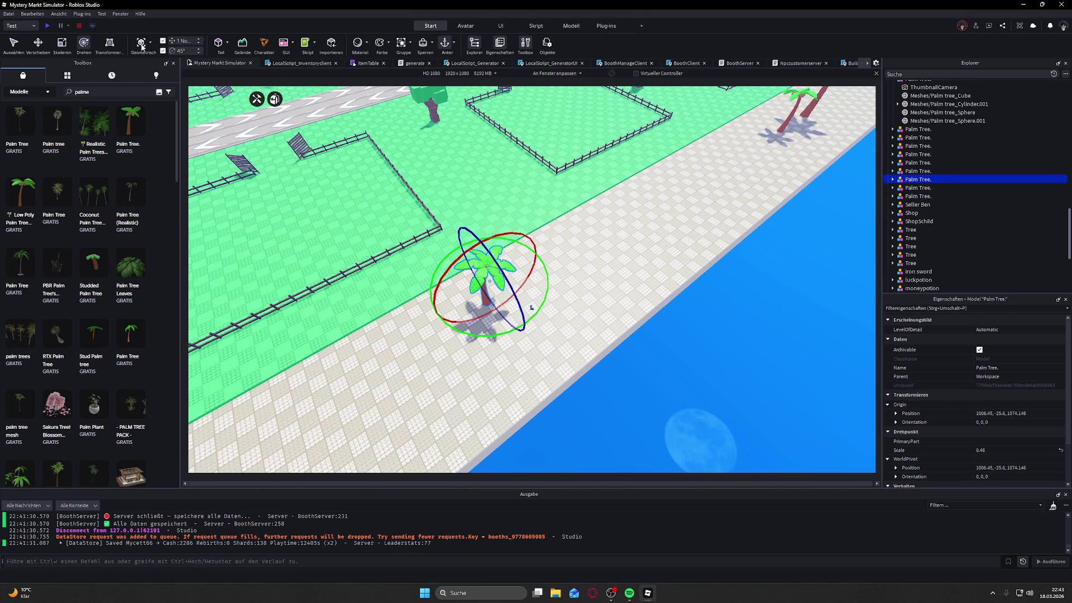
Step: Enlarge the second palm to about 0.82 scale and shift it 18 studs along the path
{"action": "mouse_move", "coordinate": [463, 250]}
{"action": "left_mouse_down"}
{"action": "mouse_move", "coordinate": [456, 245]}
{"action": "mouse_move", "coordinate": [500, 225]}
{"action": "left_mouse_up"}
{"action": "left_click_drag", "start_coordinate": [521, 180], "coordinate": [528, 178]}
{"action": "scroll", "coordinate": [528, 178], "scroll_direction": "down", "scroll_amount": 5}
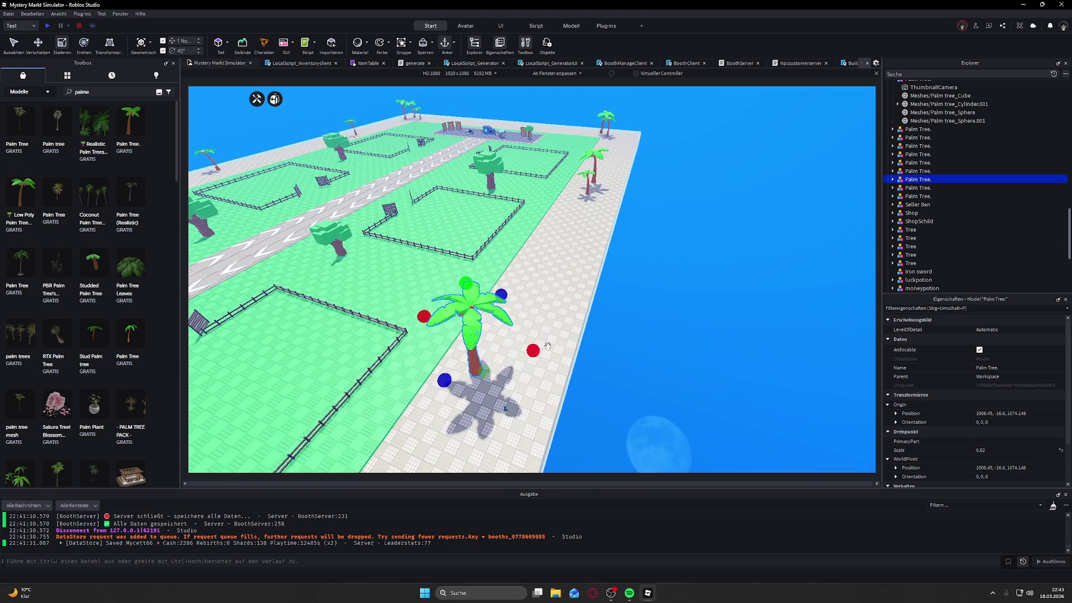
{"action": "left_click_drag", "start_coordinate": [433, 315], "coordinate": [480, 331]}
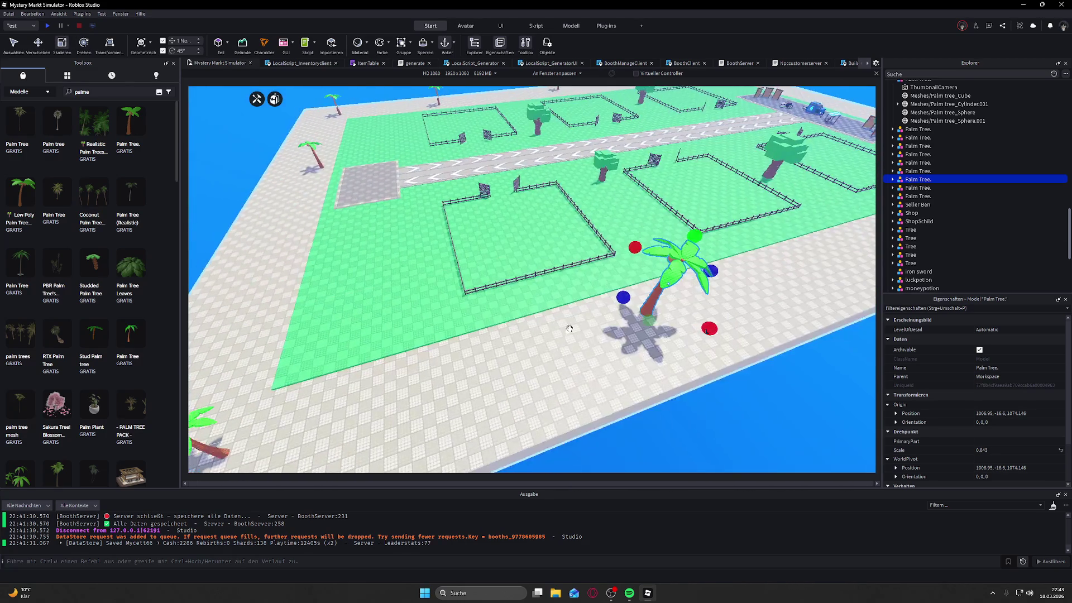
{"action": "left_click", "coordinate": [38, 44]}
{"action": "mouse_move", "coordinate": [698, 342]}
{"action": "left_mouse_down"}
{"action": "mouse_move", "coordinate": [694, 349]}
{"action": "mouse_move", "coordinate": [704, 304]}
{"action": "left_mouse_up"}
Step: Deselect it and select the palm tree standing on the white path
{"action": "left_click", "coordinate": [721, 437]}
{"action": "scroll", "coordinate": [722, 438], "scroll_direction": "down", "scroll_amount": 5}
{"action": "scroll", "coordinate": [688, 351], "scroll_direction": "up", "scroll_amount": 10}
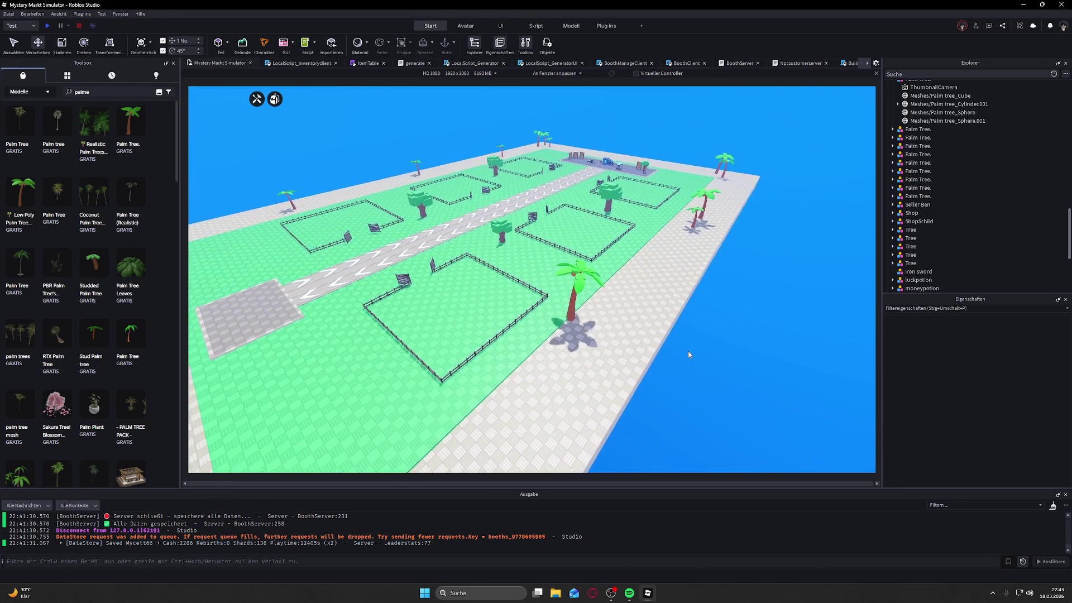
{"action": "left_click", "coordinate": [508, 276]}
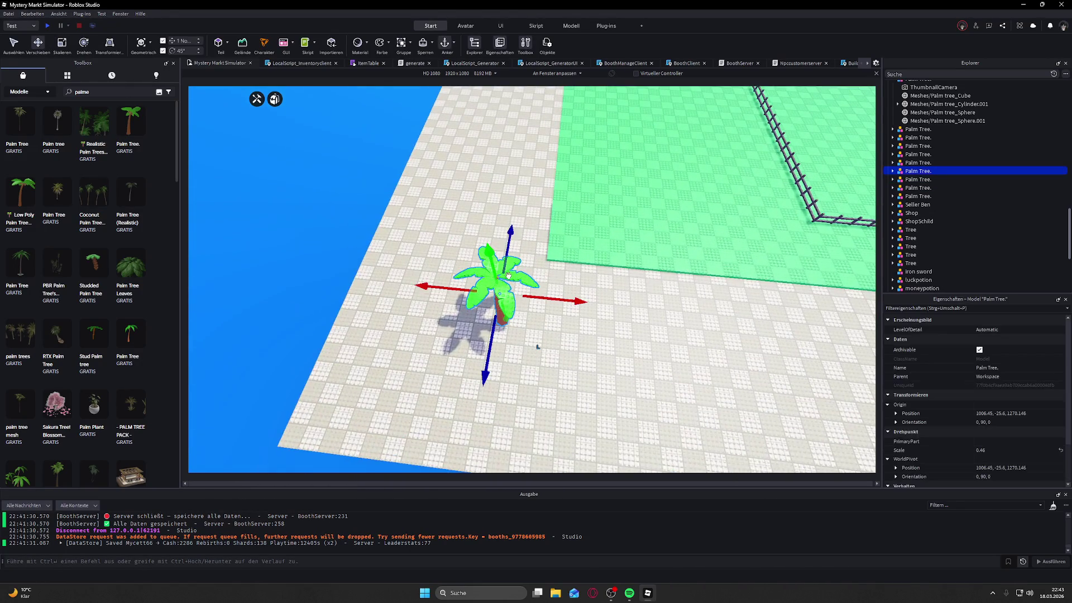
{"action": "scroll", "coordinate": [509, 276], "scroll_direction": "down", "scroll_amount": 10}
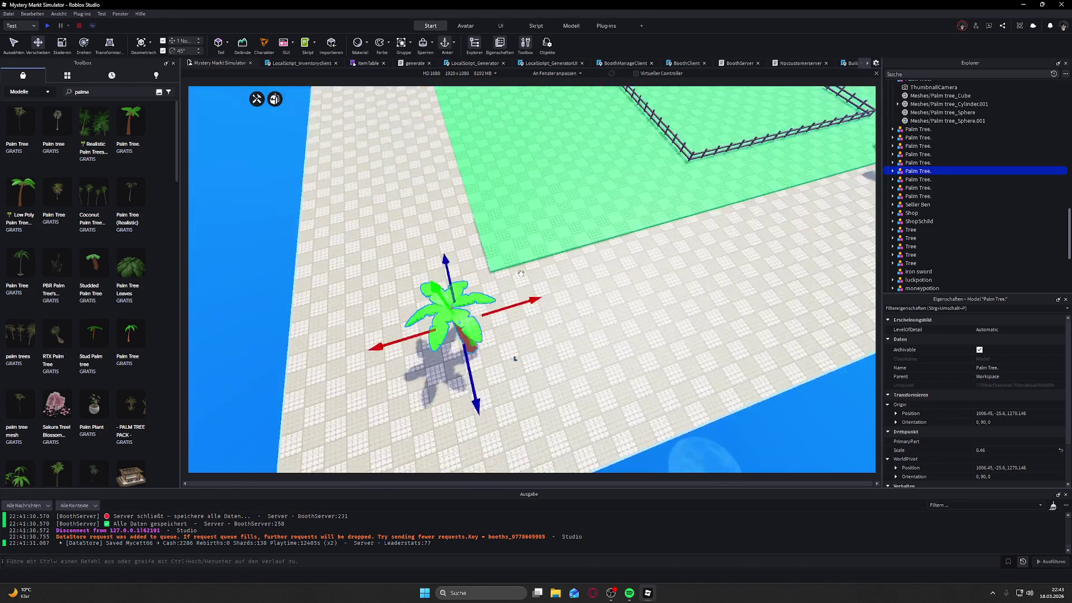
Step: Duplicate the path palm tree and place the copy 15 studs beside the original
{"action": "scroll", "coordinate": [521, 274], "scroll_direction": "up", "scroll_amount": 10}
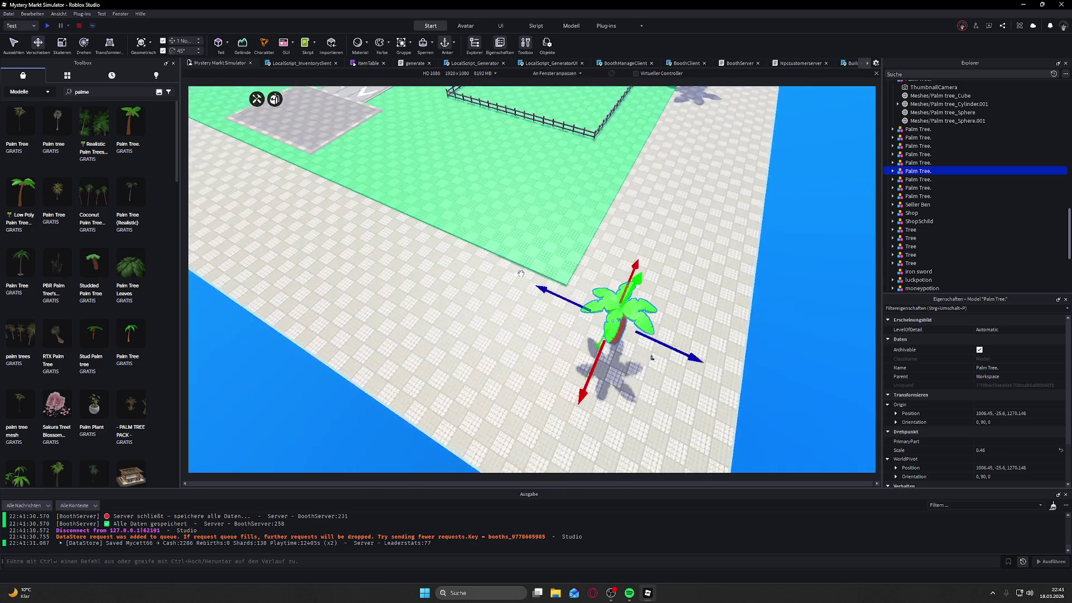
{"action": "scroll", "coordinate": [521, 274], "scroll_direction": "up", "scroll_amount": 3}
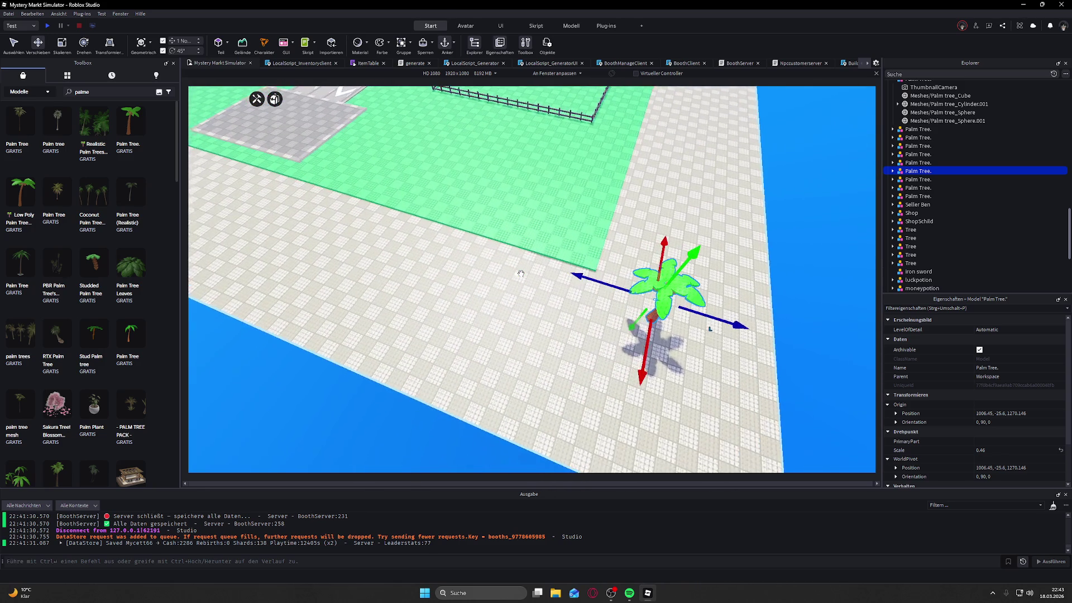
{"action": "key", "text": "ctrl+d"}
{"action": "left_click_drag", "start_coordinate": [601, 285], "coordinate": [552, 269]}
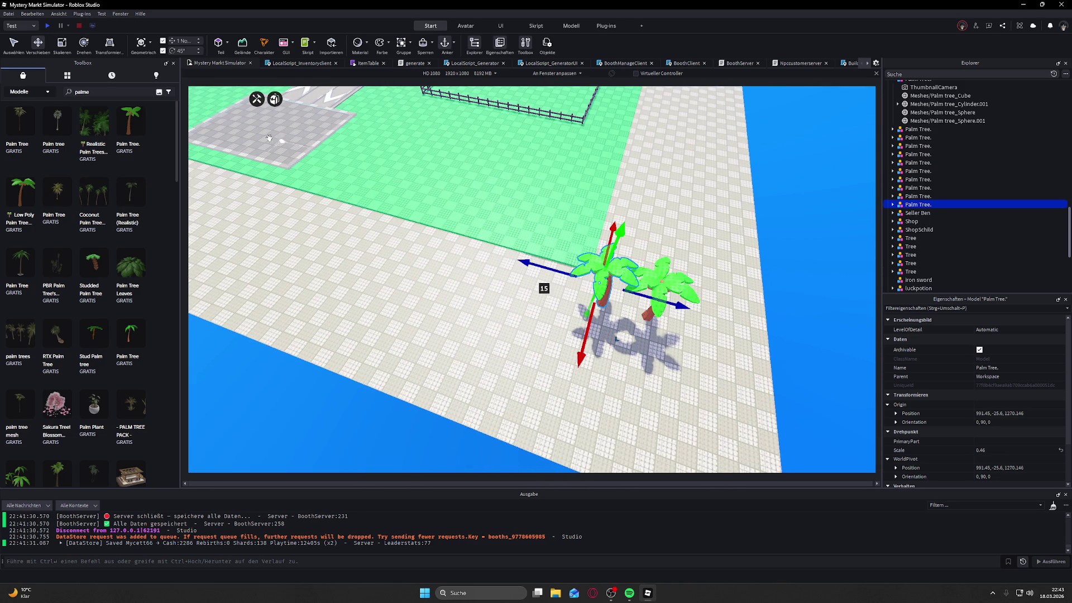
Step: Scale the right-hand palm of the pair to 0.64, then select another palm on the path
{"action": "left_click", "coordinate": [84, 44]}
{"action": "left_click", "coordinate": [62, 43]}
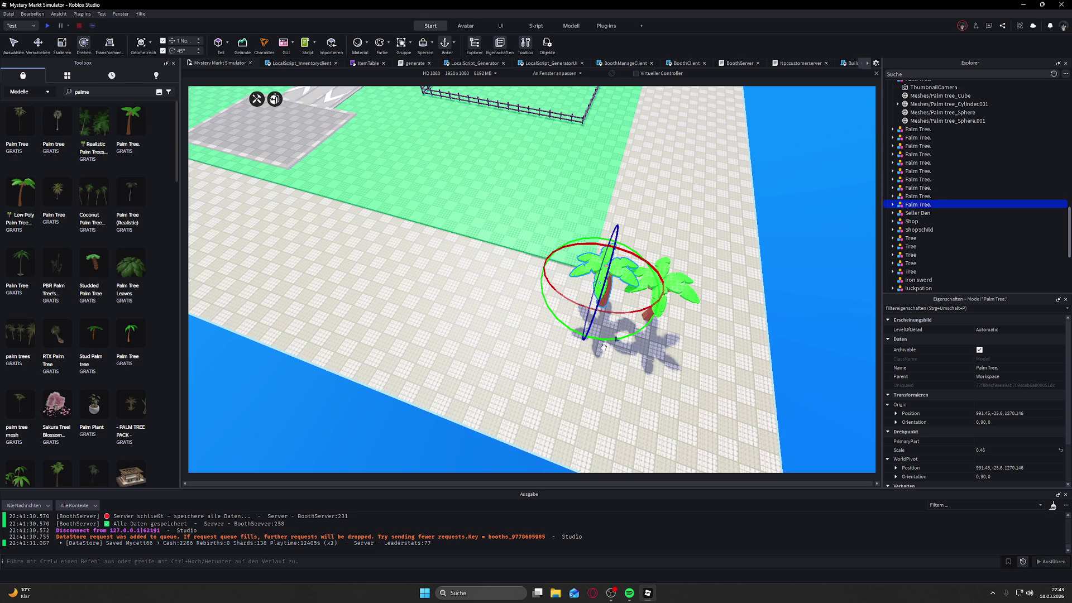
{"action": "left_click", "coordinate": [670, 287]}
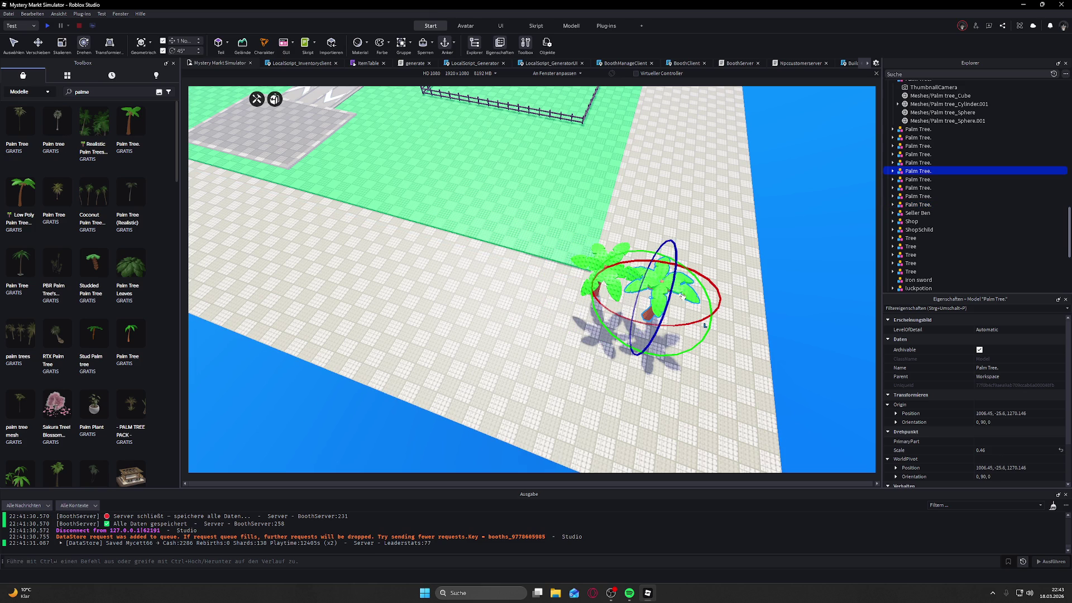
{"action": "left_click", "coordinate": [64, 44]}
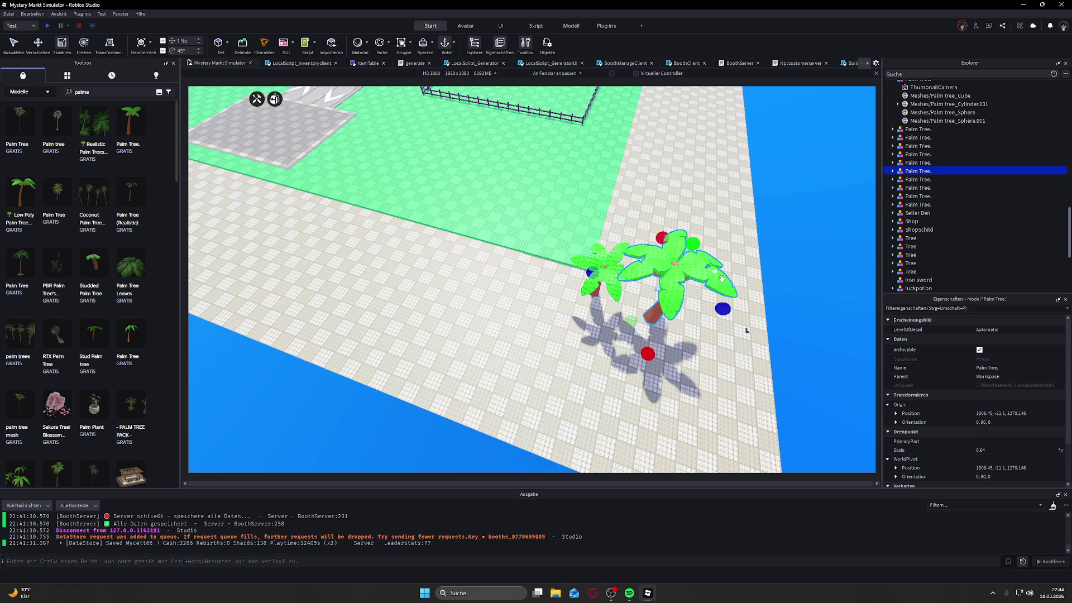
{"action": "left_click", "coordinate": [823, 282]}
{"action": "scroll", "coordinate": [702, 266], "scroll_direction": "down", "scroll_amount": 5}
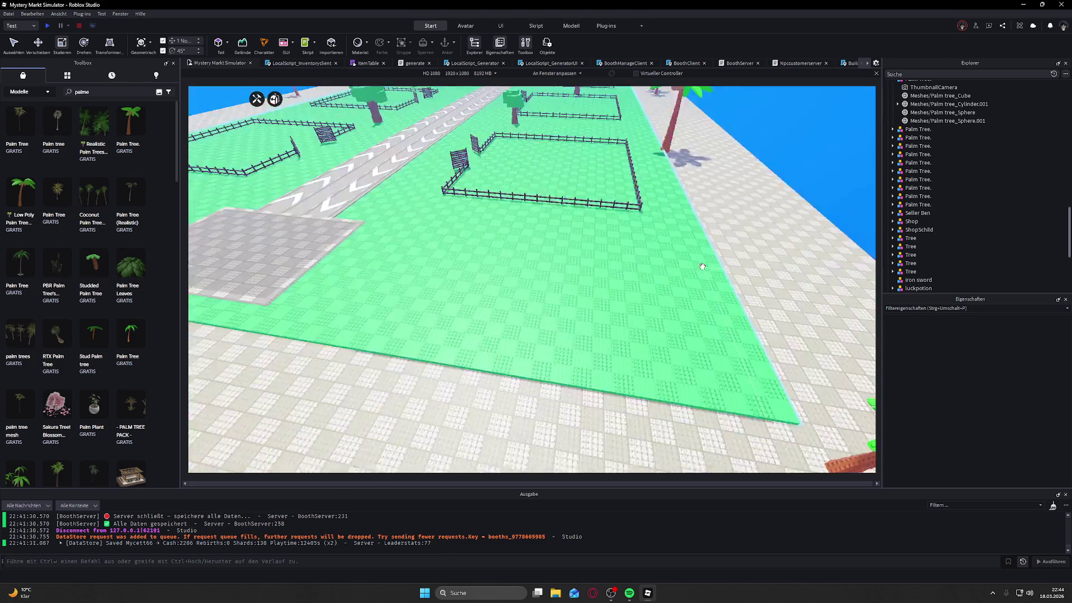
{"action": "scroll", "coordinate": [693, 278], "scroll_direction": "up", "scroll_amount": 5}
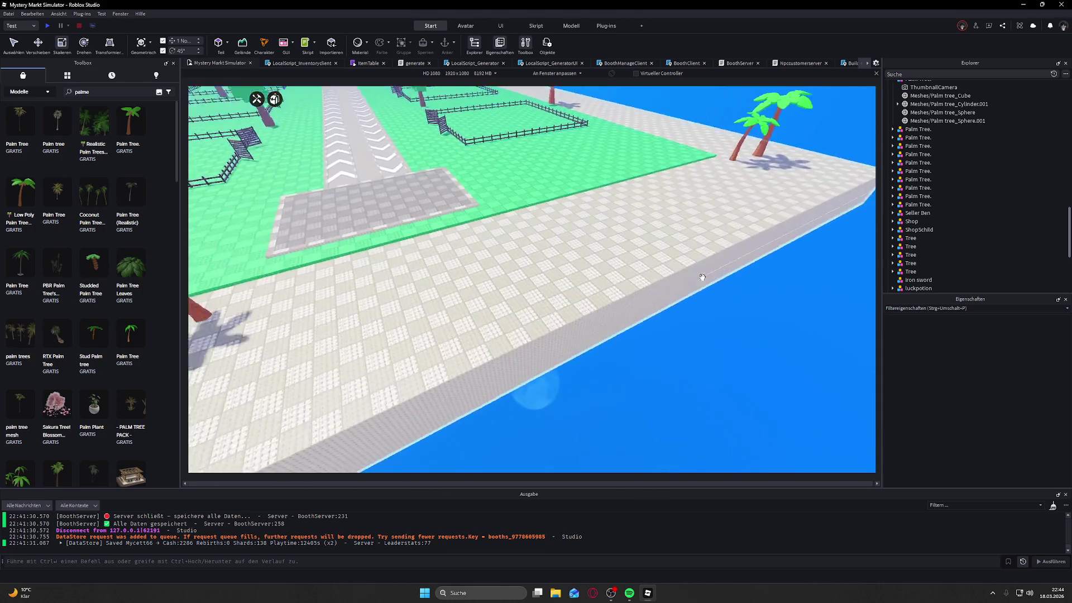
{"action": "left_click", "coordinate": [391, 259]}
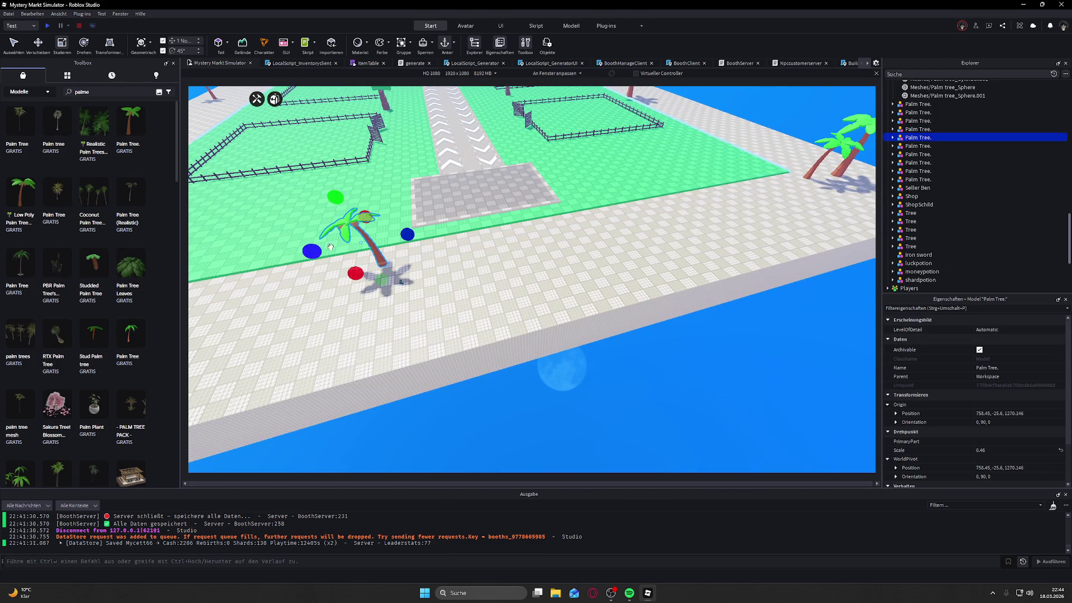
Step: Enlarge the palm to 0.781 scale, move it 17 studs along the path and duplicate it
{"action": "left_click_drag", "start_coordinate": [312, 251], "coordinate": [287, 268]}
{"action": "left_click", "coordinate": [38, 42]}
{"action": "mouse_move", "coordinate": [366, 254]}
{"action": "left_mouse_down"}
{"action": "mouse_move", "coordinate": [368, 290]}
{"action": "mouse_move", "coordinate": [470, 277]}
{"action": "left_mouse_up"}
{"action": "key", "text": "ctrl+d"}
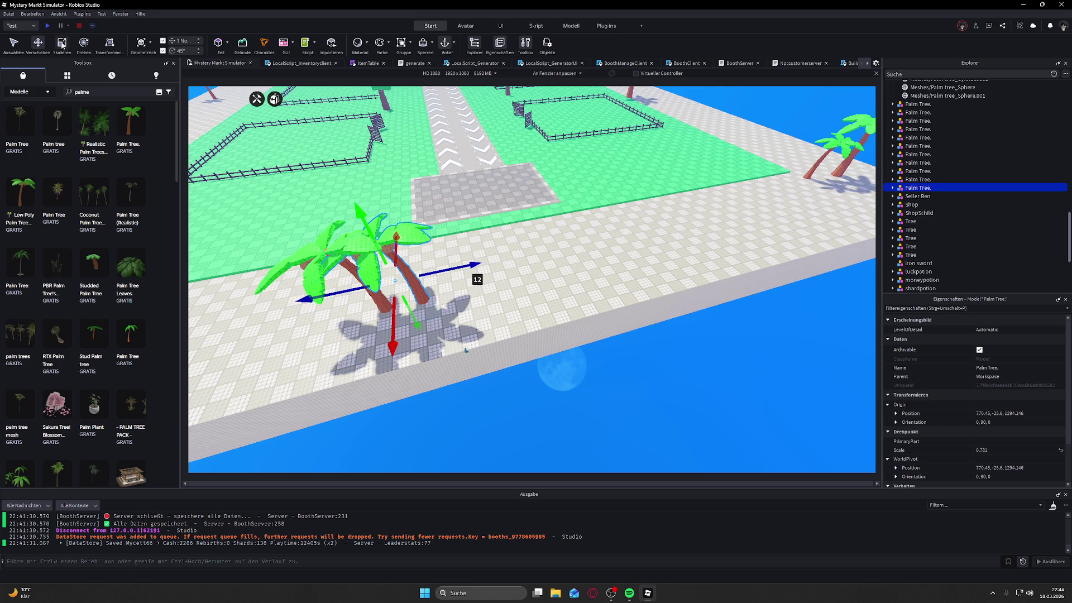
Step: Turn the other palm of the pair 180 degrees and set it beside its neighbour
{"action": "left_click", "coordinate": [428, 293]}
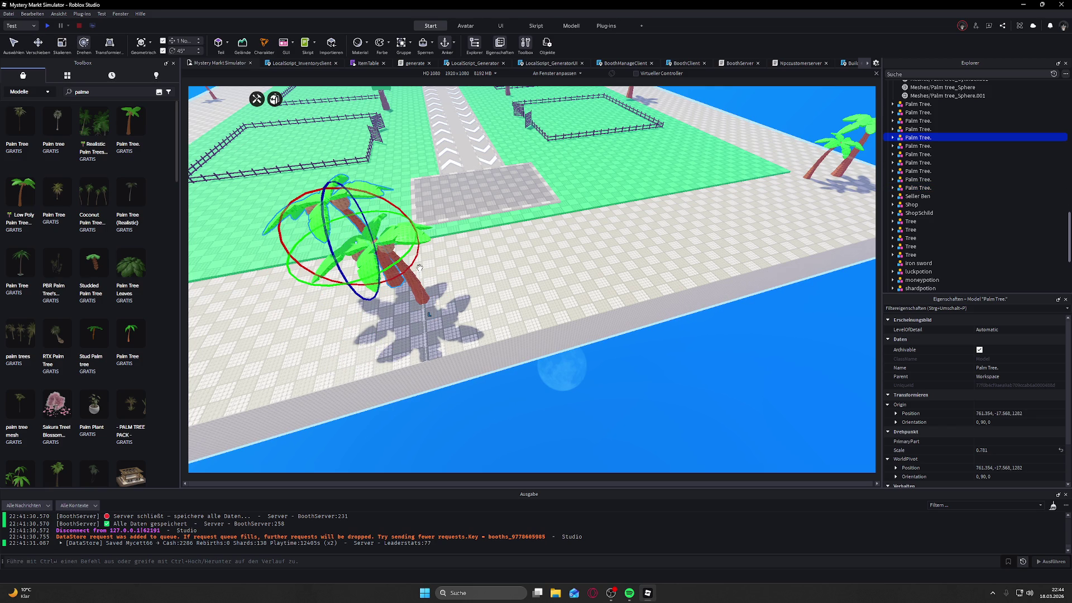
{"action": "left_click", "coordinate": [426, 272]}
{"action": "mouse_move", "coordinate": [398, 311]}
{"action": "left_mouse_down"}
{"action": "mouse_move", "coordinate": [279, 341]}
{"action": "mouse_move", "coordinate": [201, 121]}
{"action": "left_mouse_up"}
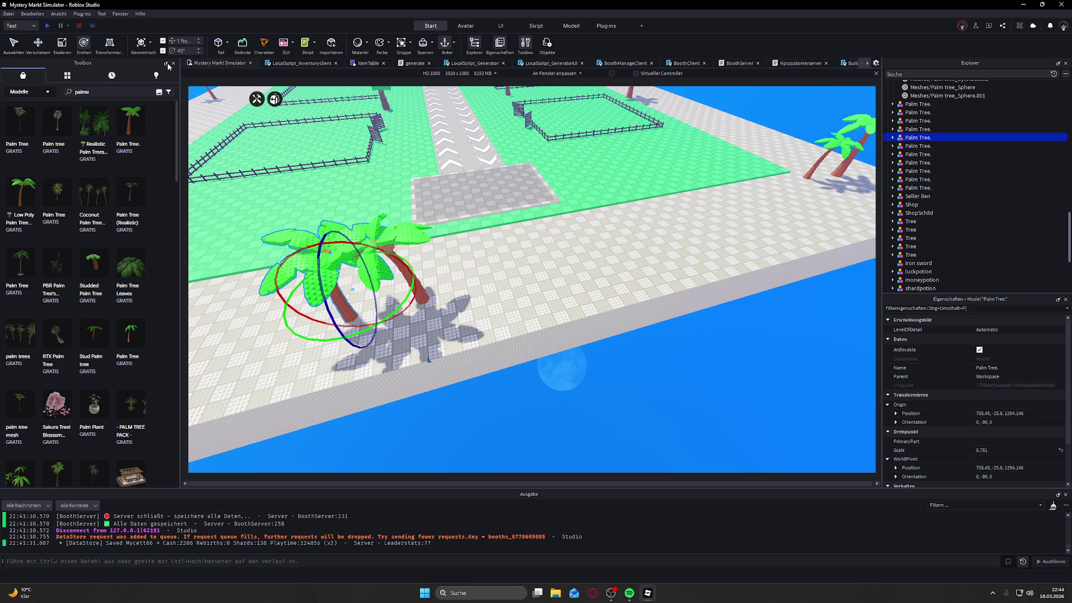
{"action": "left_click", "coordinate": [62, 43]}
{"action": "left_click", "coordinate": [38, 42]}
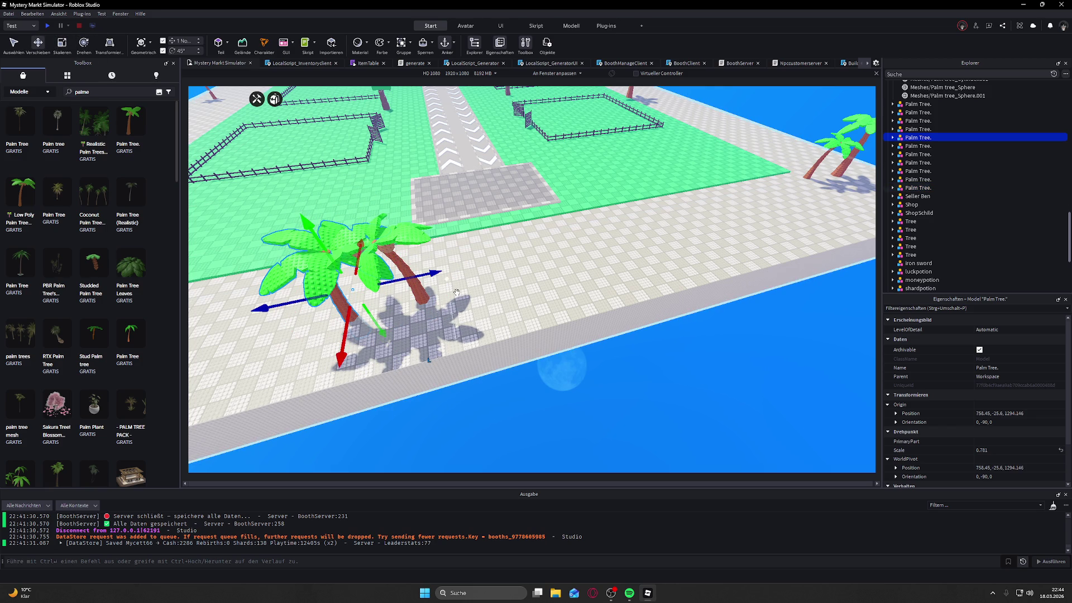
{"action": "mouse_move", "coordinate": [422, 287]}
{"action": "left_mouse_down"}
{"action": "mouse_move", "coordinate": [522, 275]}
{"action": "mouse_move", "coordinate": [503, 290]}
{"action": "left_mouse_up"}
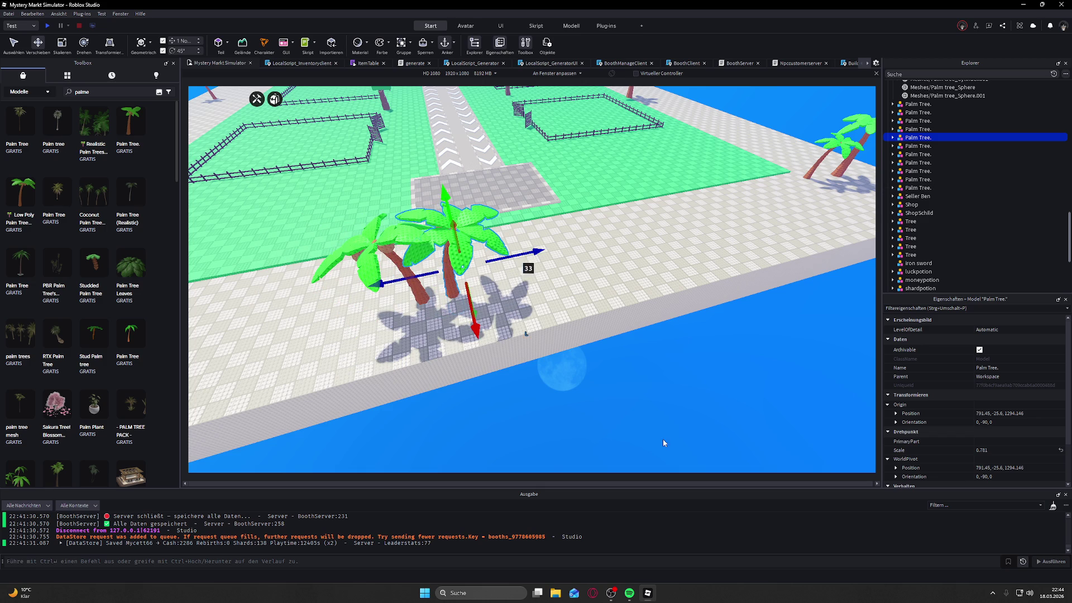
{"action": "left_click", "coordinate": [664, 419]}
Step: Survey the palms along the island edge and select the one on the outer walkway
{"action": "scroll", "coordinate": [663, 419], "scroll_direction": "down", "scroll_amount": 2}
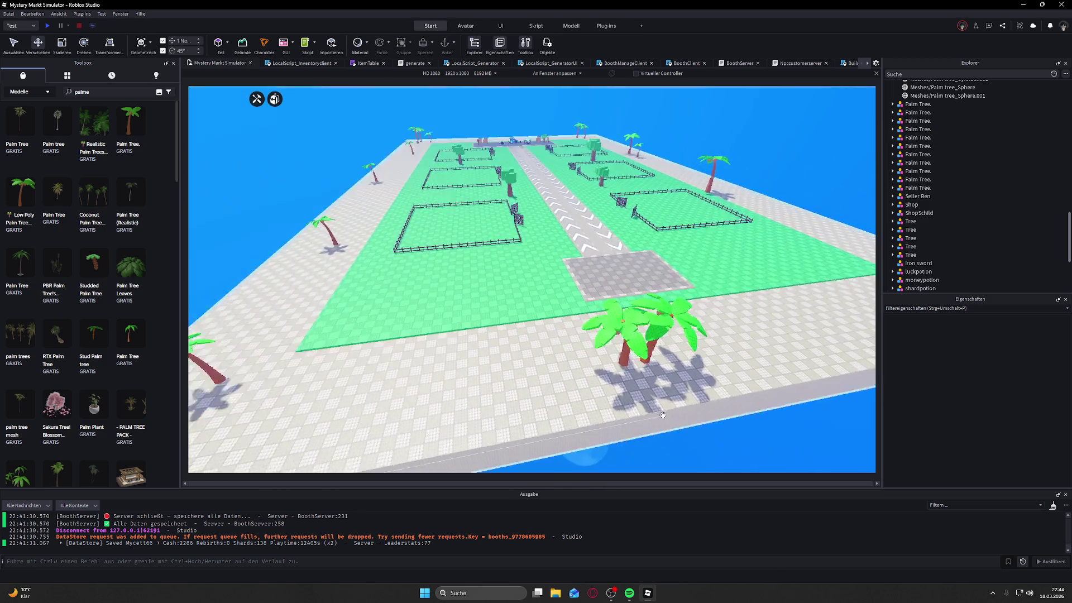
{"action": "left_click_drag", "start_coordinate": [664, 419], "coordinate": [366, 351]}
{"action": "key", "text": "w"}
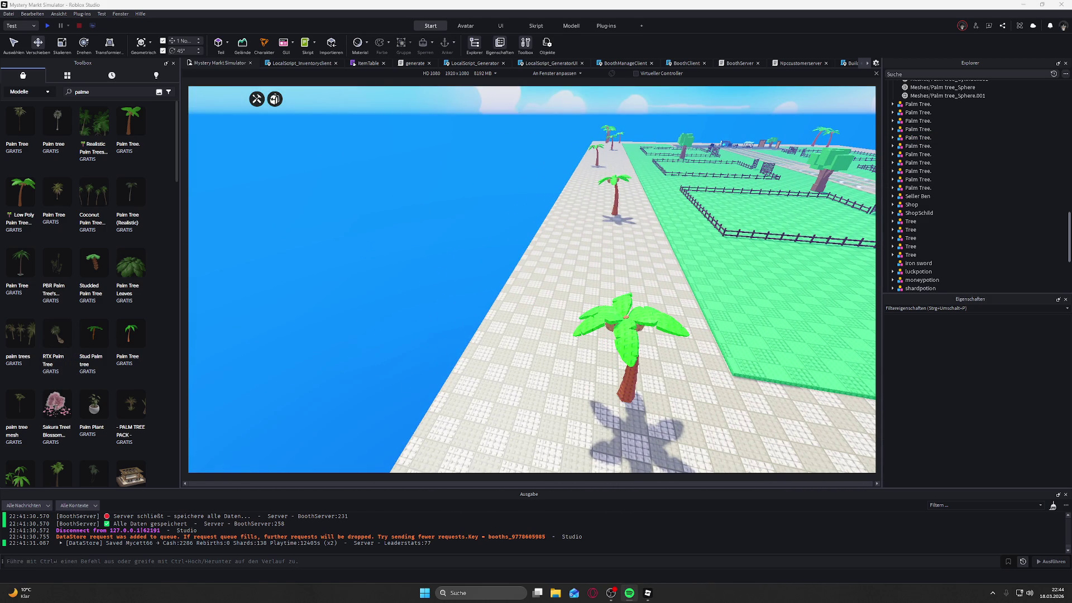
{"action": "left_click_drag", "start_coordinate": [307, 311], "coordinate": [400, 297]}
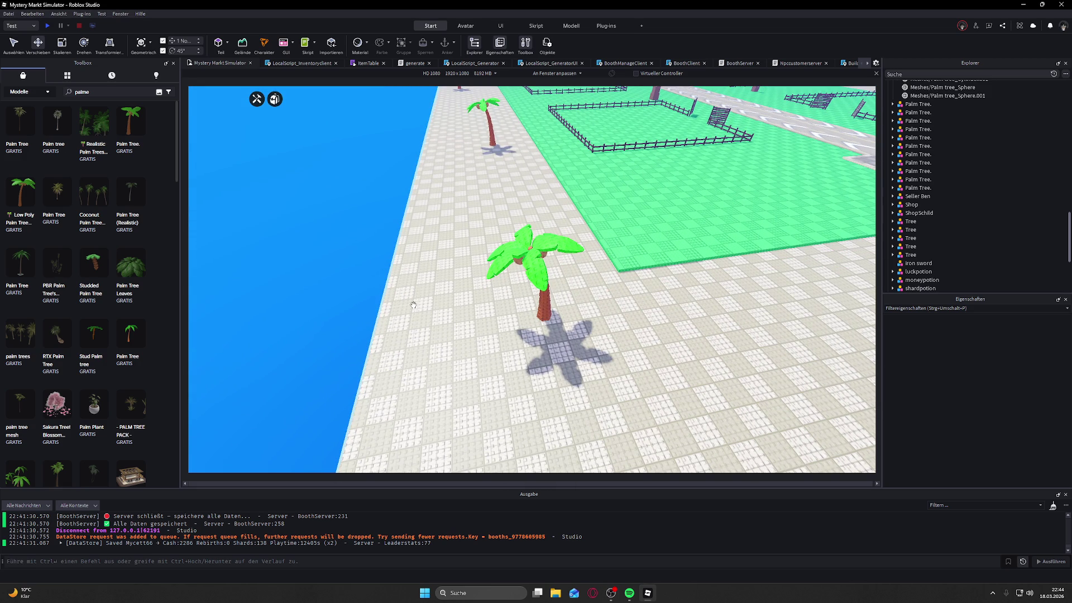
{"action": "mouse_move", "coordinate": [421, 311]}
{"action": "left_mouse_down"}
{"action": "mouse_move", "coordinate": [443, 352]}
{"action": "mouse_move", "coordinate": [426, 346]}
{"action": "left_mouse_up"}
{"action": "left_click", "coordinate": [545, 246]}
{"action": "scroll", "coordinate": [424, 368], "scroll_direction": "down", "scroll_amount": 10}
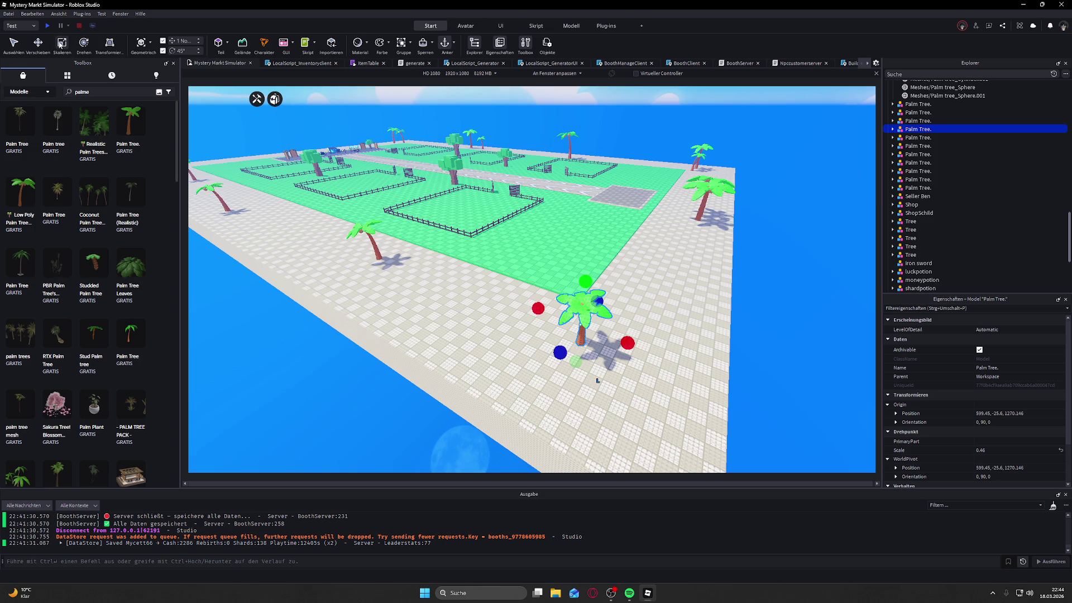
Step: Enlarge the outer-walkway palm tree to 0.58 scale
{"action": "mouse_move", "coordinate": [584, 300]}
{"action": "left_mouse_down"}
{"action": "mouse_move", "coordinate": [600, 334]}
{"action": "mouse_move", "coordinate": [480, 245]}
{"action": "left_mouse_up"}
{"action": "scroll", "coordinate": [601, 334], "scroll_direction": "up", "scroll_amount": 3}
{"action": "key", "text": "w"}
{"action": "key", "text": "d"}
{"action": "left_click", "coordinate": [39, 44]}
Step: Duplicate the palm, shift the copy 11 studs, rotate it to -135° and sink it 7 studs
{"action": "key", "text": "ctrl+d"}
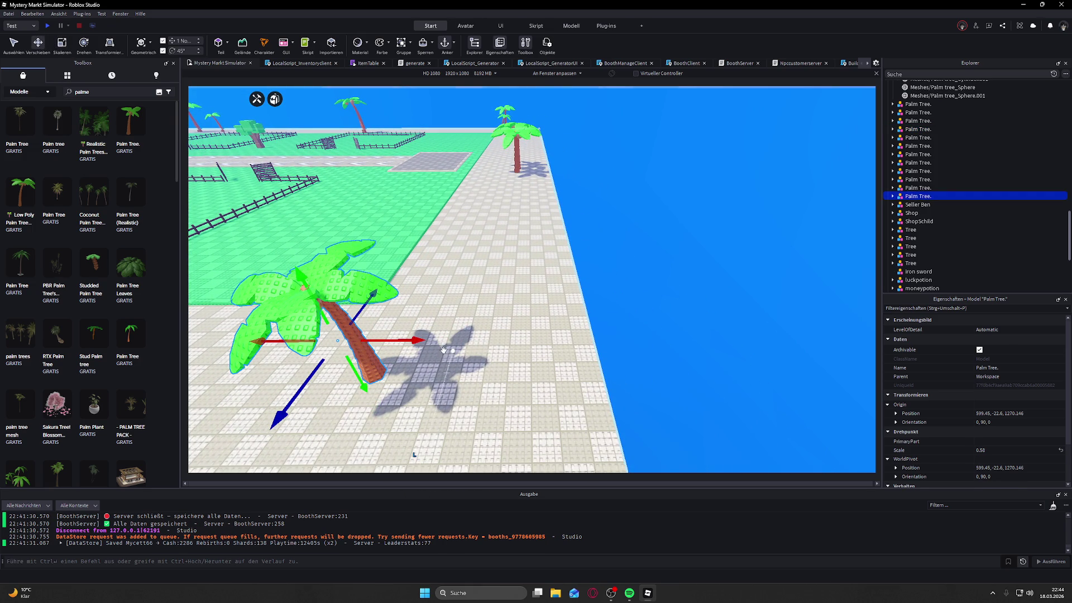
{"action": "mouse_move", "coordinate": [389, 339]}
{"action": "left_mouse_down"}
{"action": "mouse_move", "coordinate": [591, 300]}
{"action": "mouse_move", "coordinate": [515, 299]}
{"action": "left_mouse_up"}
{"action": "key", "text": "d"}
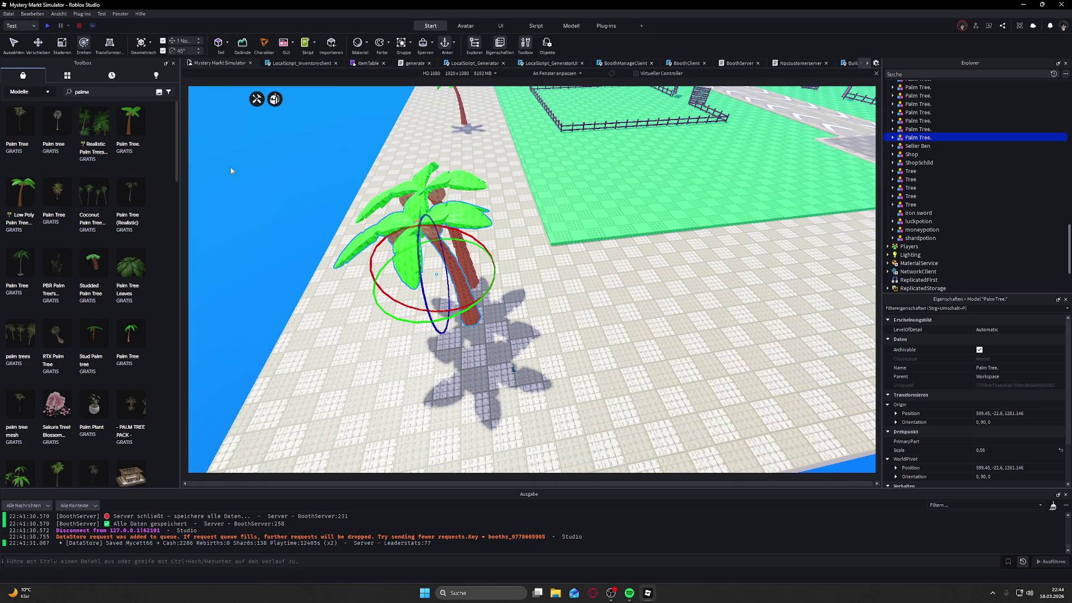
{"action": "mouse_move", "coordinate": [399, 318]}
{"action": "left_mouse_down"}
{"action": "mouse_move", "coordinate": [431, 311]}
{"action": "mouse_move", "coordinate": [213, 100]}
{"action": "left_mouse_up"}
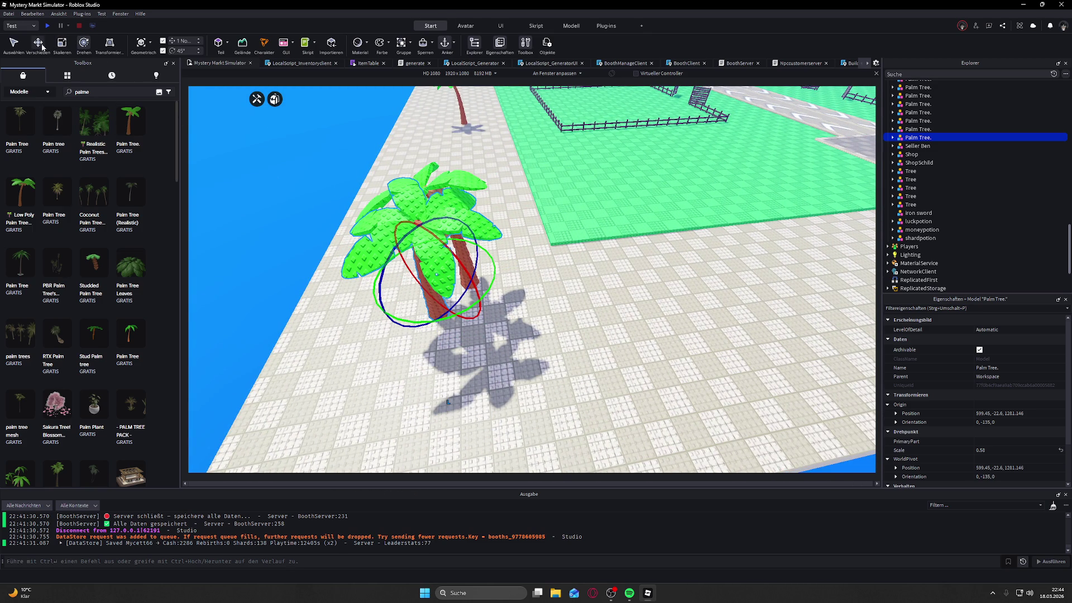
{"action": "mouse_move", "coordinate": [419, 222]}
{"action": "left_mouse_down"}
{"action": "mouse_move", "coordinate": [442, 258]}
{"action": "mouse_move", "coordinate": [407, 283]}
{"action": "mouse_move", "coordinate": [503, 313]}
{"action": "mouse_move", "coordinate": [450, 252]}
{"action": "left_mouse_up"}
Step: Turn the view from the sea toward the plots and select another edge palm
{"action": "left_click", "coordinate": [321, 317]}
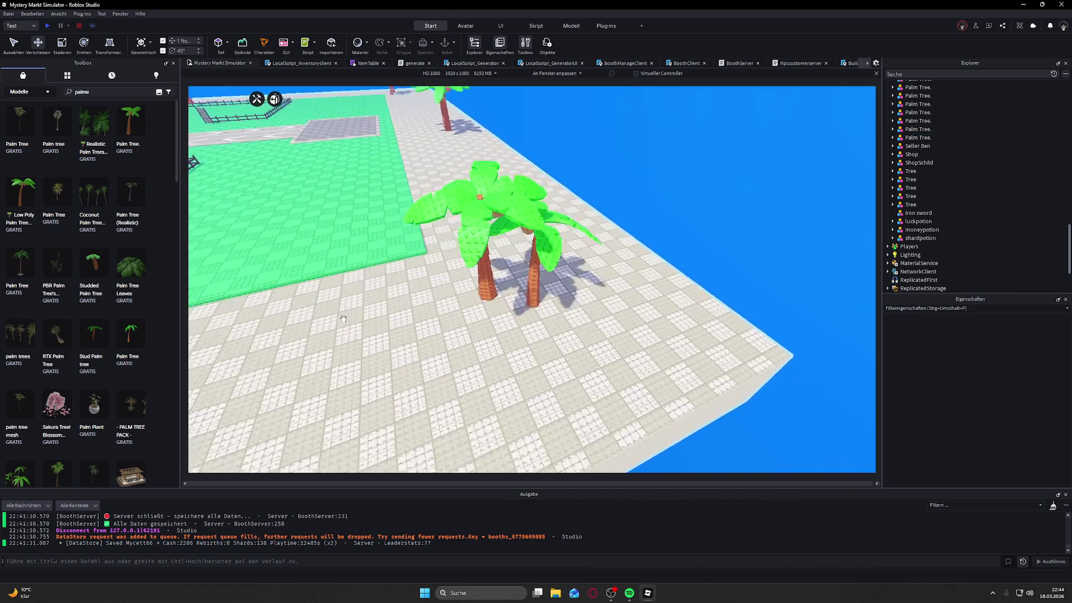
{"action": "key", "text": "s"}
{"action": "key", "text": "a"}
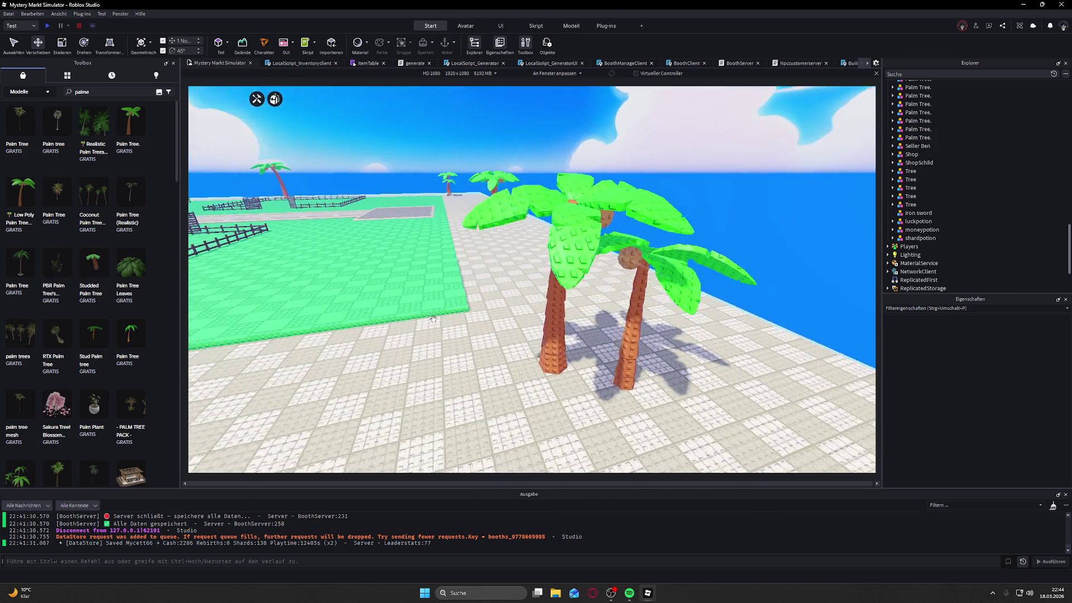
{"action": "mouse_move", "coordinate": [434, 319]}
{"action": "left_mouse_down"}
{"action": "mouse_move", "coordinate": [478, 329]}
{"action": "mouse_move", "coordinate": [431, 296]}
{"action": "mouse_move", "coordinate": [444, 268]}
{"action": "left_mouse_up"}
{"action": "left_click", "coordinate": [447, 267]}
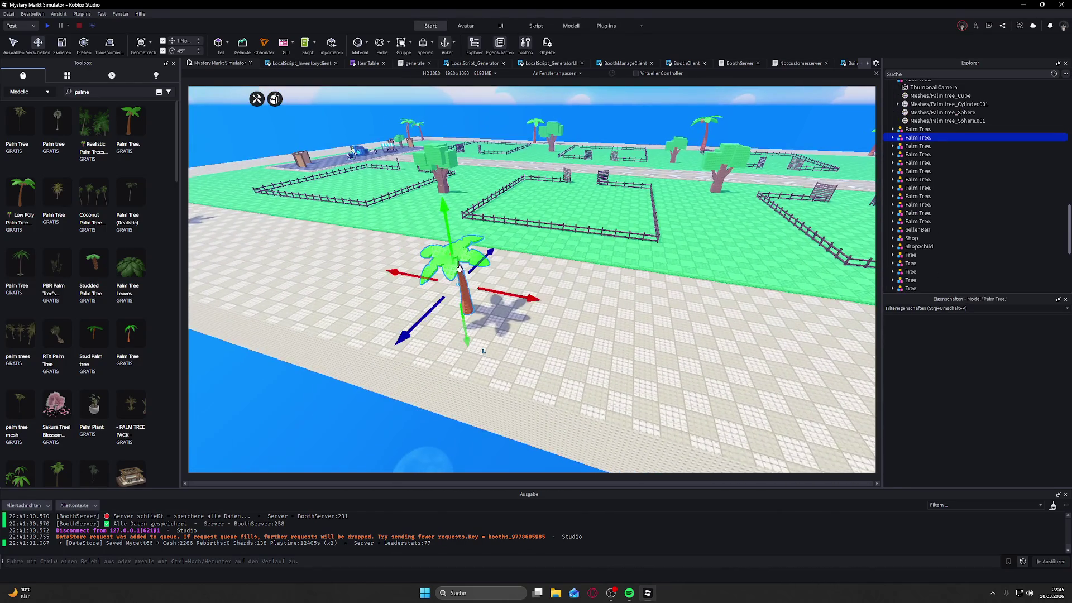
Step: Enlarge the selected edge palm to 0.86 scale, nearly doubling its size
{"action": "key", "text": "f"}
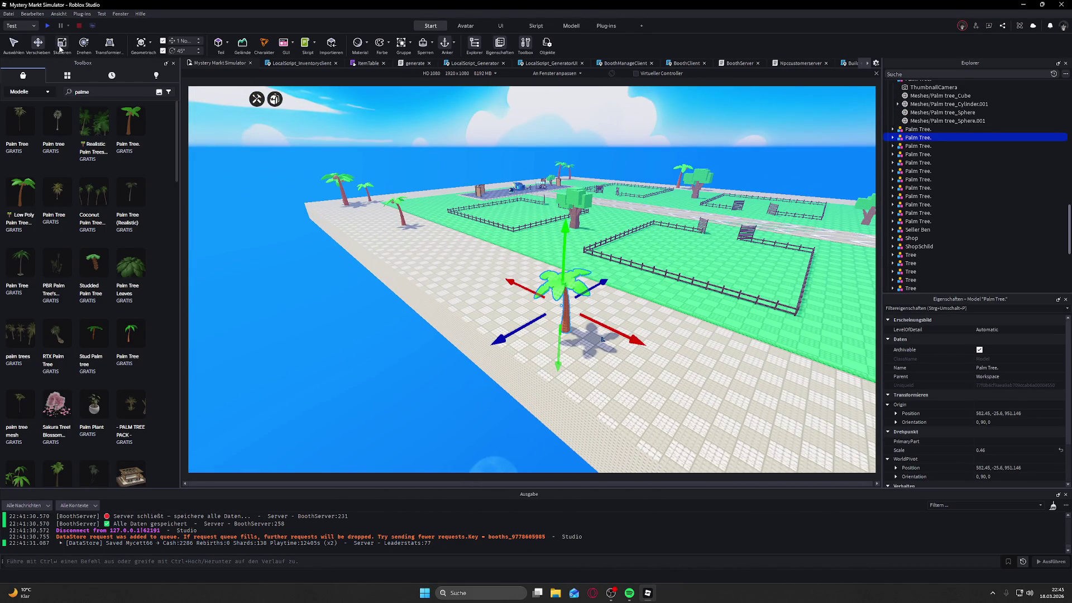
{"action": "mouse_move", "coordinate": [582, 264]}
{"action": "left_mouse_down"}
{"action": "mouse_move", "coordinate": [564, 293]}
{"action": "mouse_move", "coordinate": [354, 351]}
{"action": "mouse_move", "coordinate": [286, 241]}
{"action": "left_mouse_up"}
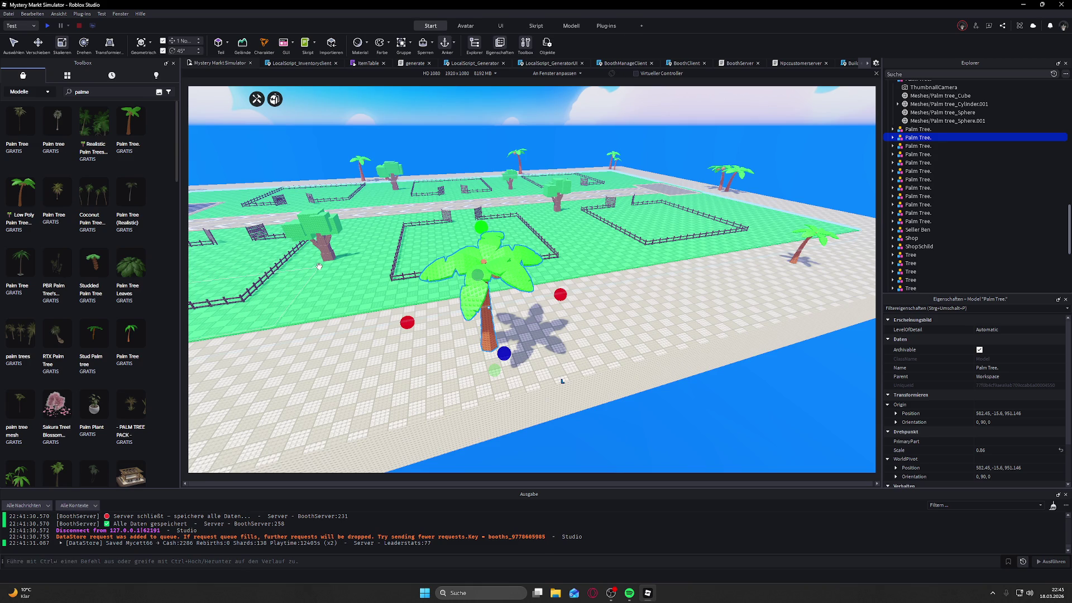
{"action": "left_click", "coordinate": [59, 46]}
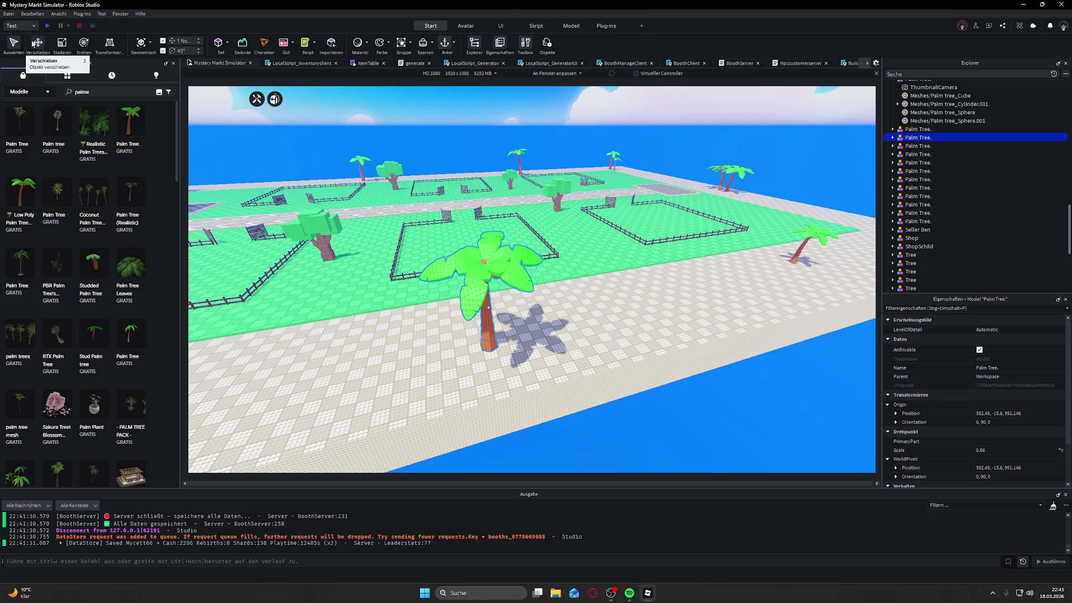
{"action": "left_click", "coordinate": [669, 434]}
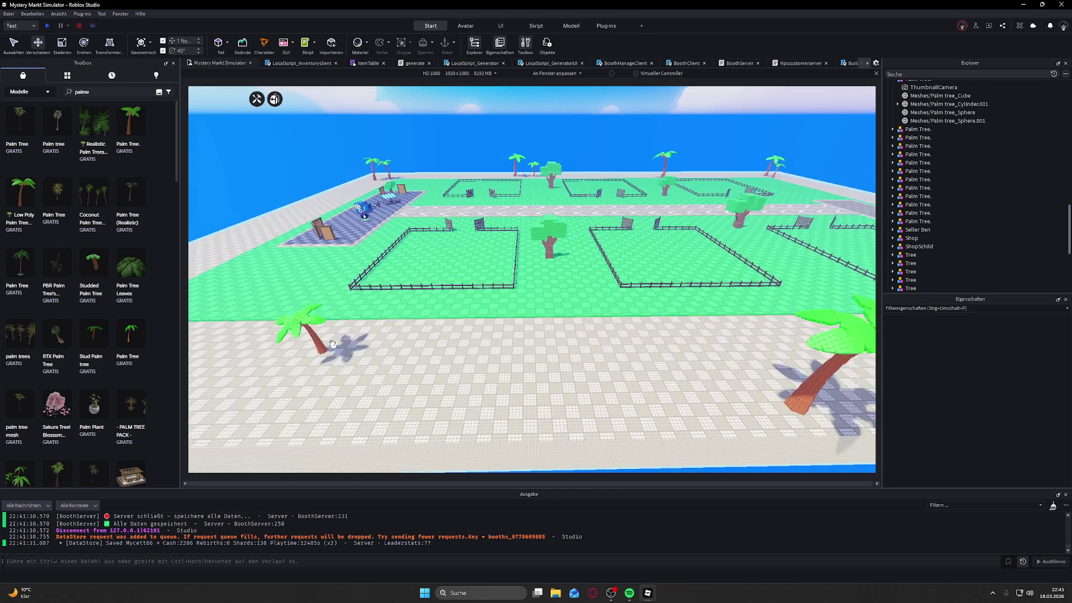
Step: Select the palm at the near edge and scale it to 0.86 as well
{"action": "left_click", "coordinate": [406, 345]}
{"action": "left_click", "coordinate": [385, 327]}
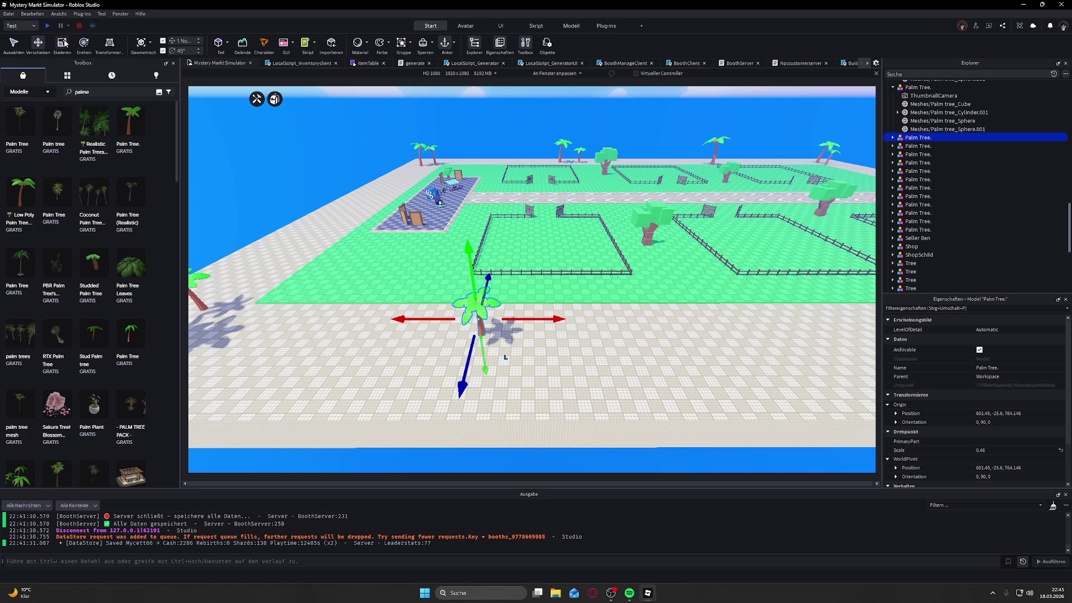
{"action": "left_click_drag", "start_coordinate": [473, 280], "coordinate": [484, 239]}
Step: Duplicate it, move the copy 24 studs, rotate it 90° and sink it to Y -27.6
{"action": "key", "text": "ctrl+d"}
{"action": "left_click_drag", "start_coordinate": [489, 287], "coordinate": [456, 395]}
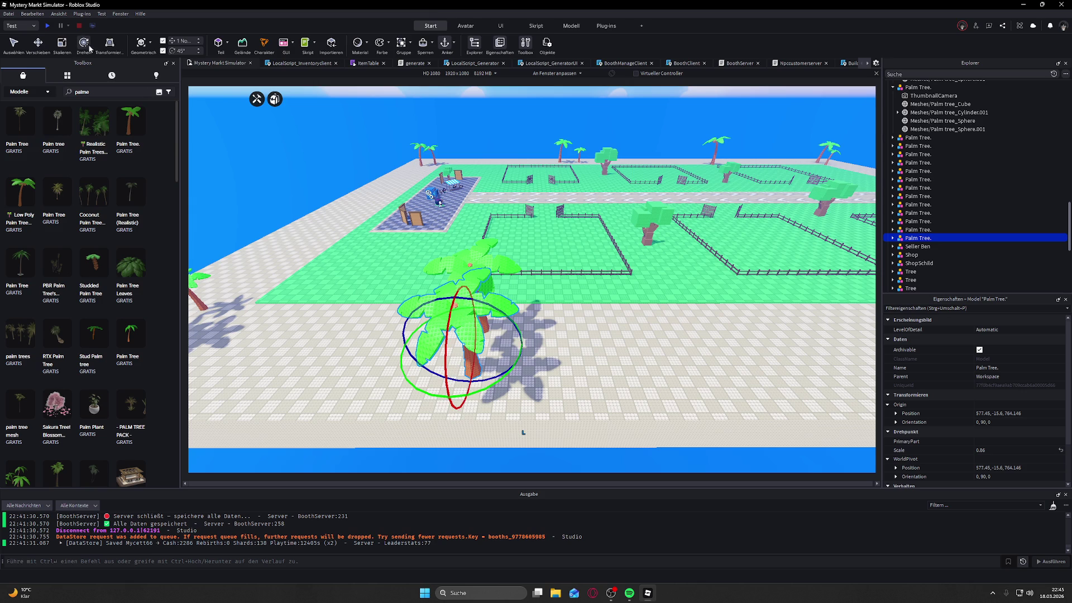
{"action": "left_click_drag", "start_coordinate": [487, 399], "coordinate": [532, 347]}
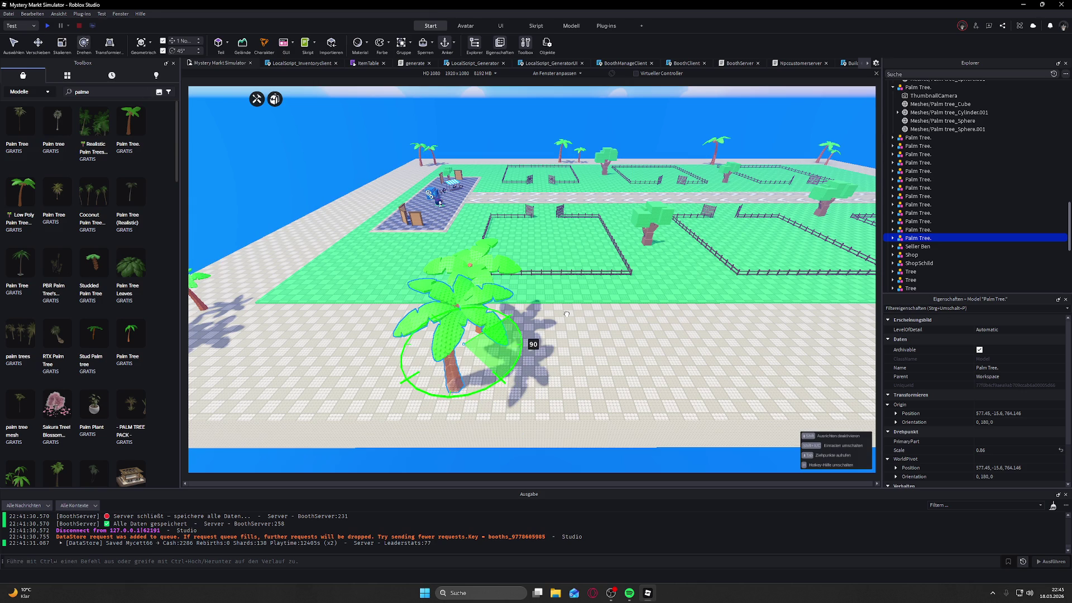
{"action": "left_click_drag", "start_coordinate": [491, 289], "coordinate": [479, 324]}
Step: Deselect the palms and select a blocky green tree on one of the plots
{"action": "left_click", "coordinate": [583, 429]}
{"action": "scroll", "coordinate": [583, 429], "scroll_direction": "down", "scroll_amount": 5}
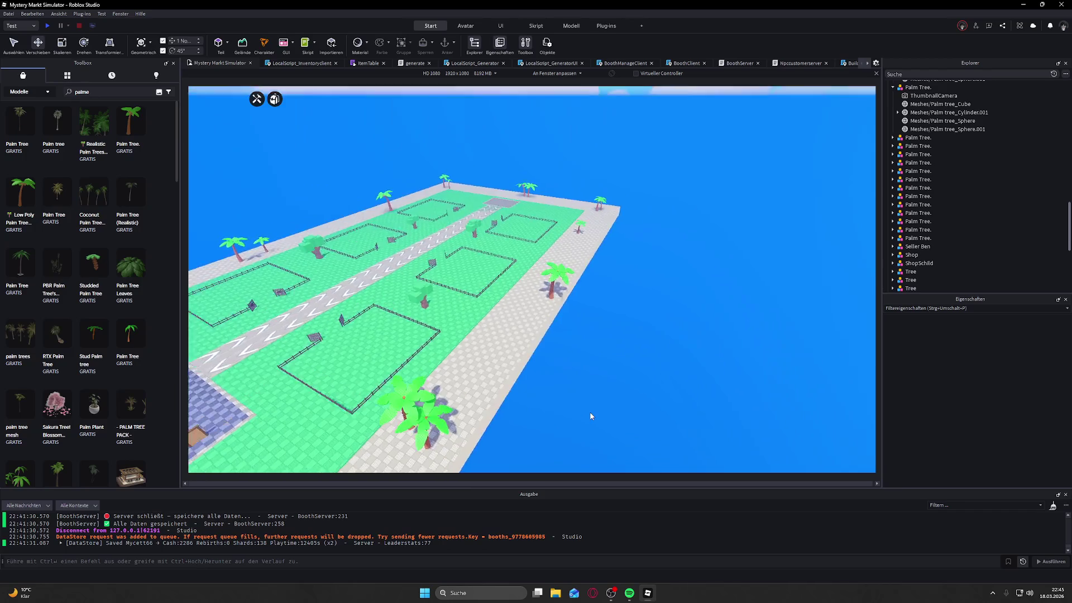
{"action": "scroll", "coordinate": [550, 367], "scroll_direction": "up", "scroll_amount": 5}
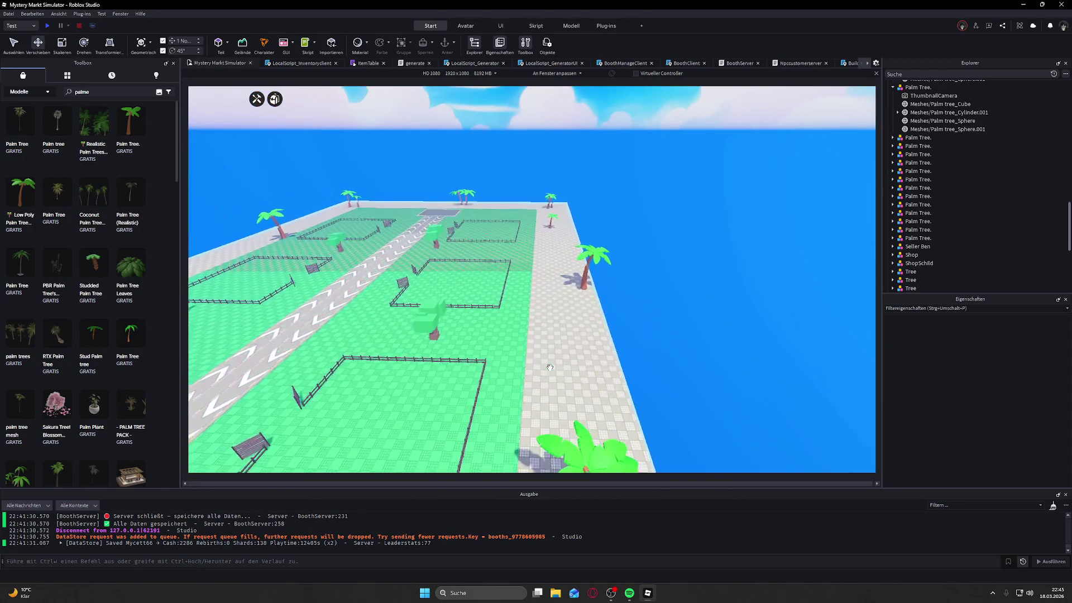
{"action": "scroll", "coordinate": [550, 367], "scroll_direction": "down", "scroll_amount": 5}
{"action": "scroll", "coordinate": [550, 367], "scroll_direction": "up", "scroll_amount": 8}
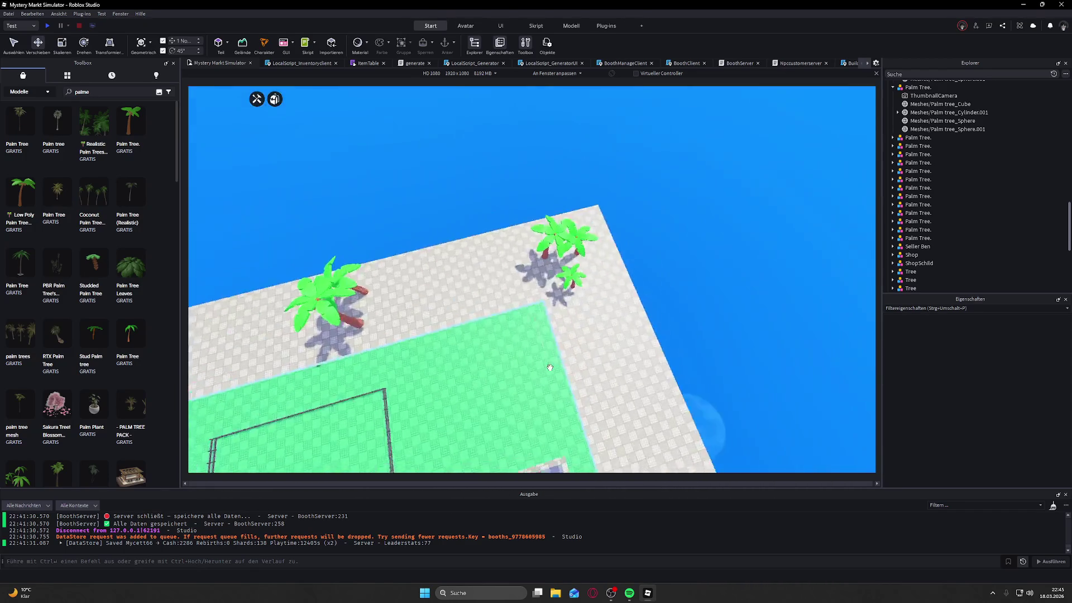
{"action": "scroll", "coordinate": [550, 367], "scroll_direction": "down", "scroll_amount": 5}
{"action": "left_click", "coordinate": [748, 330]}
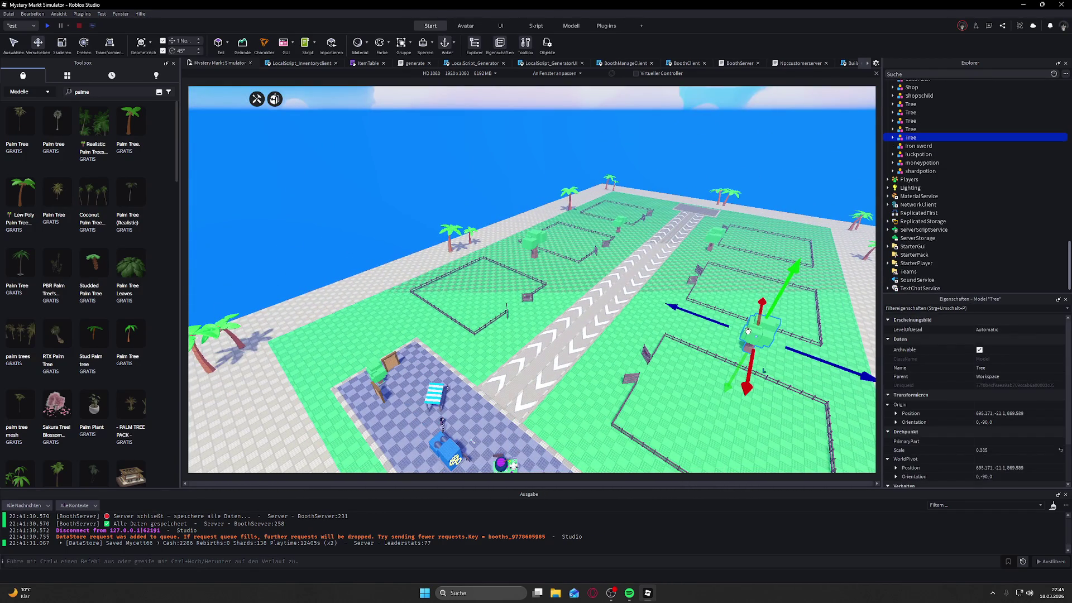
Step: Drag the blocky green tree off its plot onto the outer walkway by the booths
{"action": "scroll", "coordinate": [748, 330], "scroll_direction": "up", "scroll_amount": 5}
{"action": "left_click", "coordinate": [538, 390]}
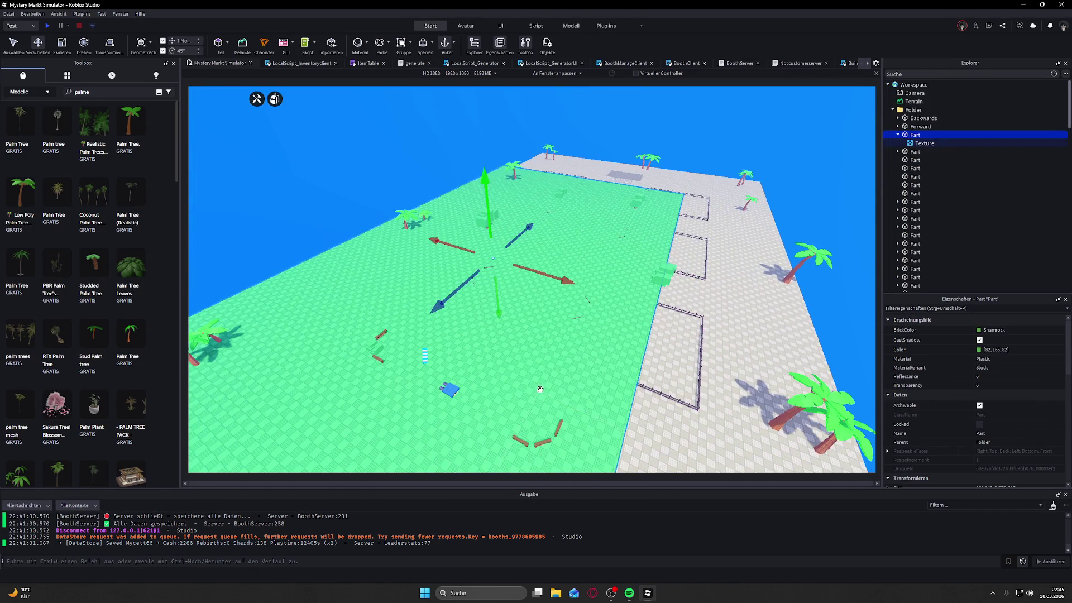
{"action": "left_click", "coordinate": [654, 284]}
{"action": "left_click_drag", "start_coordinate": [651, 310], "coordinate": [654, 324]}
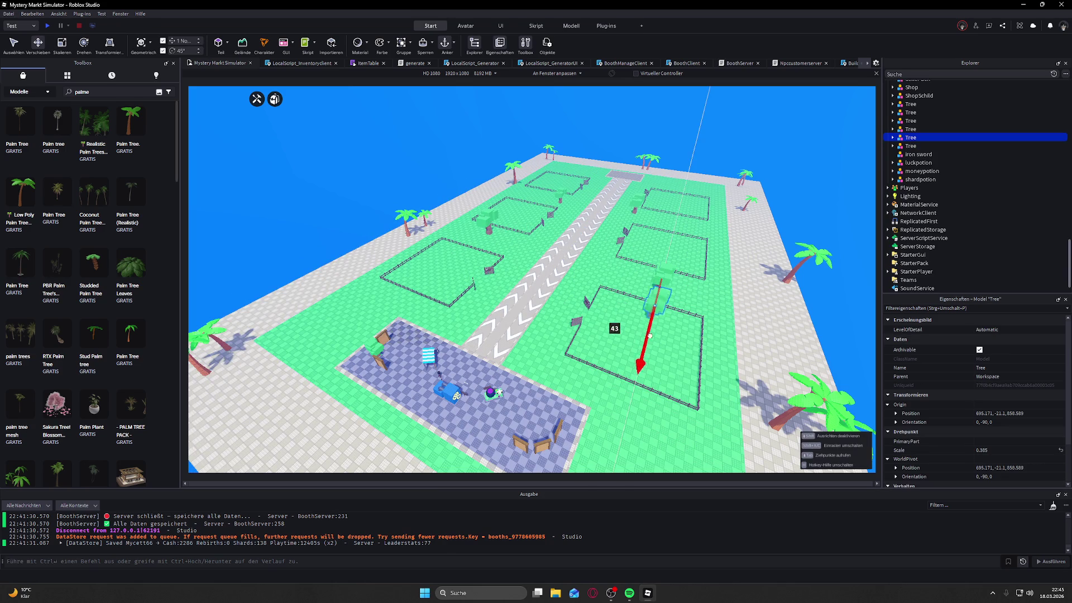
{"action": "right_click", "coordinate": [528, 485]}
{"action": "left_click", "coordinate": [397, 332]}
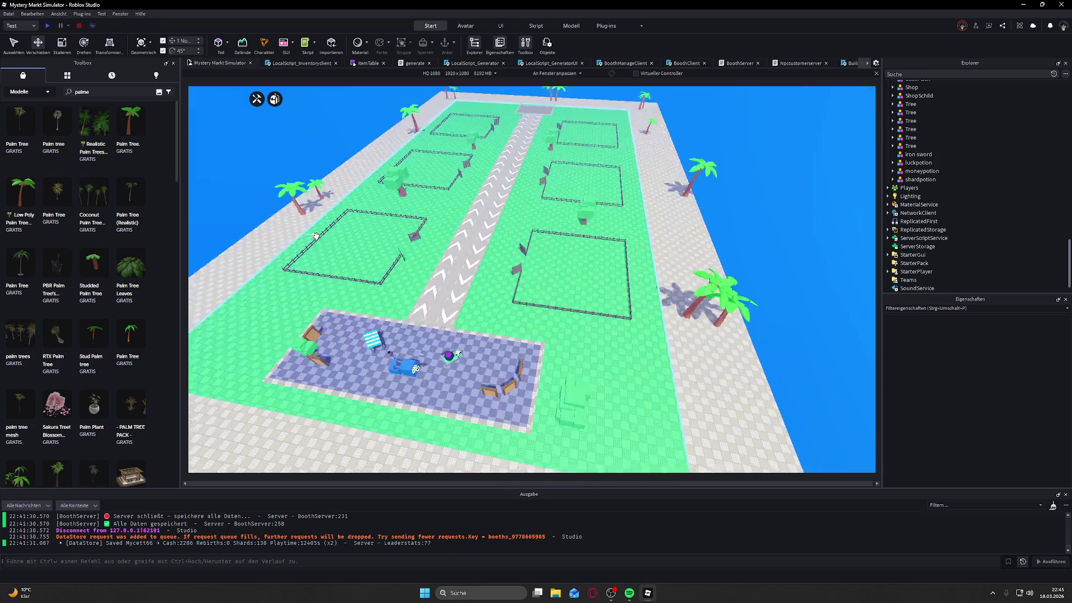
{"action": "left_click", "coordinate": [515, 246]}
{"action": "left_click_drag", "start_coordinate": [550, 313], "coordinate": [612, 403]}
{"action": "left_click_drag", "start_coordinate": [517, 385], "coordinate": [444, 391]}
{"action": "left_click", "coordinate": [550, 344]}
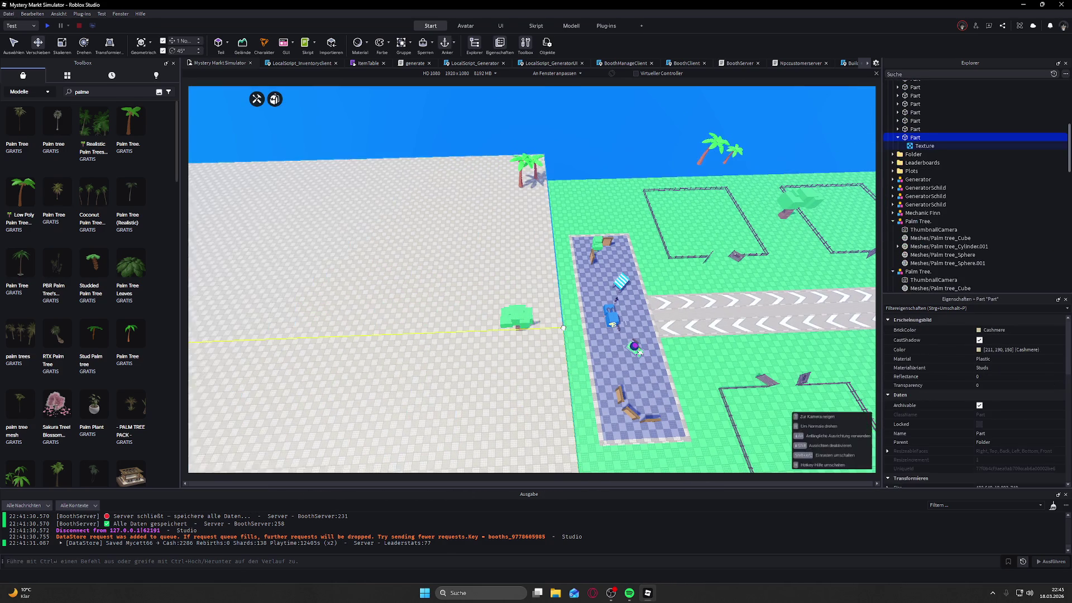
{"action": "key", "text": "Delete"}
{"action": "left_click", "coordinate": [516, 316]}
{"action": "left_click_drag", "start_coordinate": [517, 316], "coordinate": [524, 238]}
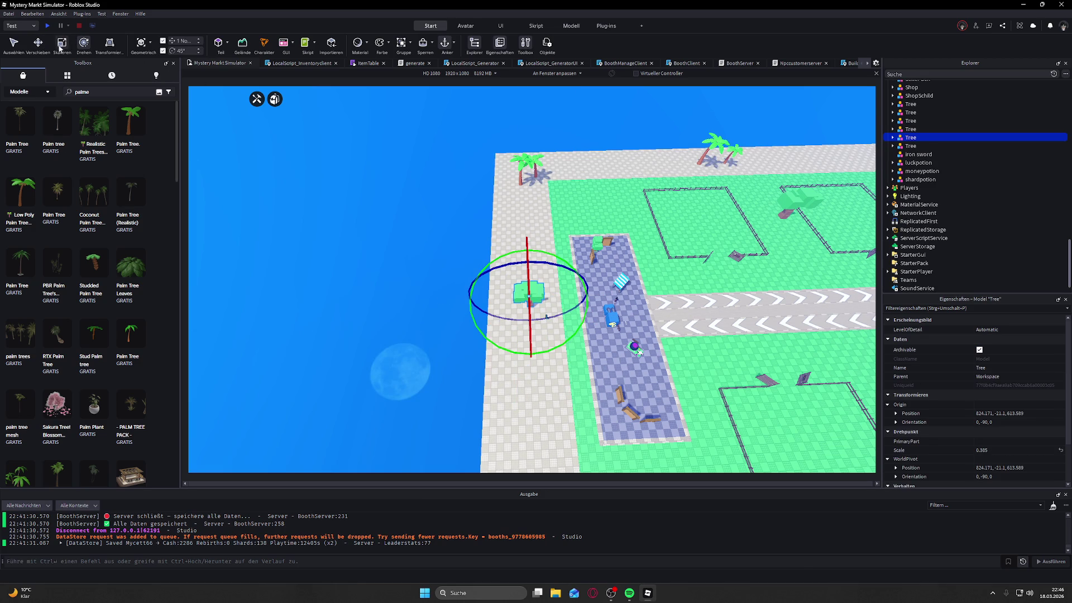
Step: Enlarge the blocky tree to scale 0.705 and slide it 55 studs along the walkway
{"action": "left_click_drag", "start_coordinate": [528, 274], "coordinate": [528, 246]}
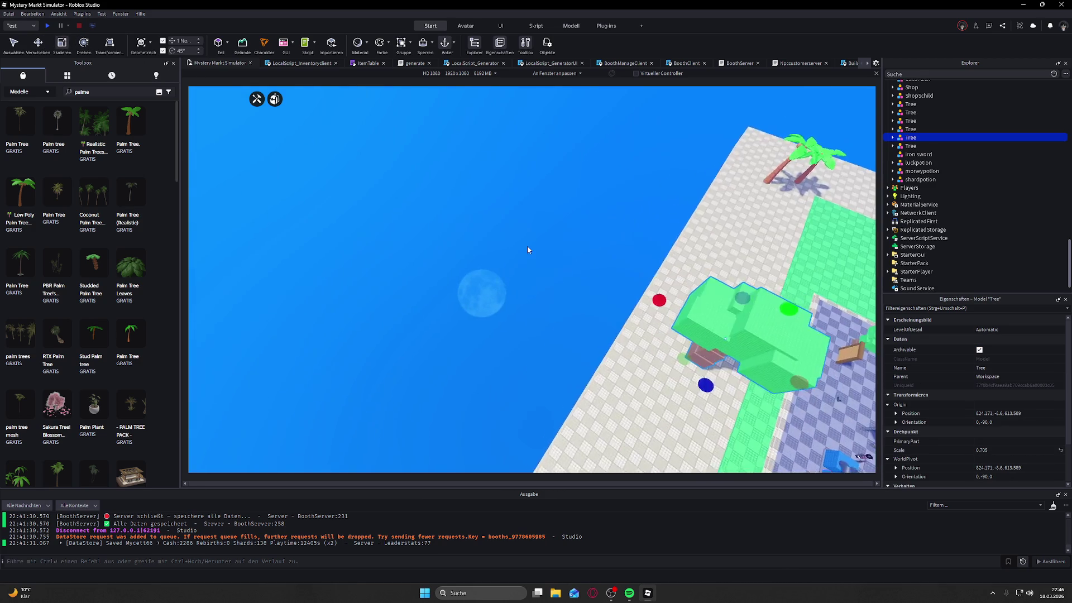
{"action": "key", "text": "a"}
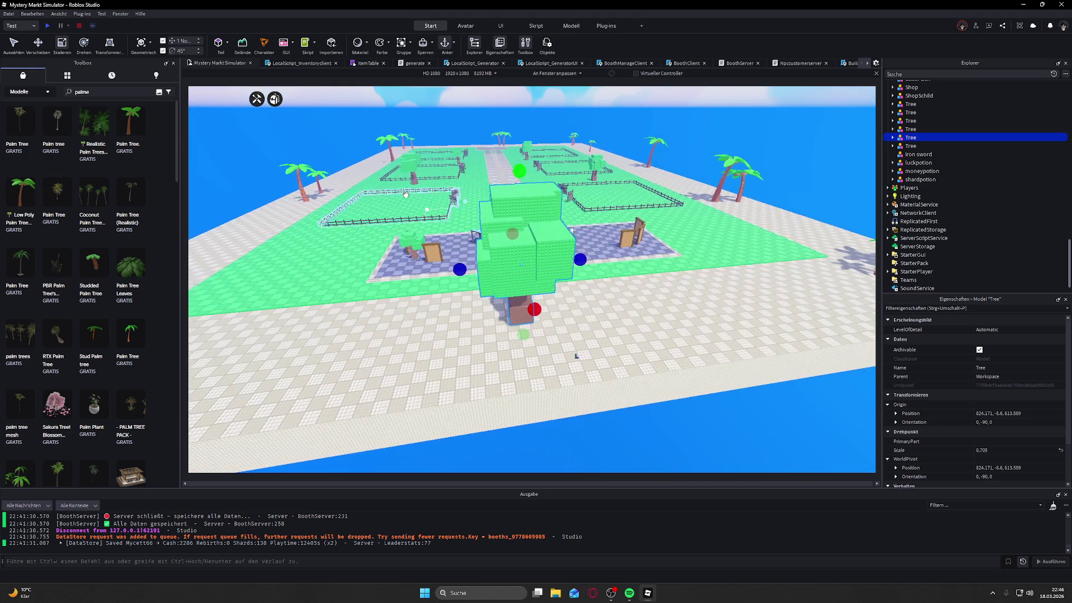
{"action": "key", "text": "w"}
{"action": "key", "text": "s"}
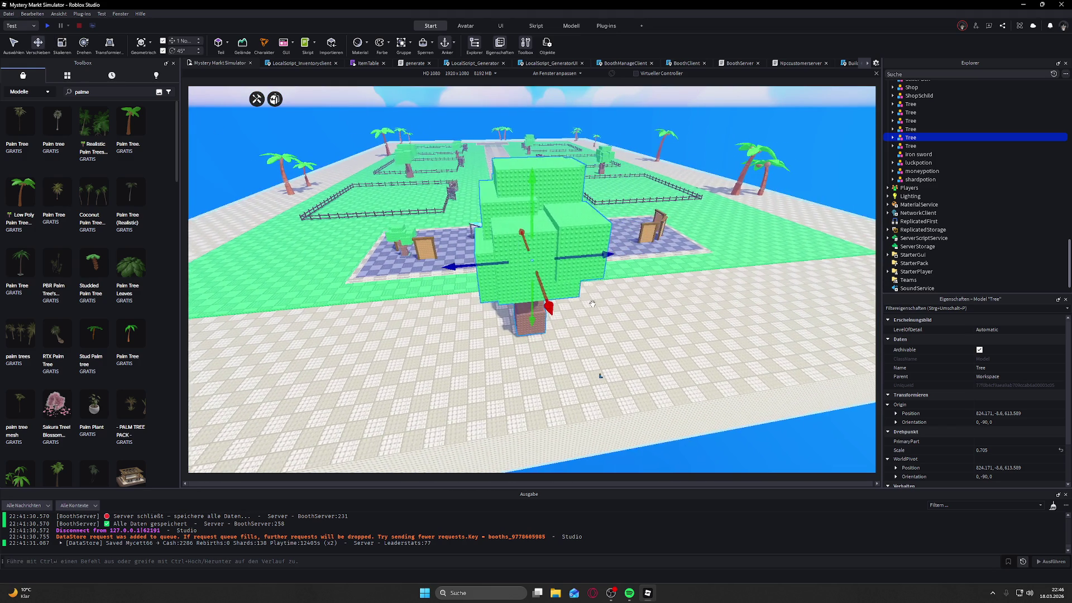
{"action": "mouse_move", "coordinate": [576, 252]}
{"action": "left_mouse_down"}
{"action": "mouse_move", "coordinate": [603, 268]}
{"action": "mouse_move", "coordinate": [736, 262]}
{"action": "mouse_move", "coordinate": [759, 249]}
{"action": "mouse_move", "coordinate": [752, 292]}
{"action": "mouse_move", "coordinate": [741, 292]}
{"action": "left_mouse_up"}
{"action": "key", "text": "s"}
{"action": "scroll", "coordinate": [740, 292], "scroll_direction": "down", "scroll_amount": 3}
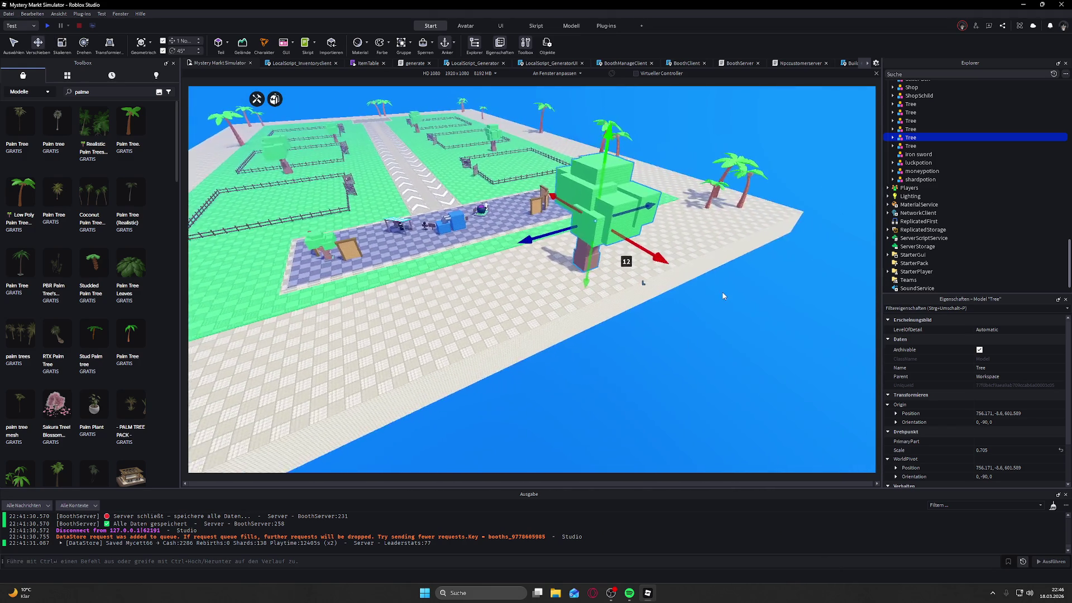
{"action": "left_click", "coordinate": [685, 189]}
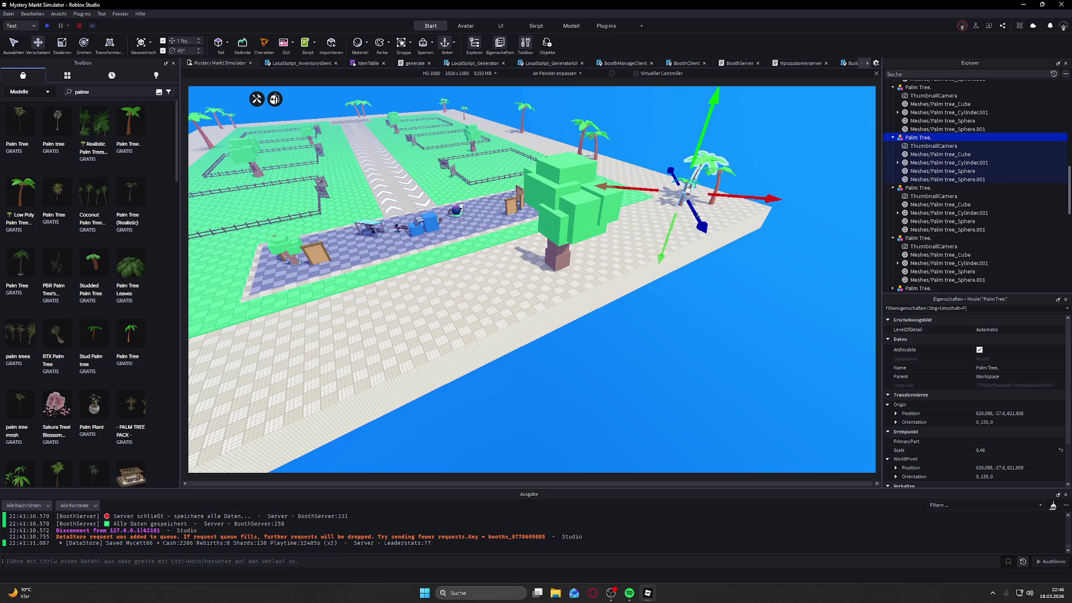
Step: Move the right-edge palm beside the blocky tree and turn it to face a new direction
{"action": "left_click", "coordinate": [668, 189]}
{"action": "mouse_move", "coordinate": [651, 192]}
{"action": "left_mouse_down"}
{"action": "mouse_move", "coordinate": [561, 203]}
{"action": "mouse_move", "coordinate": [567, 234]}
{"action": "mouse_move", "coordinate": [550, 257]}
{"action": "mouse_move", "coordinate": [463, 242]}
{"action": "mouse_move", "coordinate": [330, 250]}
{"action": "left_mouse_up"}
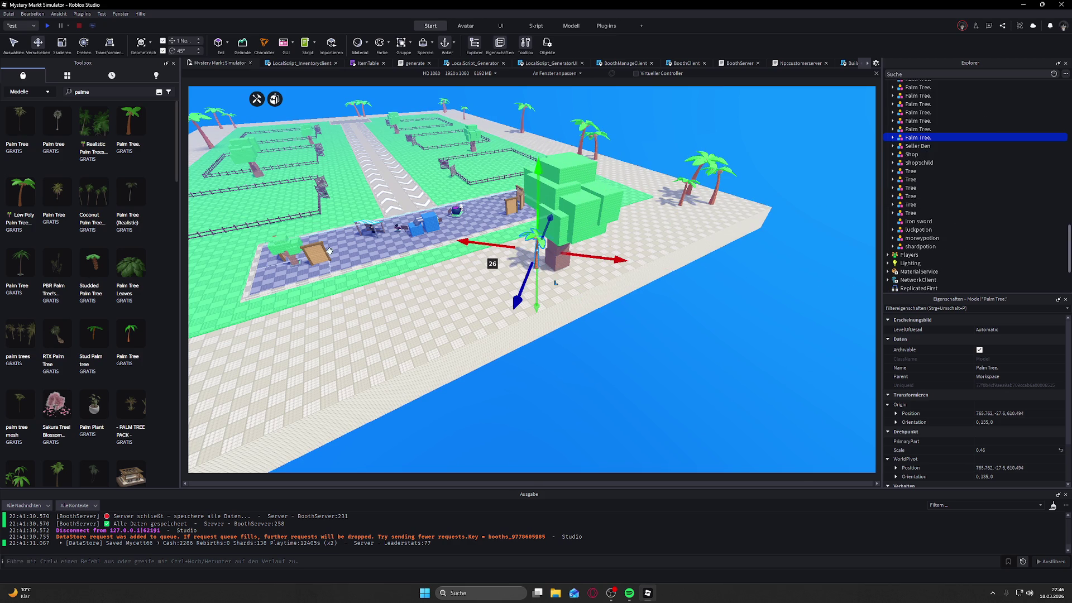
{"action": "mouse_move", "coordinate": [486, 263]}
{"action": "left_mouse_down"}
{"action": "mouse_move", "coordinate": [514, 295]}
{"action": "mouse_move", "coordinate": [578, 235]}
{"action": "left_mouse_up"}
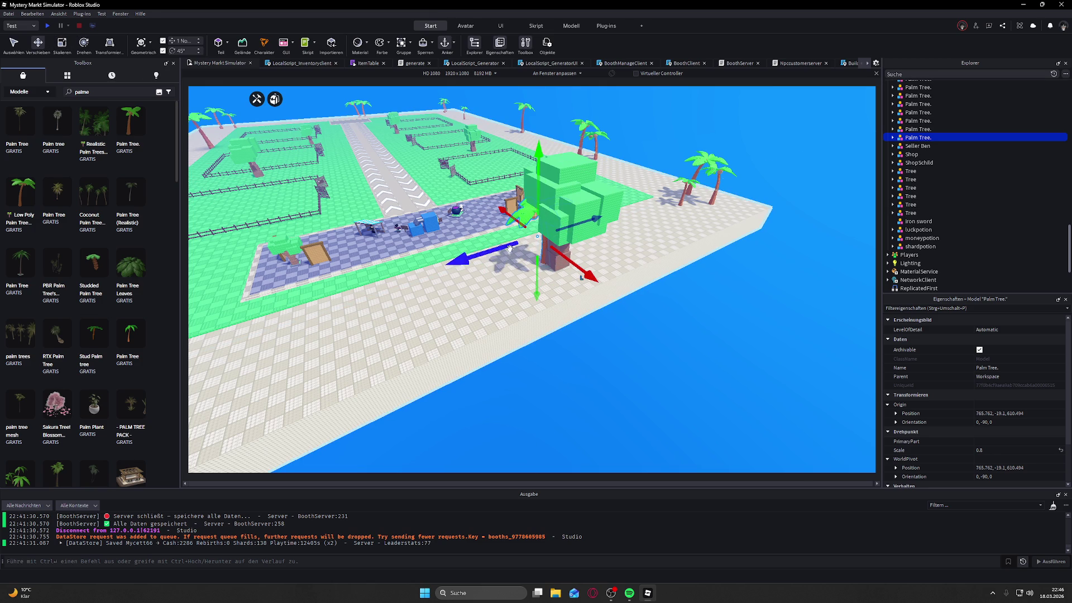
{"action": "left_click_drag", "start_coordinate": [510, 248], "coordinate": [441, 271]}
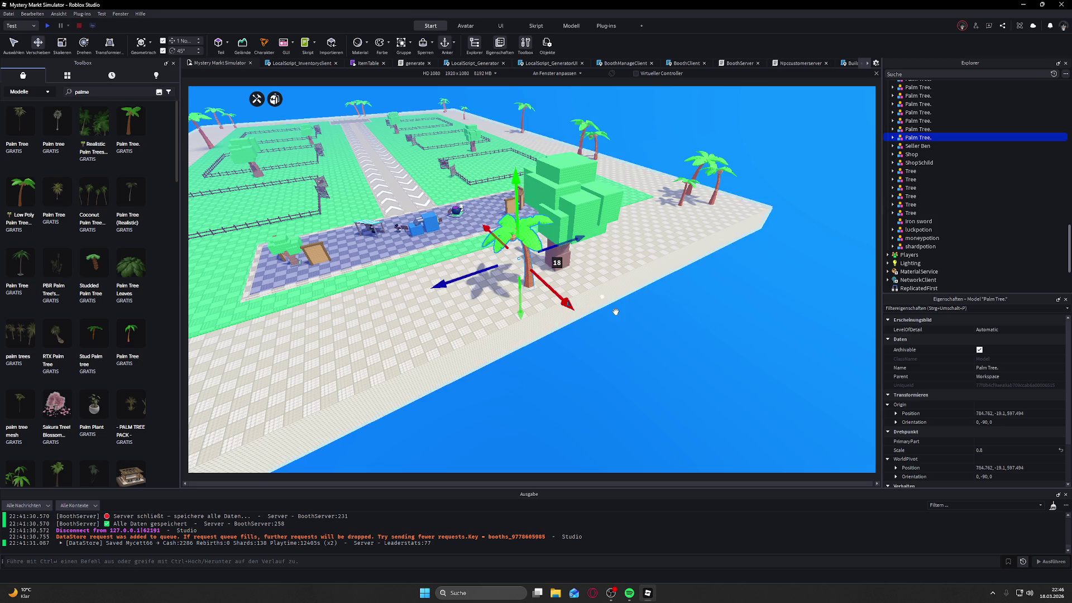
{"action": "left_click", "coordinate": [686, 354]}
{"action": "scroll", "coordinate": [502, 279], "scroll_direction": "down", "scroll_amount": 5}
{"action": "scroll", "coordinate": [305, 182], "scroll_direction": "up", "scroll_amount": 10}
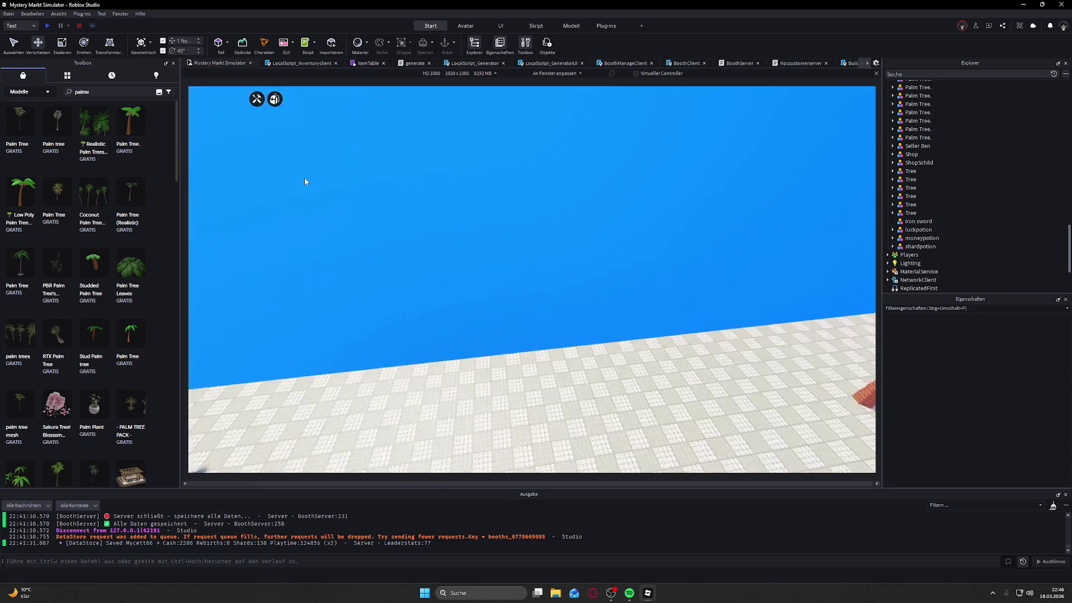
Step: Reposition the blocky tree and adjust the height of the palm behind the plaza
{"action": "left_click", "coordinate": [489, 249]}
{"action": "mouse_move", "coordinate": [488, 249]}
{"action": "left_mouse_down"}
{"action": "mouse_move", "coordinate": [555, 245]}
{"action": "mouse_move", "coordinate": [574, 231]}
{"action": "left_mouse_up"}
{"action": "key", "text": "q"}
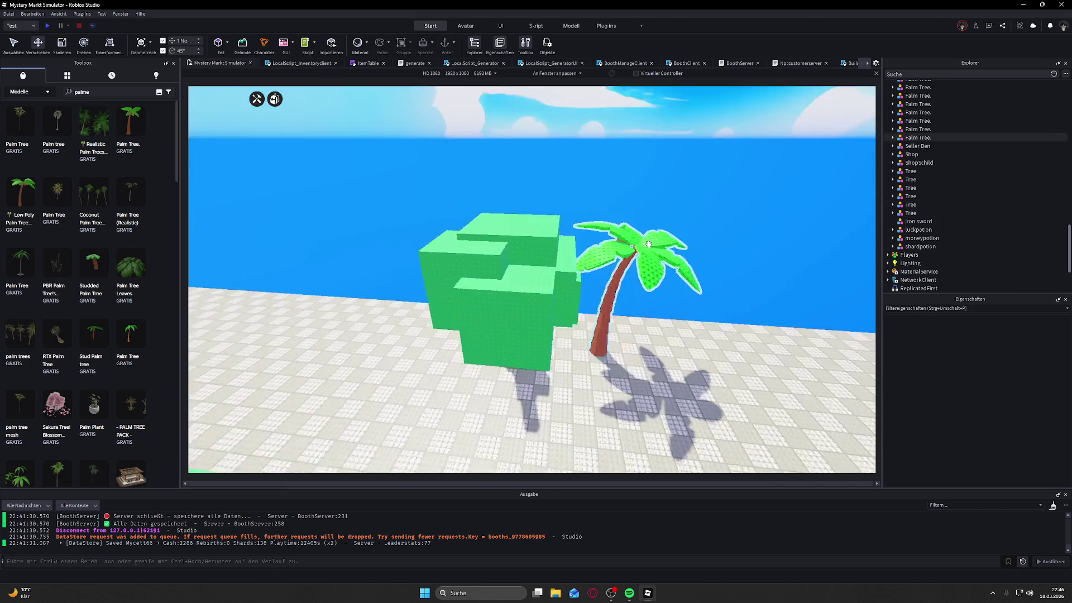
{"action": "key", "text": "s"}
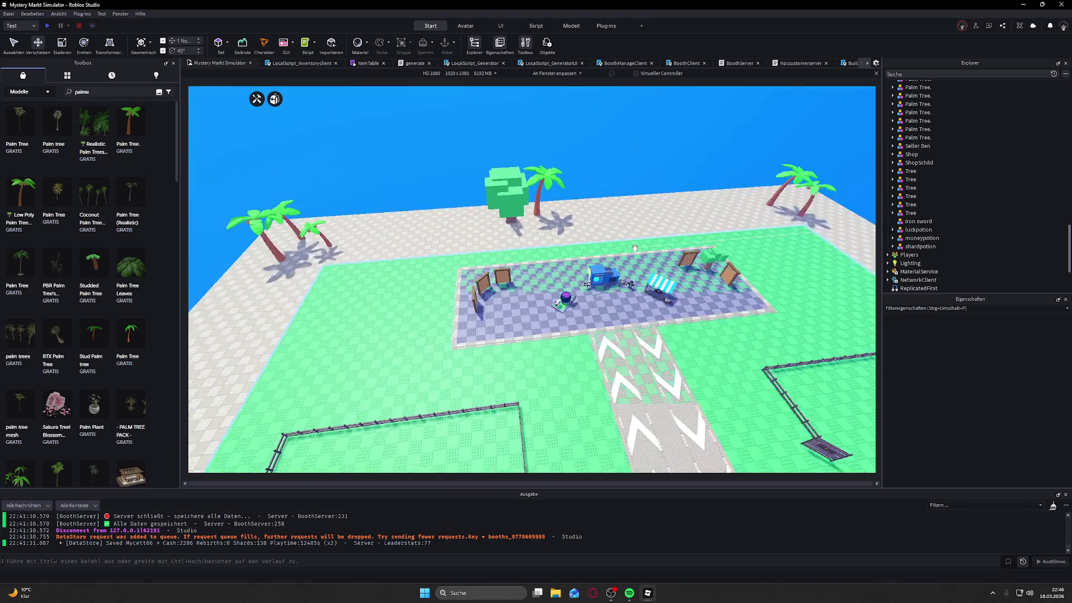
{"action": "left_click", "coordinate": [469, 209]}
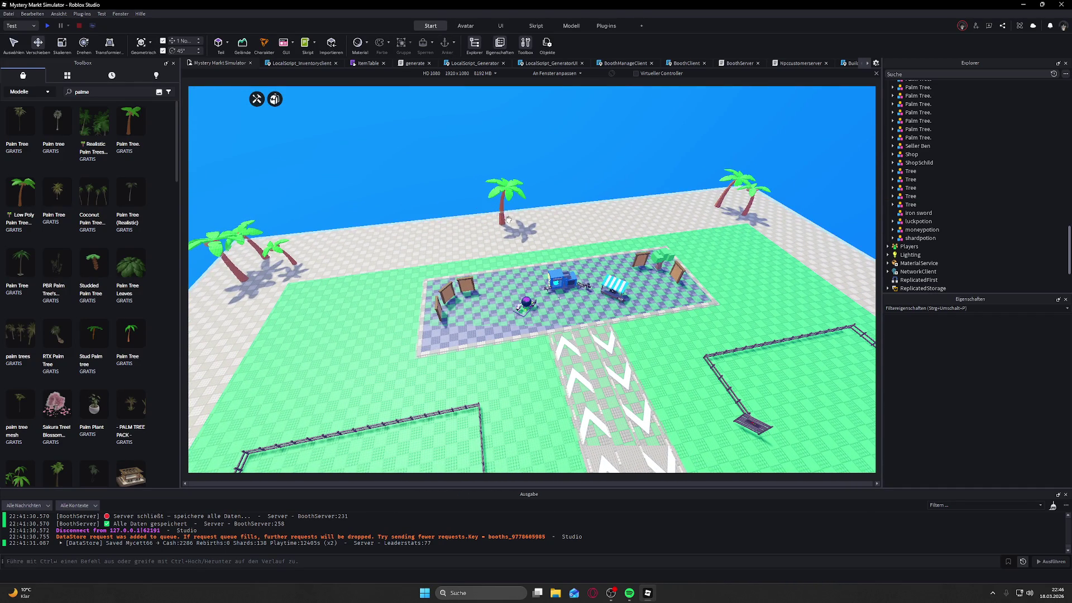
{"action": "left_click", "coordinate": [510, 186]}
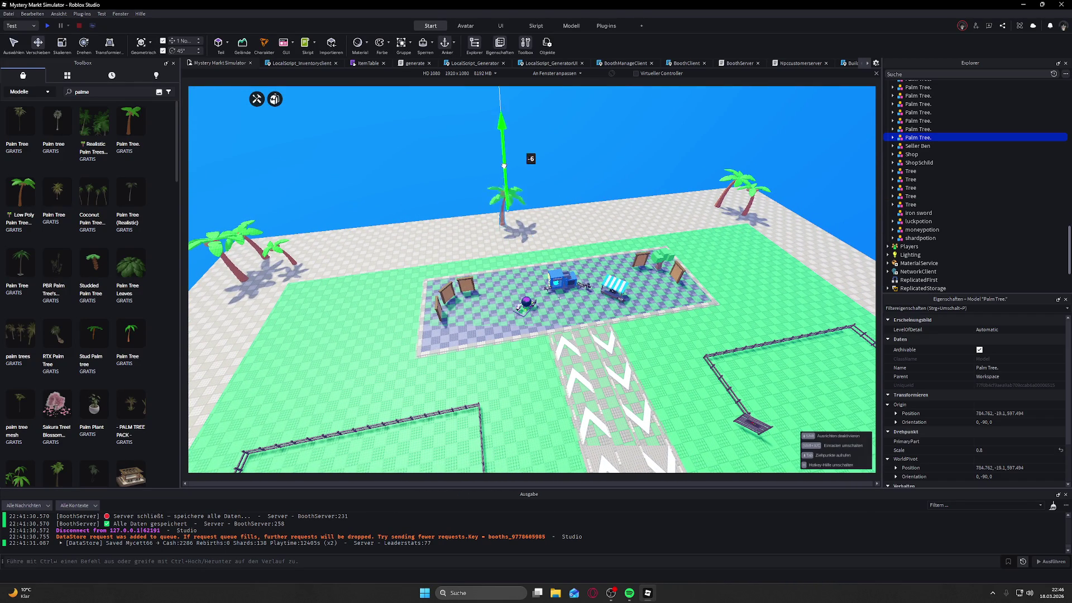
{"action": "left_click_drag", "start_coordinate": [506, 183], "coordinate": [574, 179]}
{"action": "key", "text": "w"}
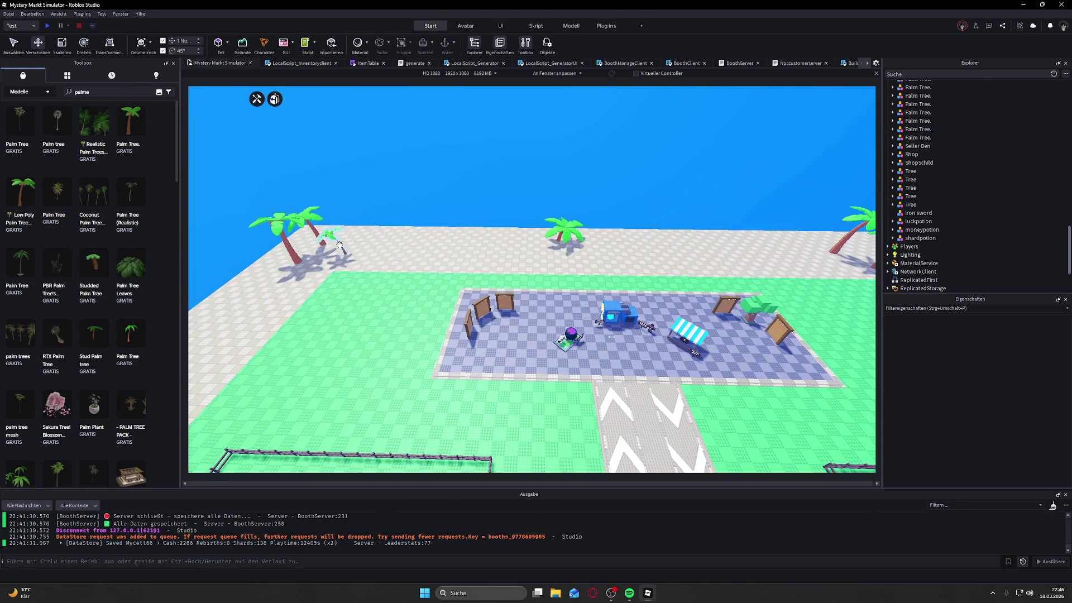
Step: Duplicate the left palm with Ctrl+D and place the copy behind the plaza
{"action": "left_click", "coordinate": [340, 243]}
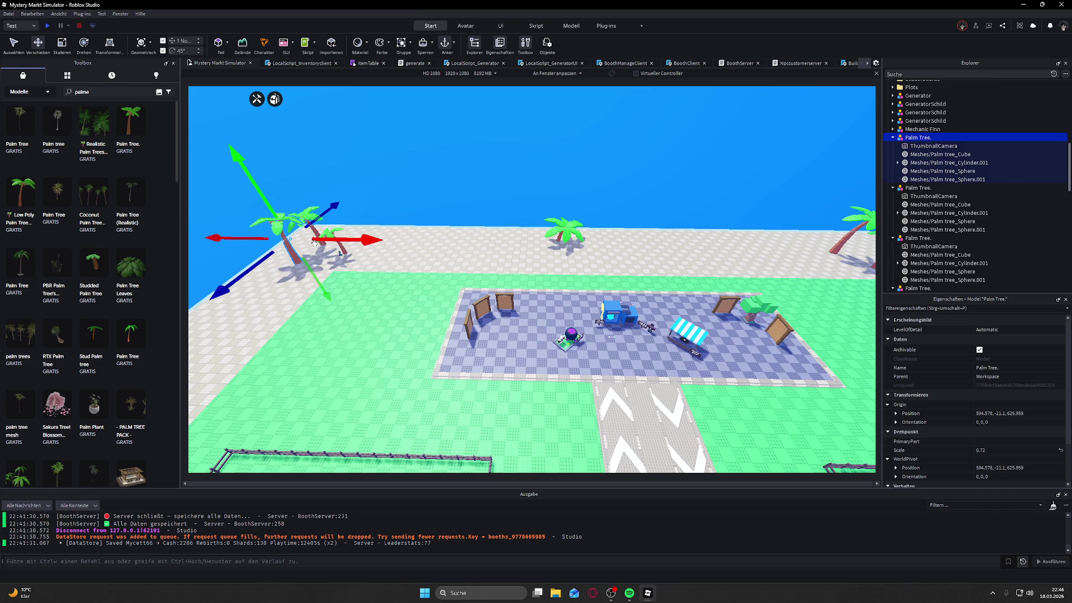
{"action": "key", "text": "ctrl+d"}
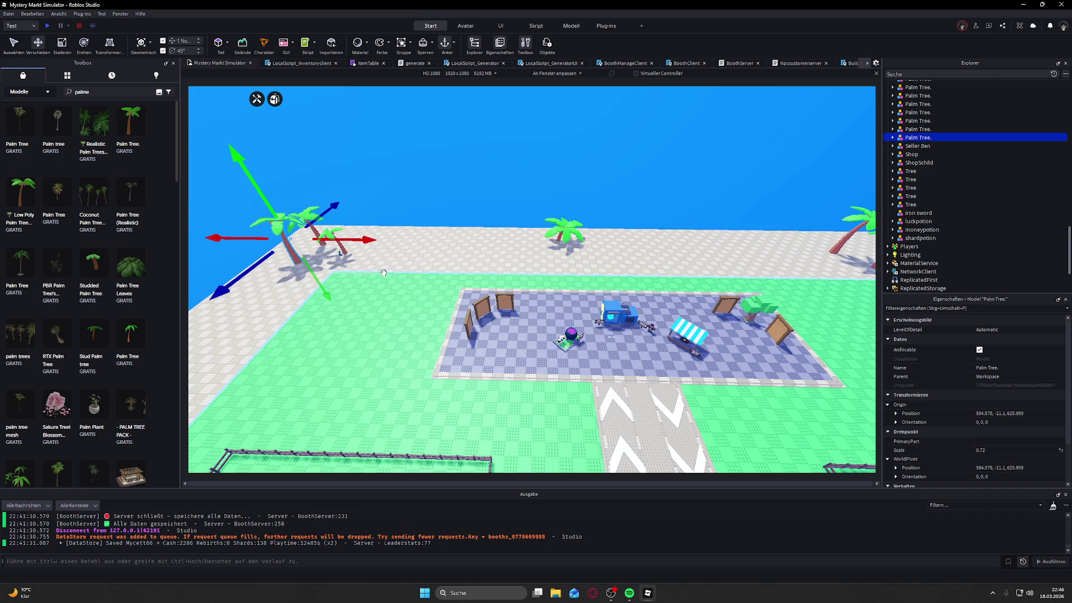
{"action": "left_click_drag", "start_coordinate": [357, 240], "coordinate": [616, 242]}
{"action": "left_click_drag", "start_coordinate": [560, 281], "coordinate": [560, 249]}
{"action": "left_click", "coordinate": [649, 153]}
Step: Walk the play-test character around the field, past the booths and generator toward the road
{"action": "left_click_drag", "start_coordinate": [651, 164], "coordinate": [413, 113]}
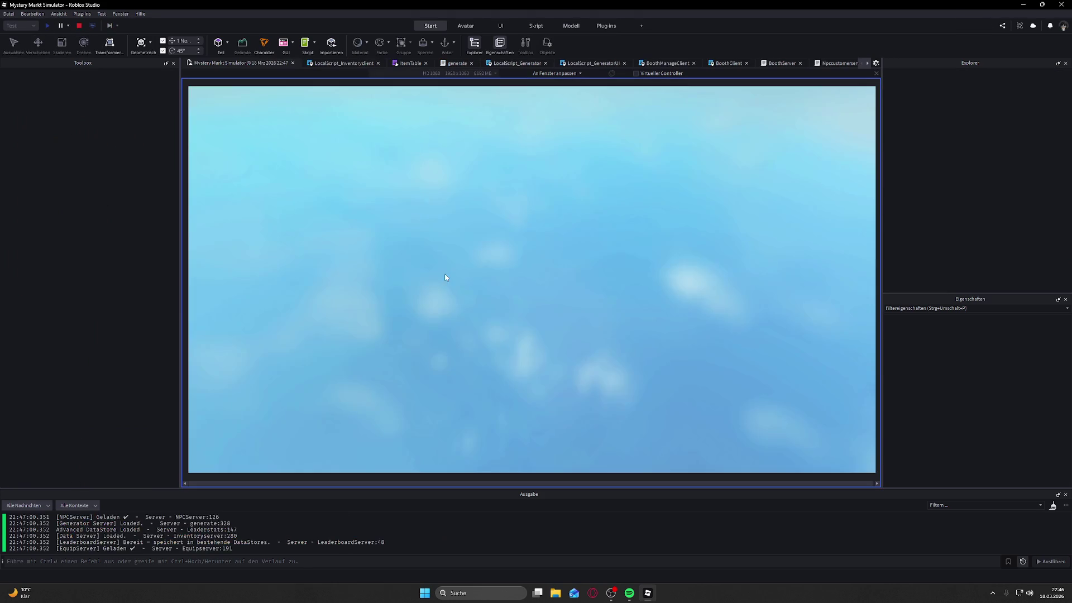
{"action": "key", "text": "a"}
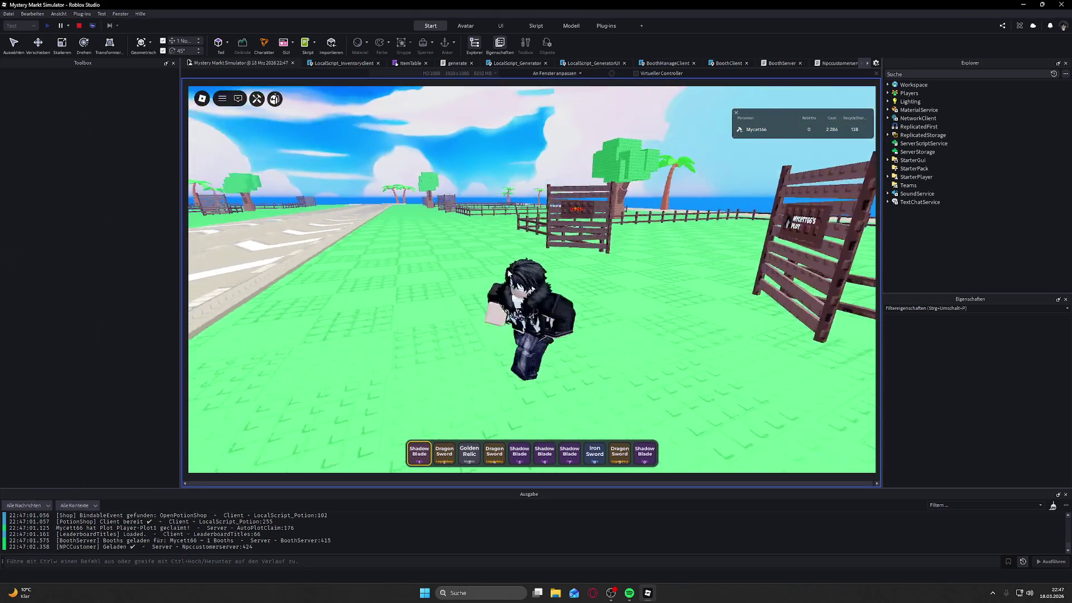
{"action": "key", "text": "w"}
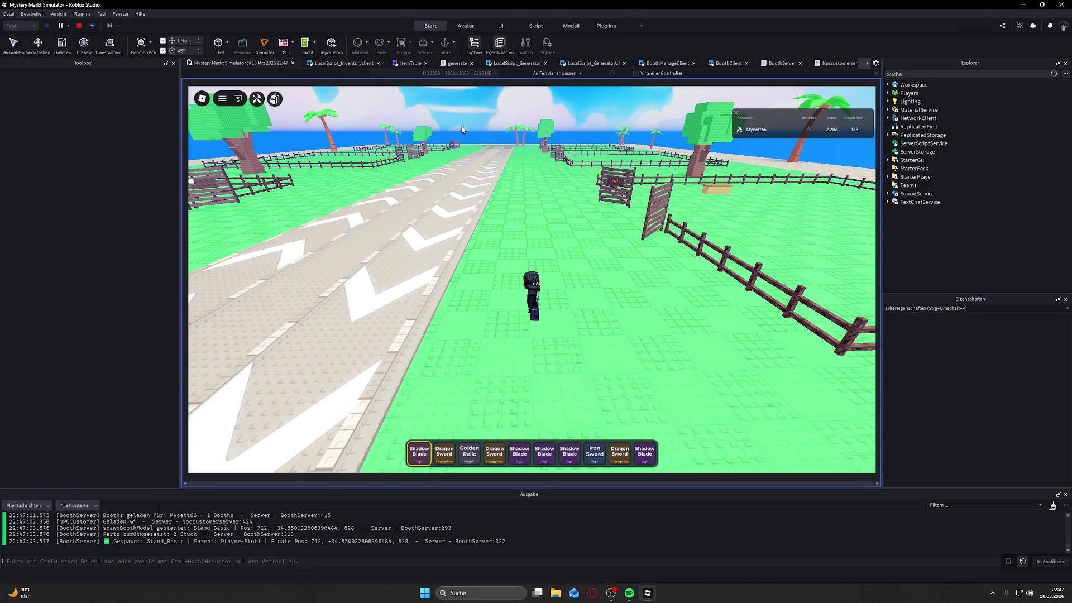
{"action": "key", "text": "s"}
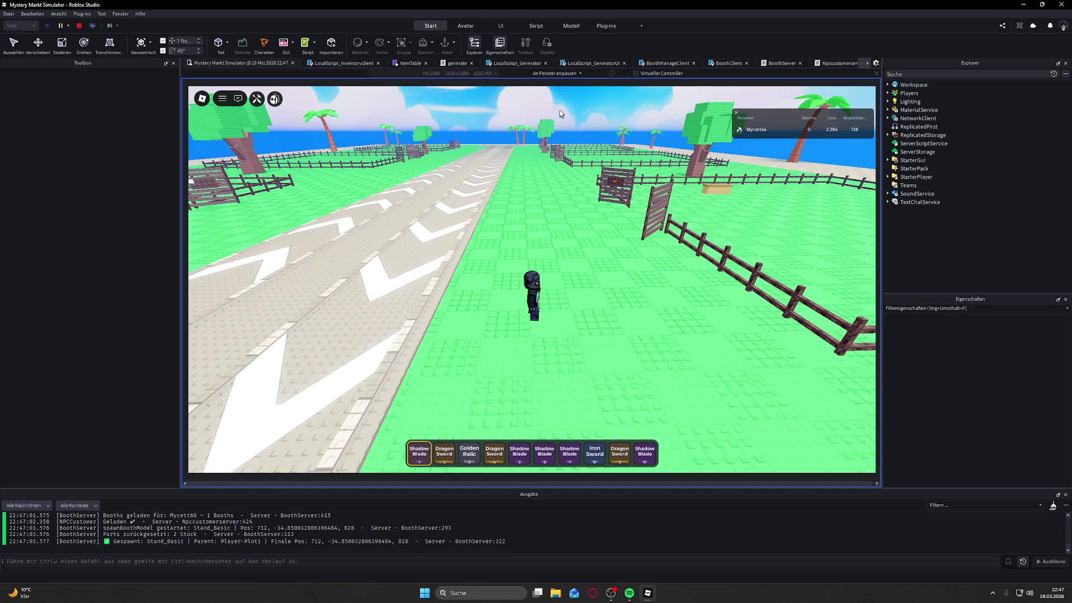
{"action": "key", "text": "s"}
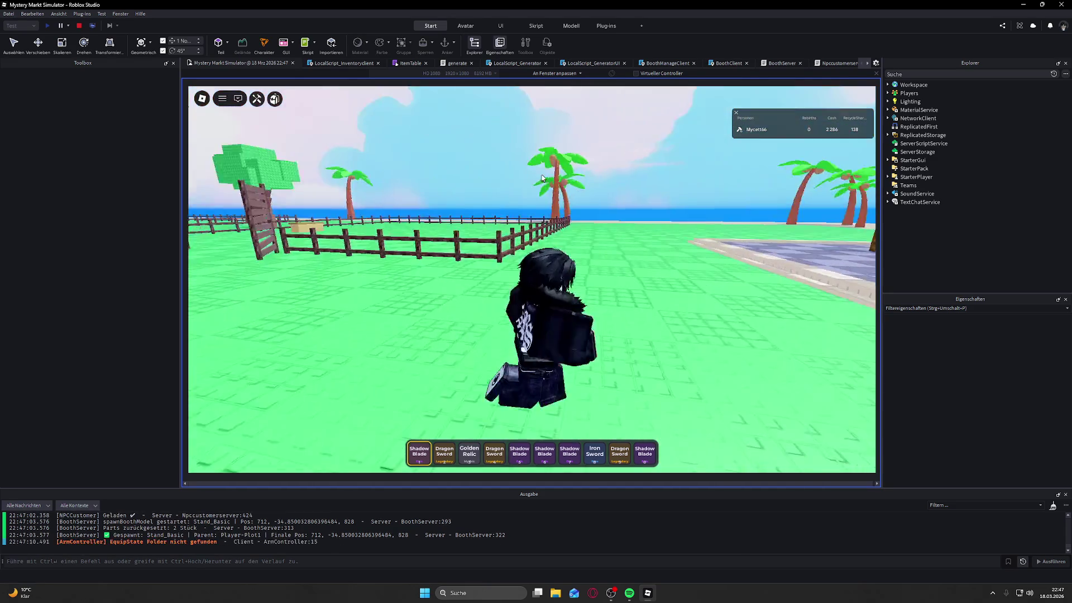
{"action": "key", "text": "s"}
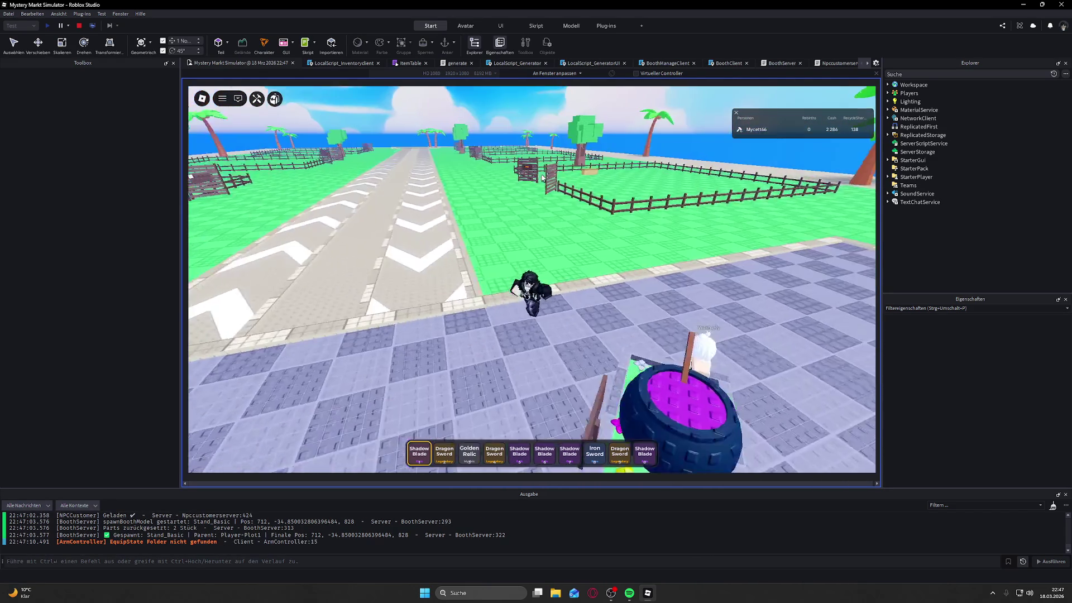
{"action": "key", "text": "s"}
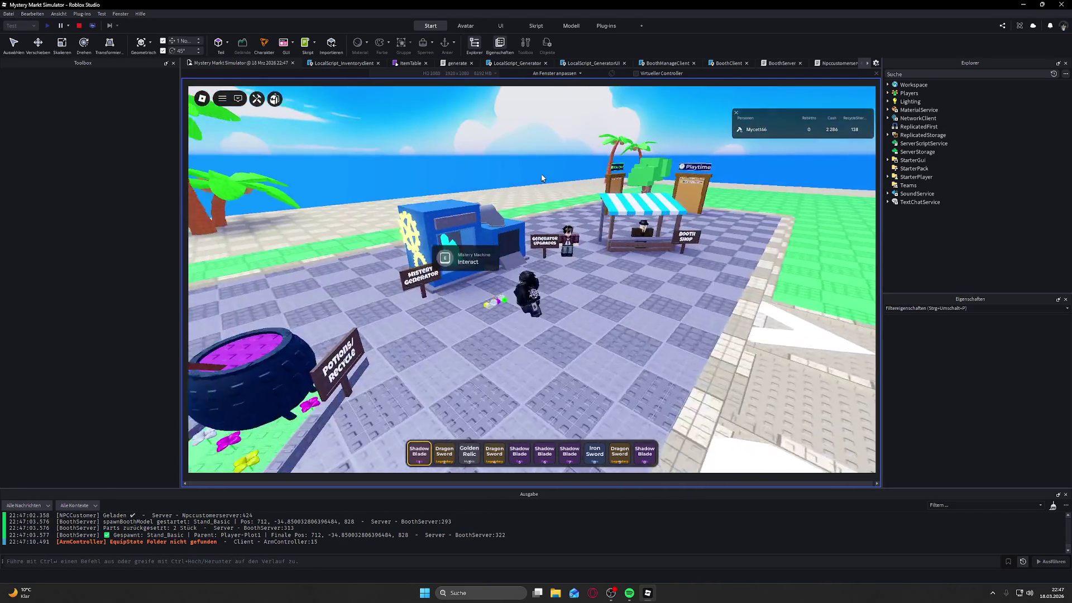
{"action": "key", "text": "s"}
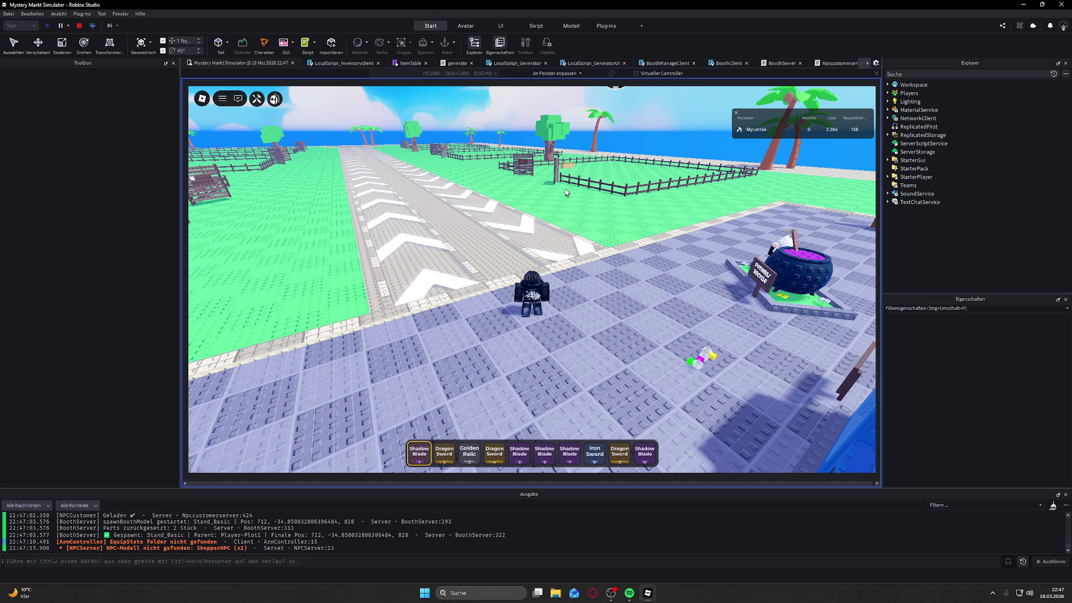
Step: Walk up to the potions witch at the cauldron and start talking to her
{"action": "key", "text": "w"}
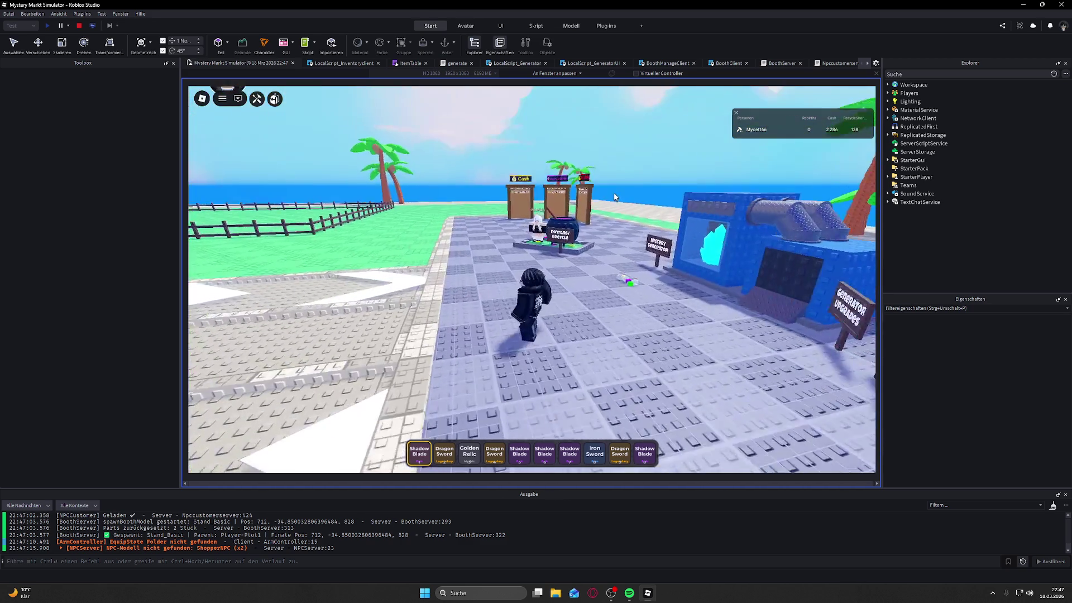
{"action": "key", "text": "d"}
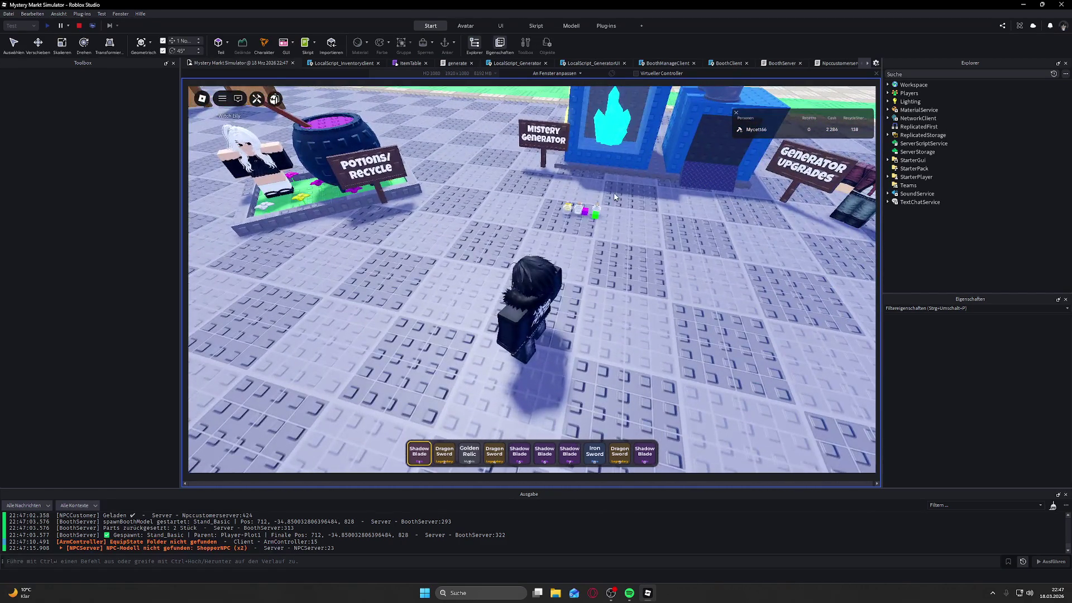
{"action": "key", "text": "a"}
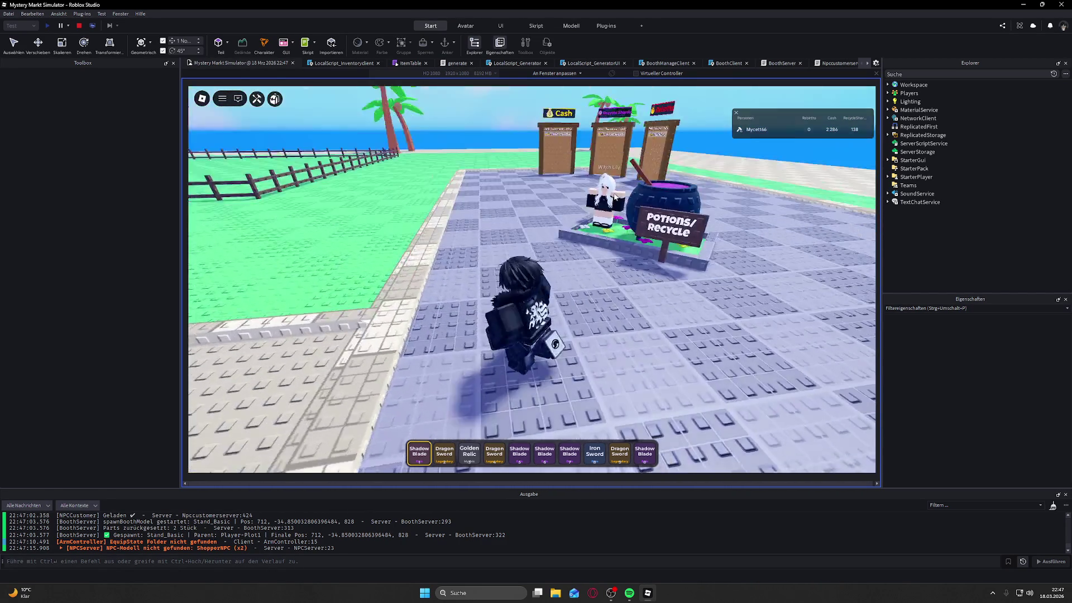
{"action": "key", "text": "e"}
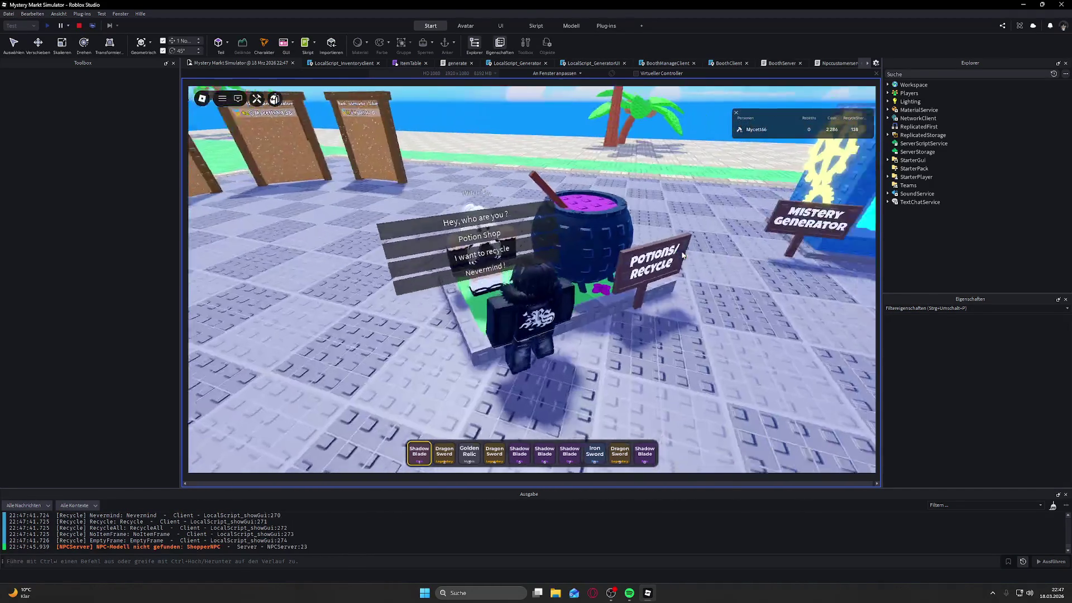
Step: Check the recycle options, back out, then open the Potion Shop and scroll its stock
{"action": "left_click", "coordinate": [489, 254]}
{"action": "left_click", "coordinate": [515, 269]}
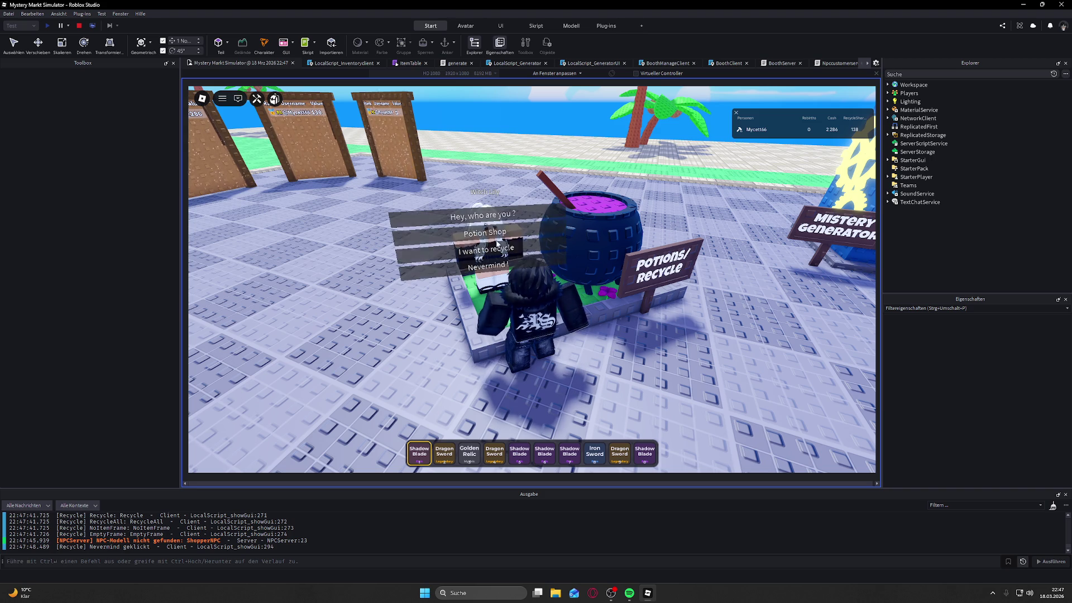
{"action": "left_click", "coordinate": [515, 234]}
{"action": "scroll", "coordinate": [474, 252], "scroll_direction": "down", "scroll_amount": 5}
{"action": "scroll", "coordinate": [514, 274], "scroll_direction": "up", "scroll_amount": 5}
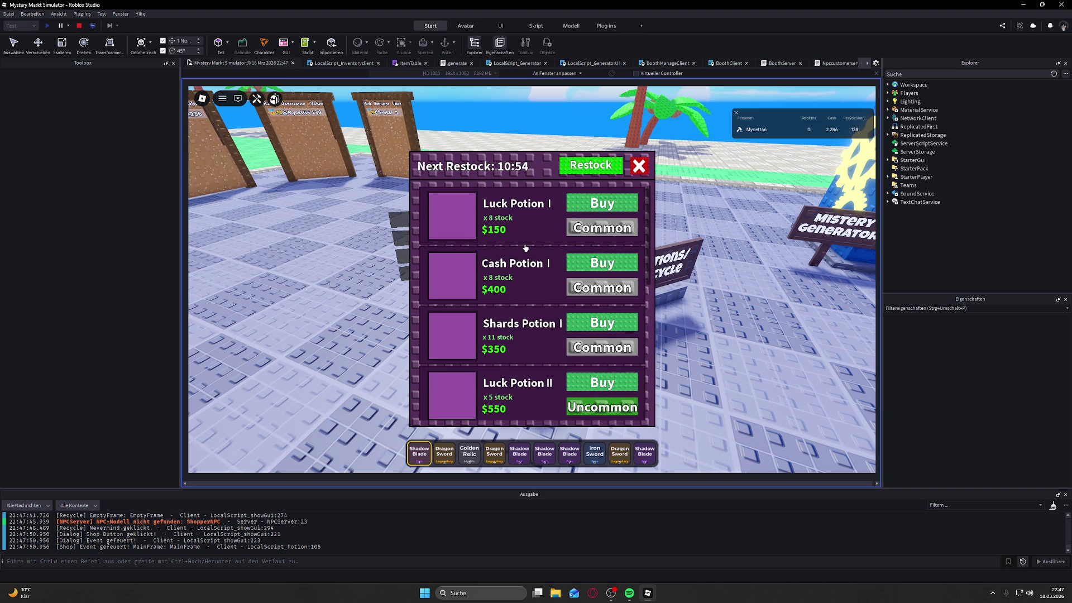
{"action": "scroll", "coordinate": [544, 256], "scroll_direction": "down", "scroll_amount": 3}
Step: Close the potion shop, walk to the generator and open the backpack inventory
{"action": "key", "text": "s"}
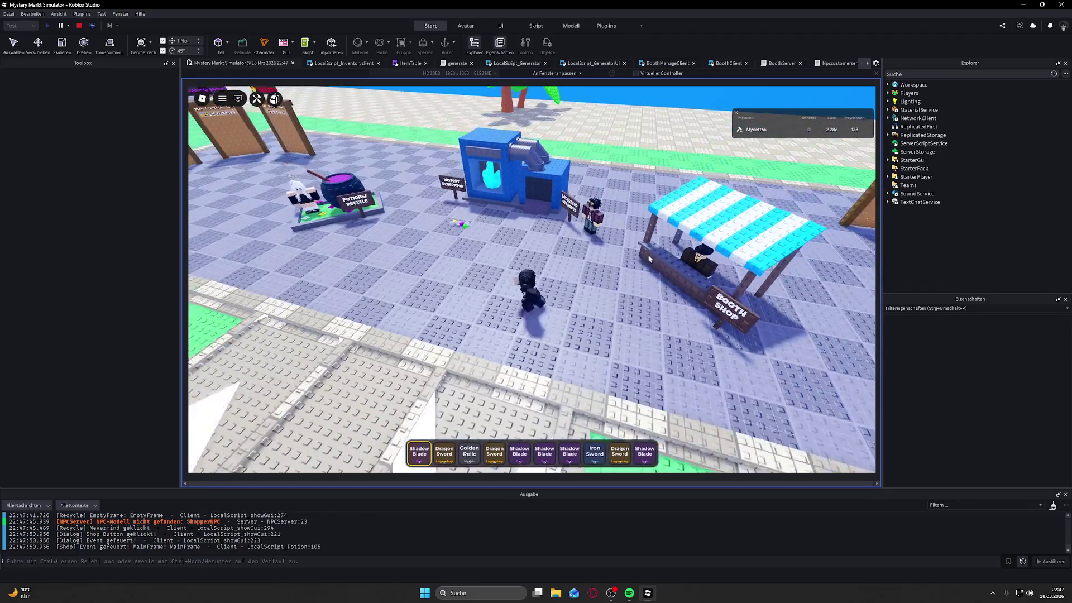
{"action": "key", "text": "w"}
{"action": "scroll", "coordinate": [625, 254], "scroll_direction": "down", "scroll_amount": 3}
{"action": "scroll", "coordinate": [609, 255], "scroll_direction": "up", "scroll_amount": 6}
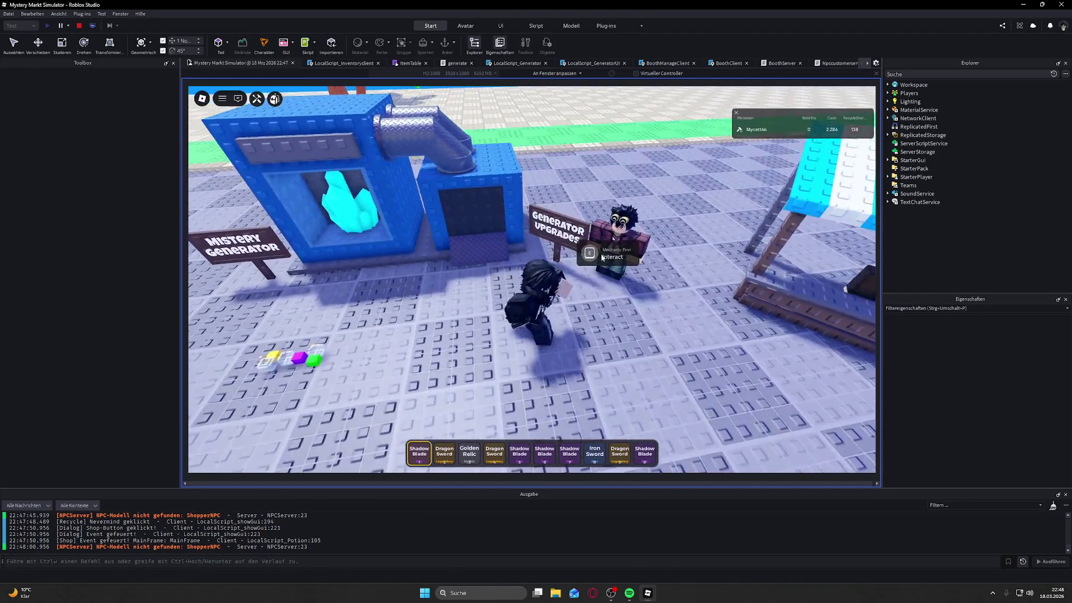
{"action": "key", "text": "s"}
{"action": "key", "text": "grave"}
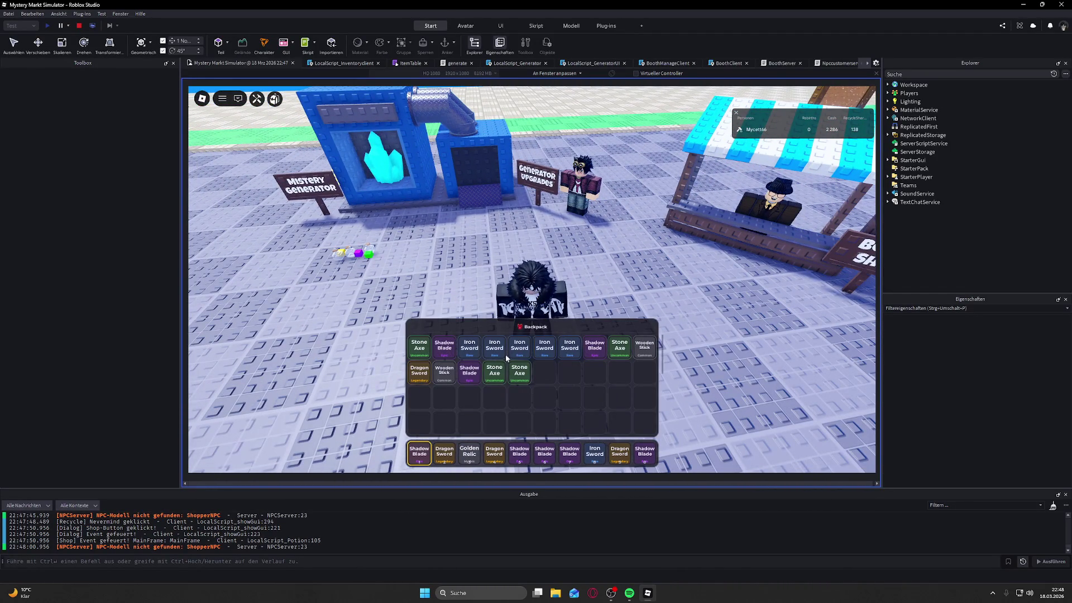
Step: Equip the Wooden Stick, then the Iron Sword, while running the character down the road
{"action": "left_click", "coordinate": [451, 376]}
{"action": "scroll", "coordinate": [549, 252], "scroll_direction": "down", "scroll_amount": 5}
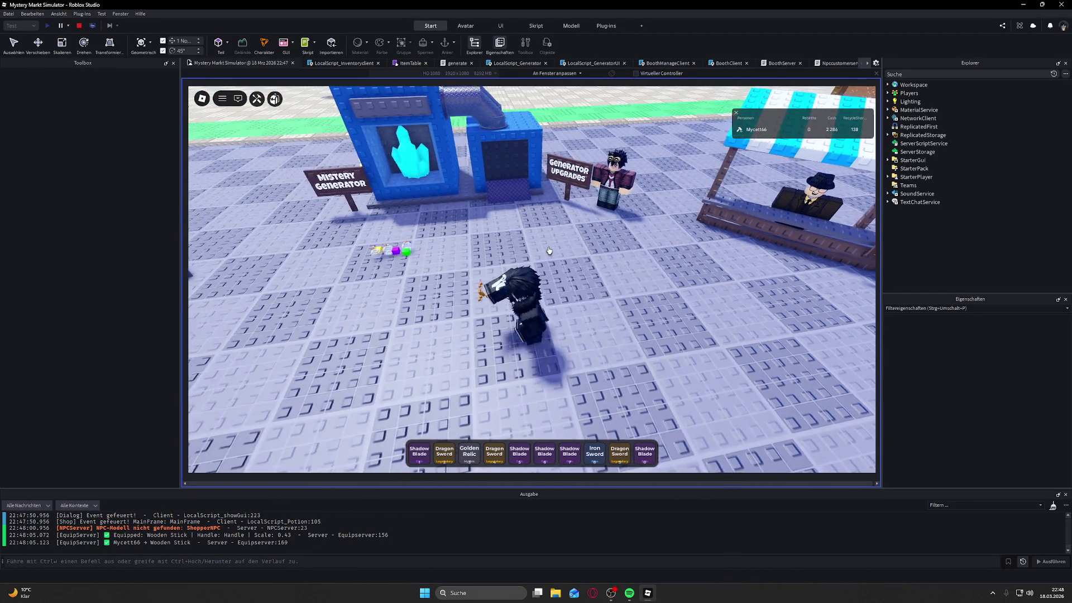
{"action": "key", "text": "Right"}
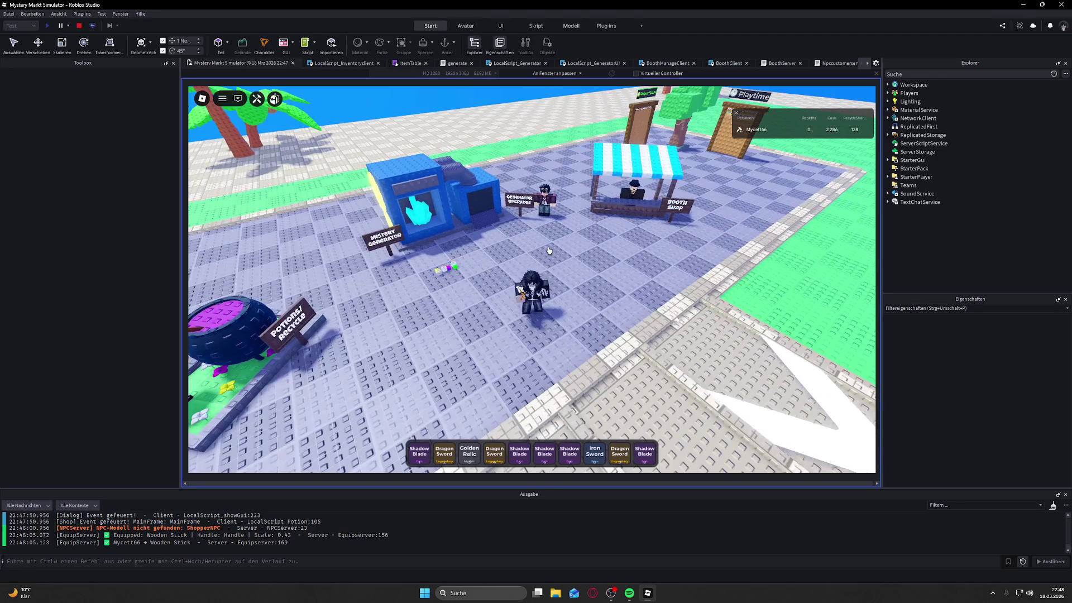
{"action": "scroll", "coordinate": [549, 250], "scroll_direction": "up", "scroll_amount": 3}
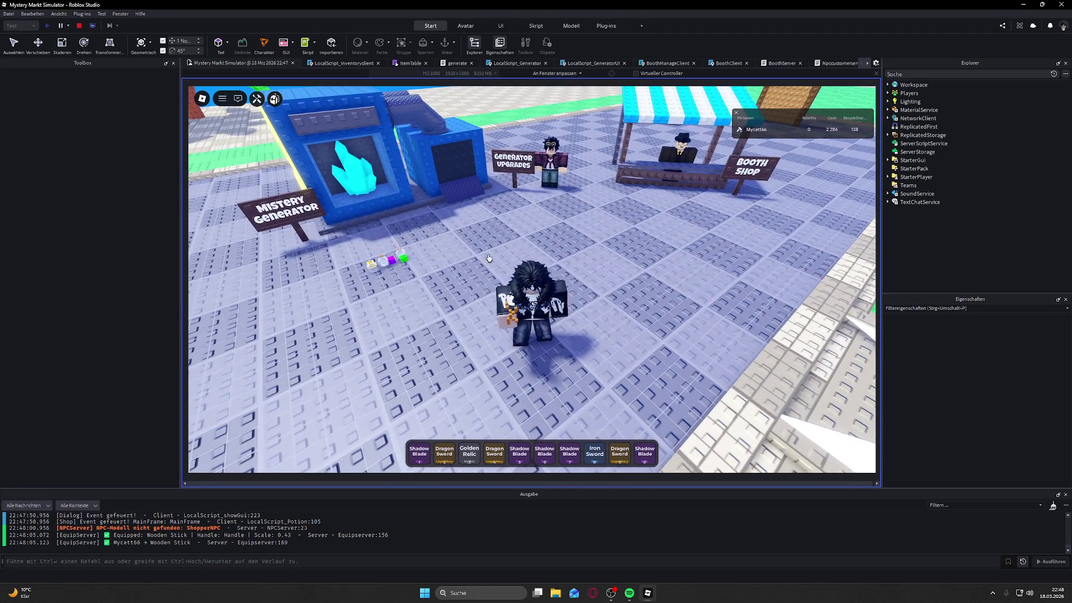
{"action": "key", "text": "w"}
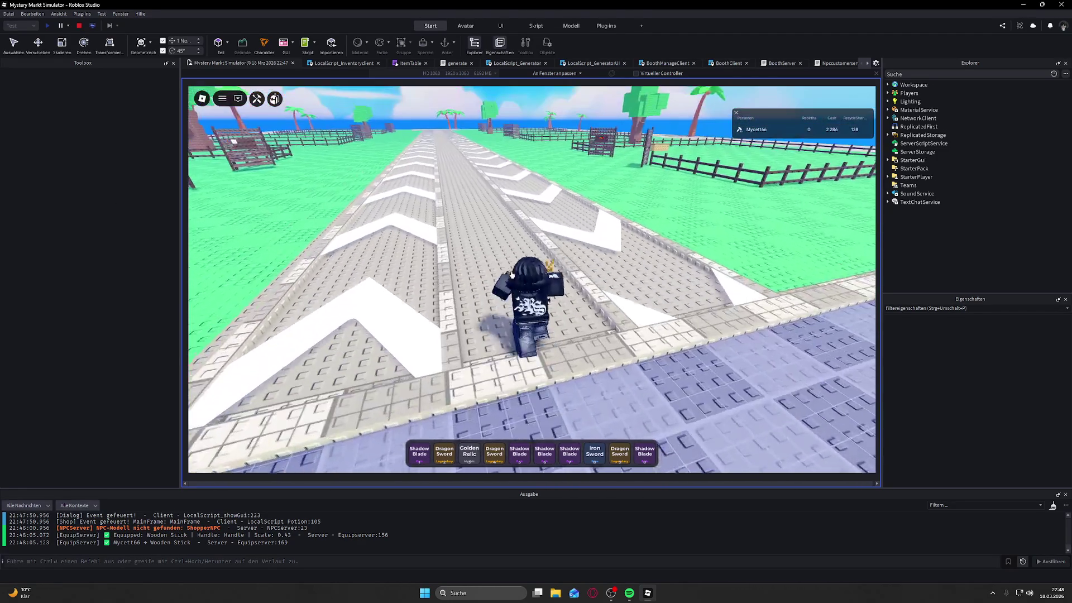
{"action": "left_click", "coordinate": [594, 455]}
{"action": "key", "text": "Left"}
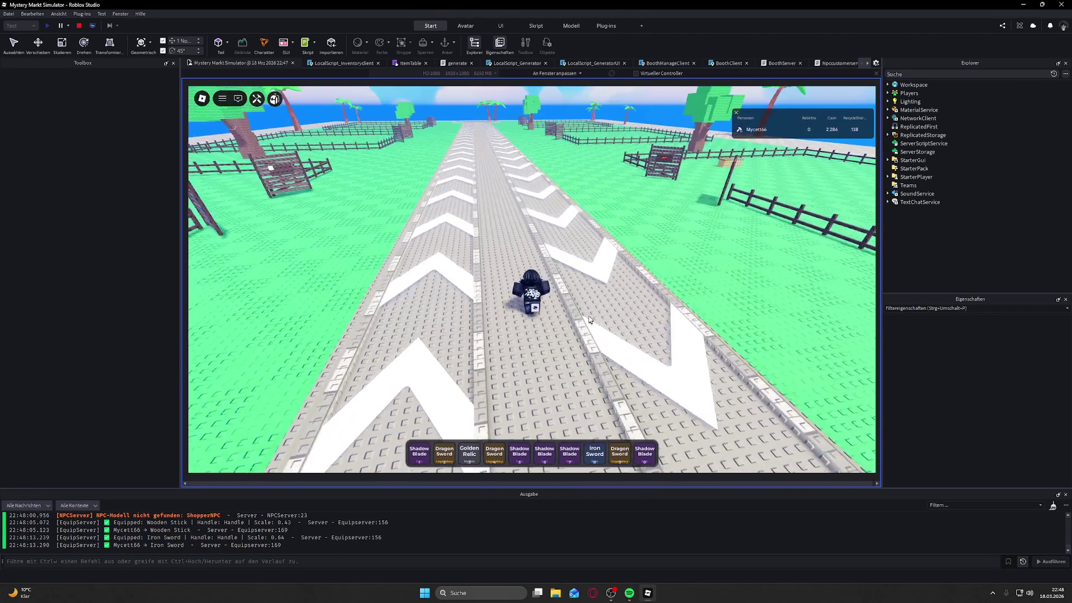
{"action": "key", "text": "Left"}
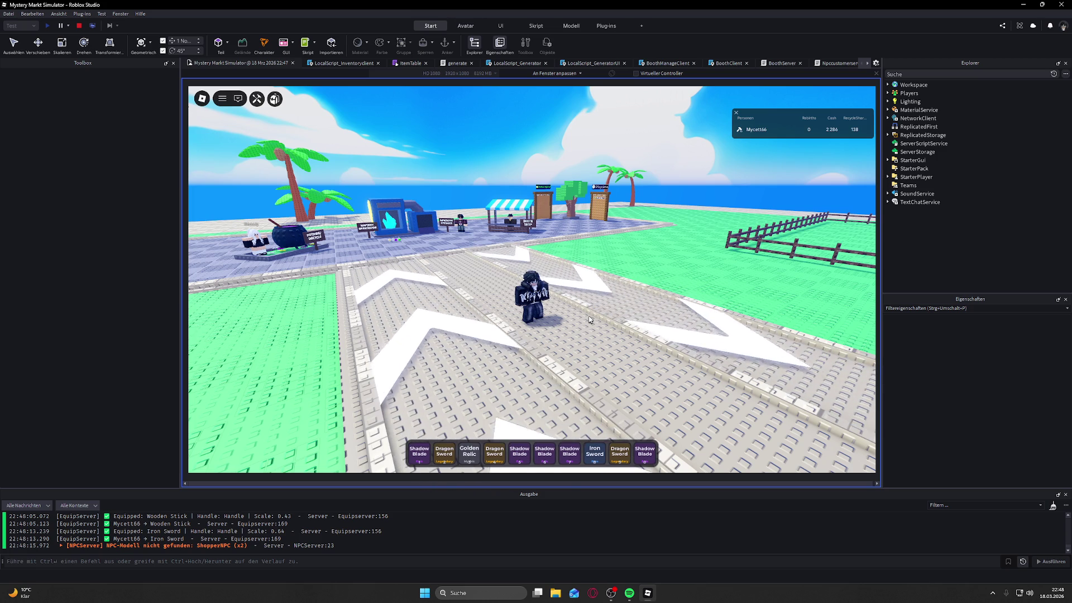
Step: Head past the cash and potion booths onto the white road and run up it
{"action": "key", "text": "Left"}
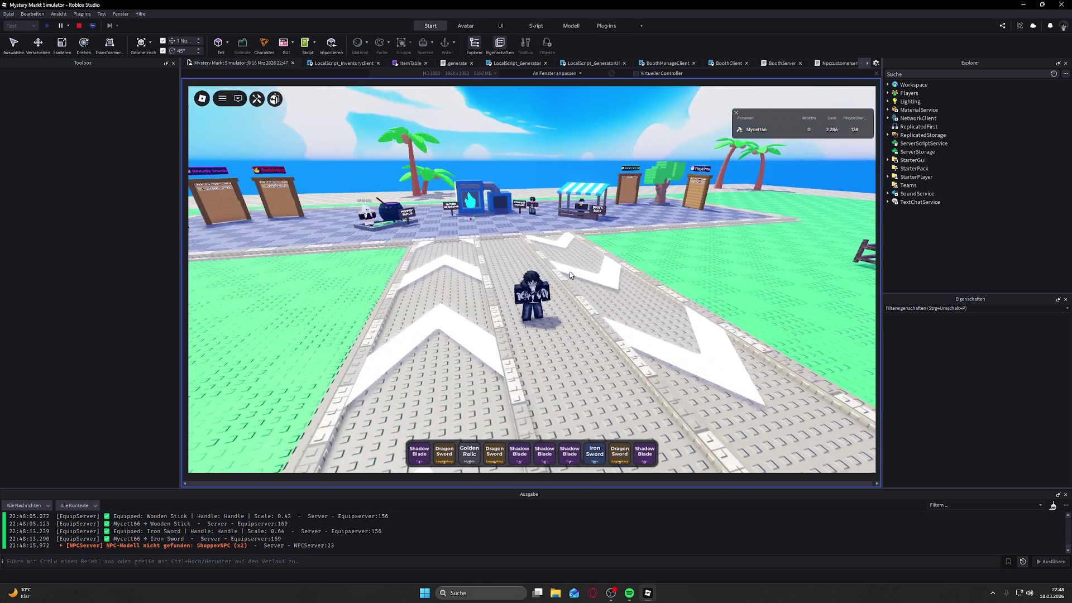
{"action": "key", "text": "w"}
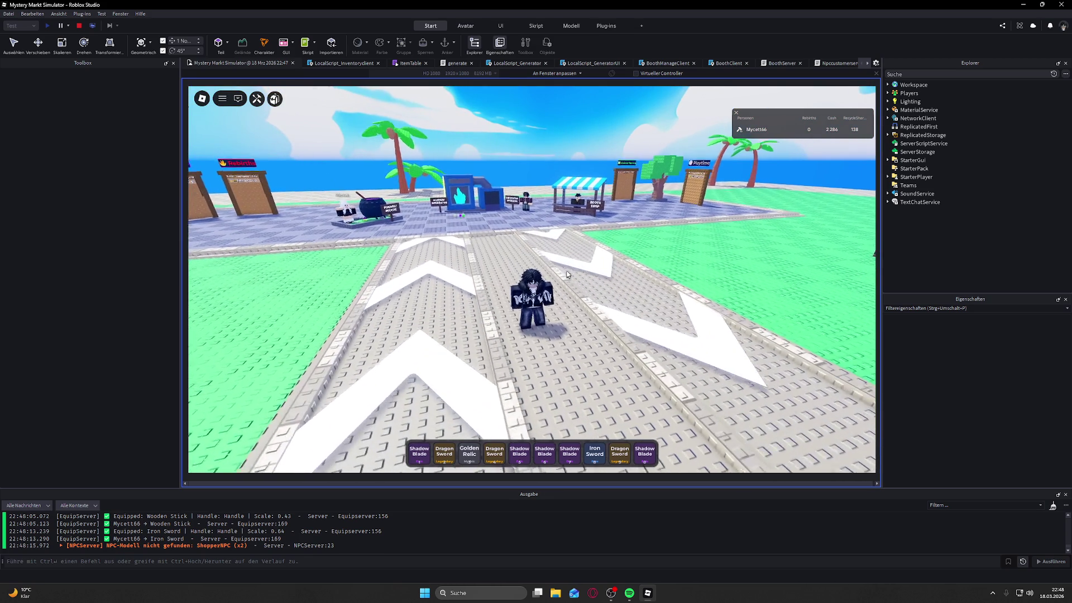
{"action": "scroll", "coordinate": [568, 274], "scroll_direction": "up", "scroll_amount": 3}
{"action": "key", "text": "w"}
{"action": "key", "text": "a"}
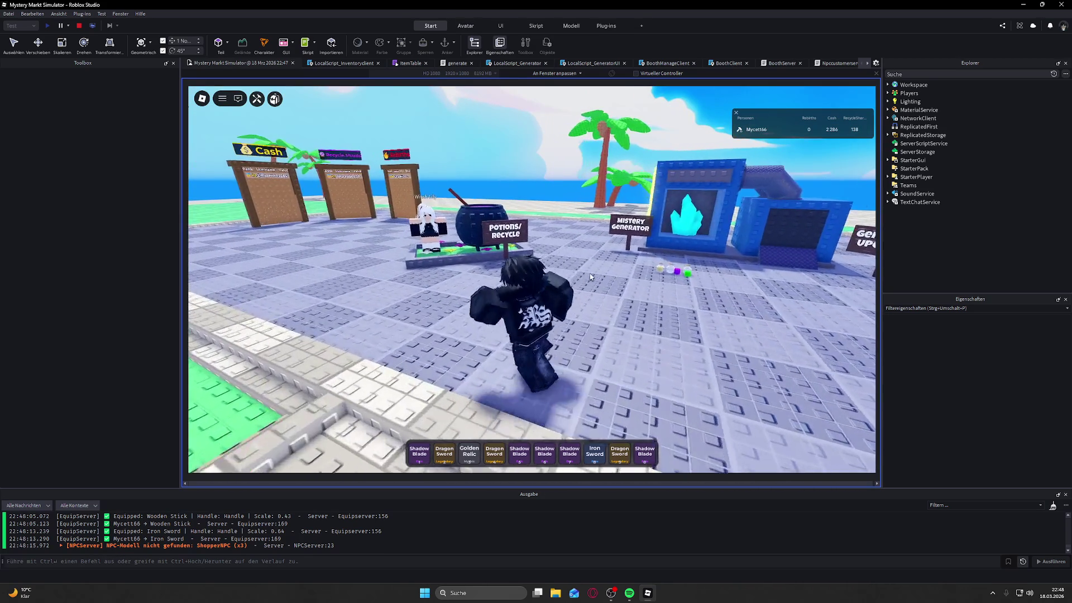
{"action": "key", "text": "a"}
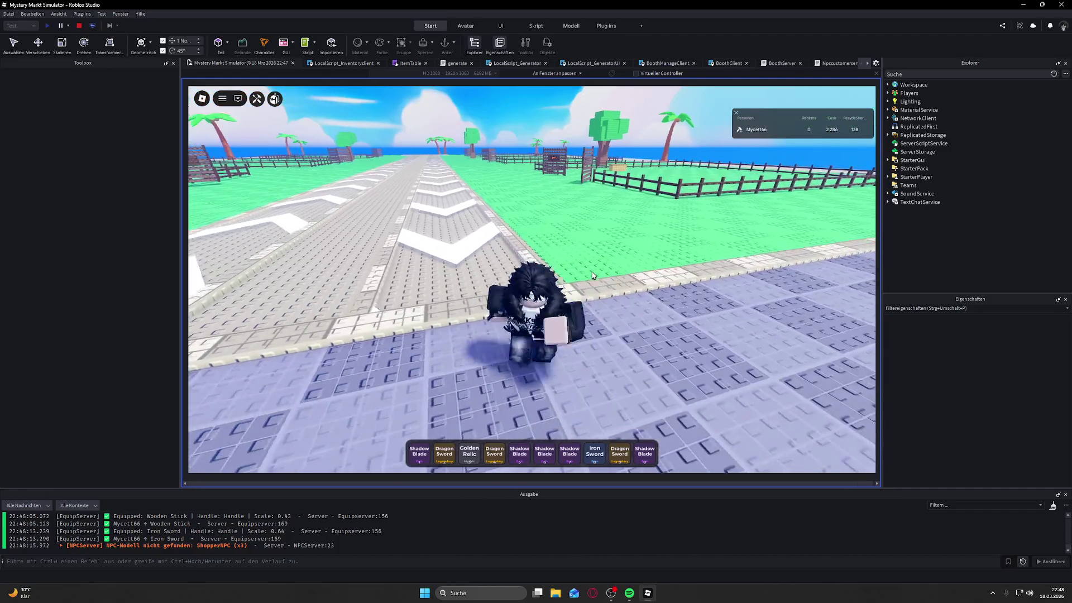
{"action": "key", "text": "w"}
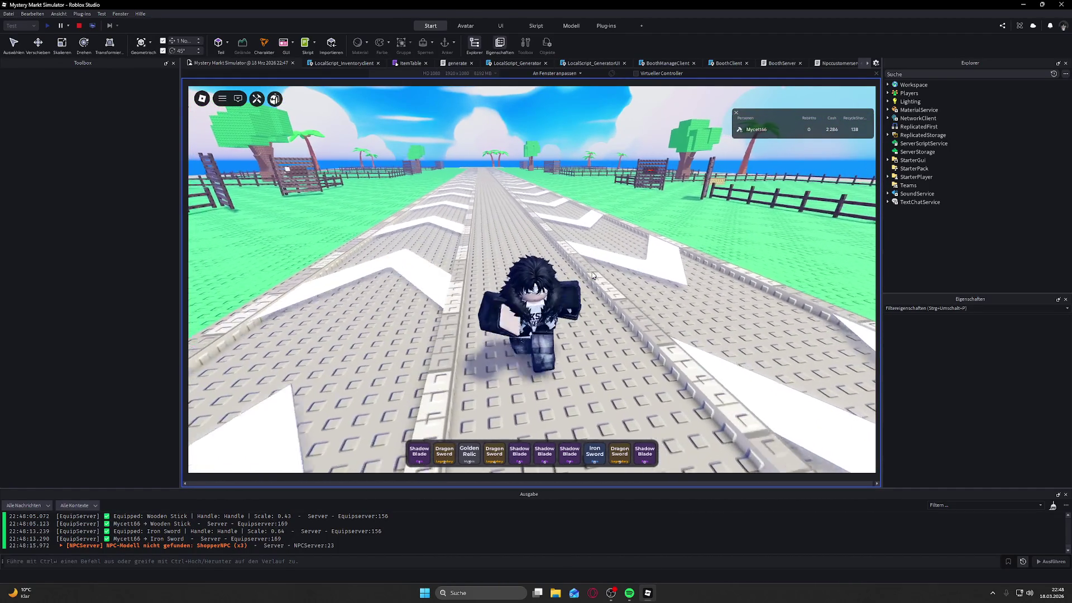
{"action": "key", "text": "w"}
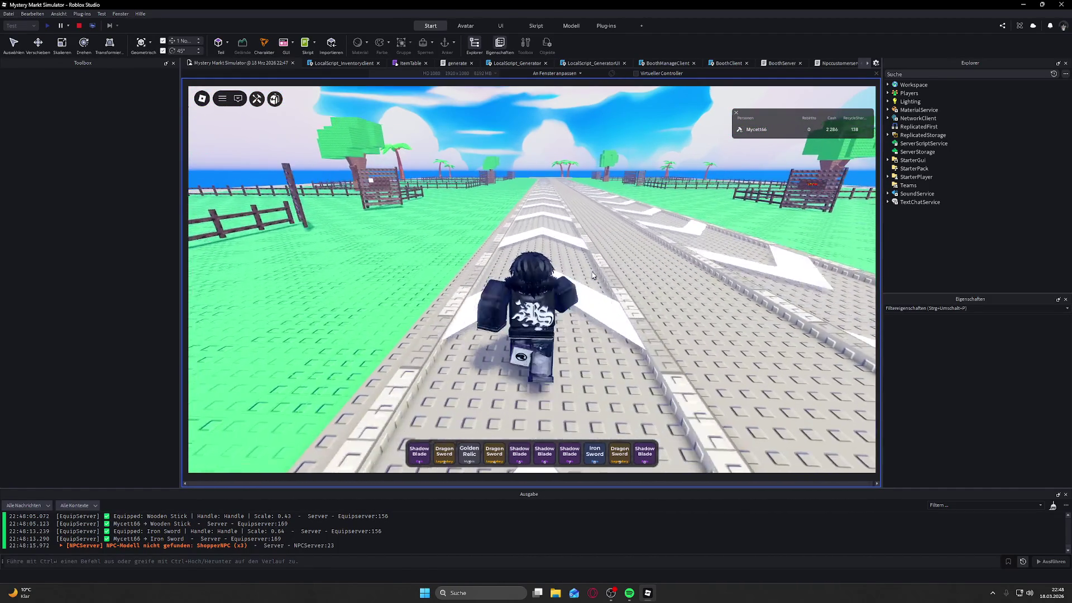
{"action": "key", "text": "w"}
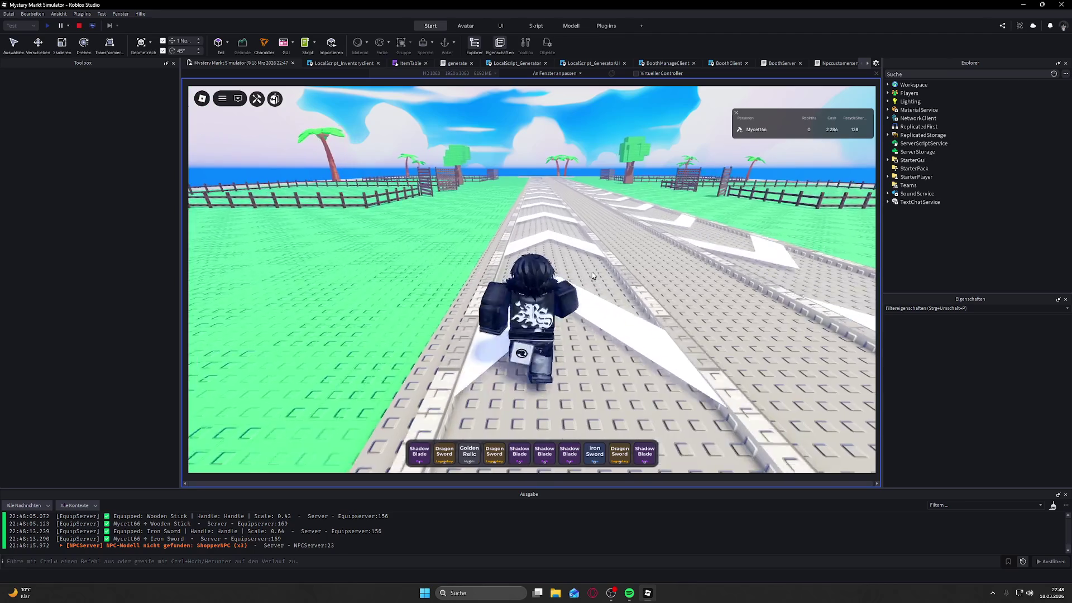
{"action": "key", "text": "w"}
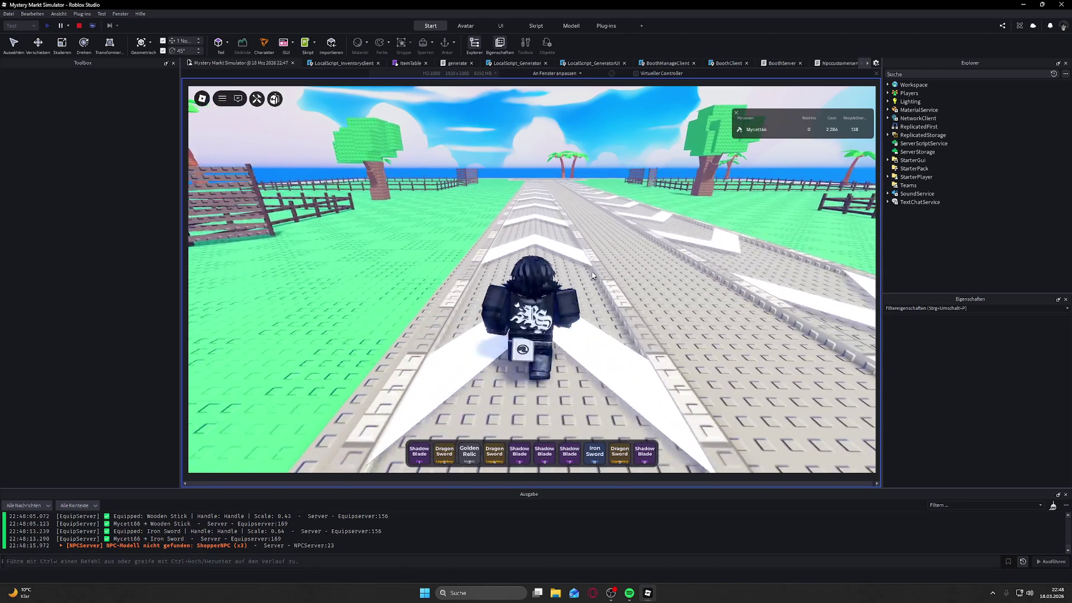
{"action": "key", "text": "w"}
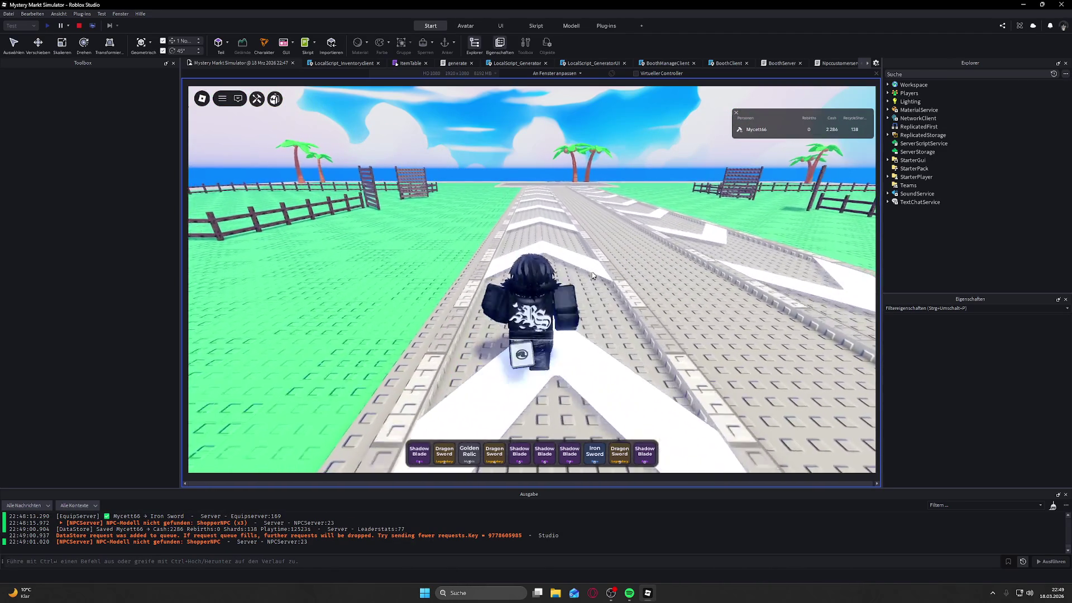
Step: Run across the end platform toward the palm trees, then stop the play-test
{"action": "key", "text": "w"}
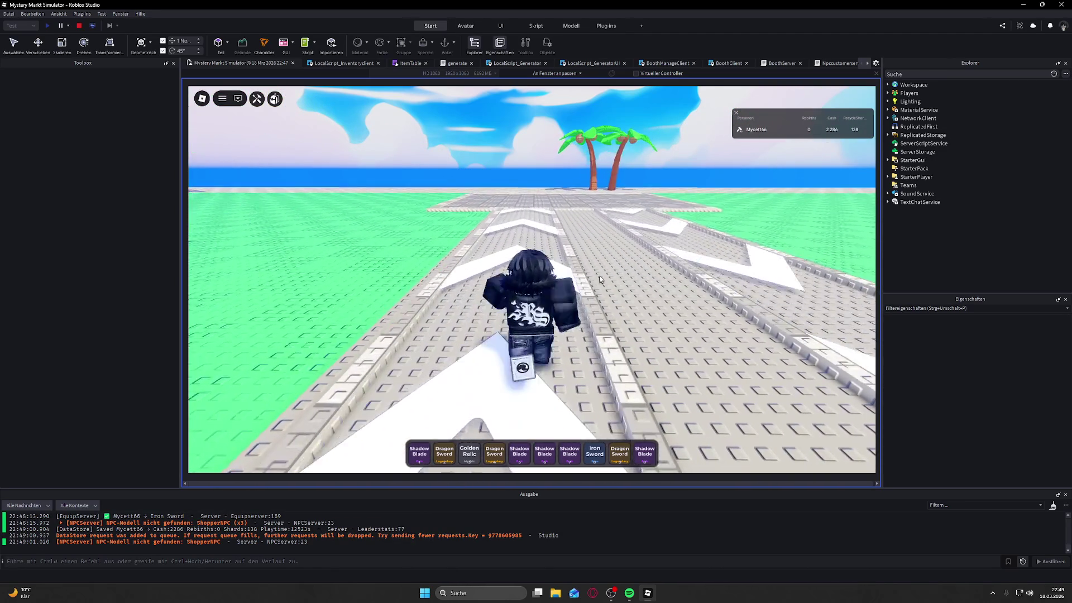
{"action": "key", "text": "w"}
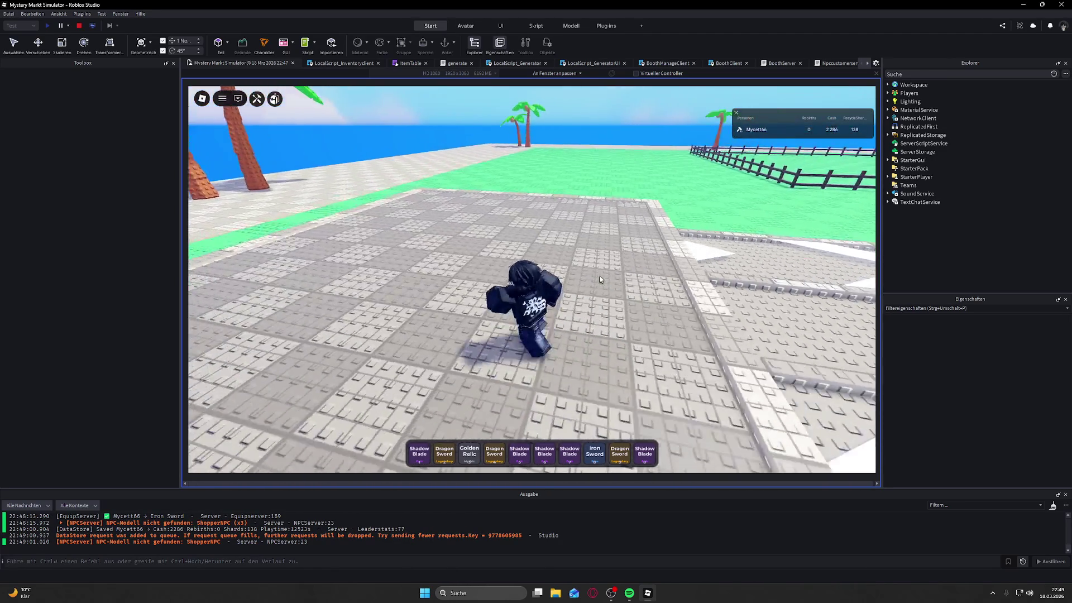
{"action": "key", "text": "w"}
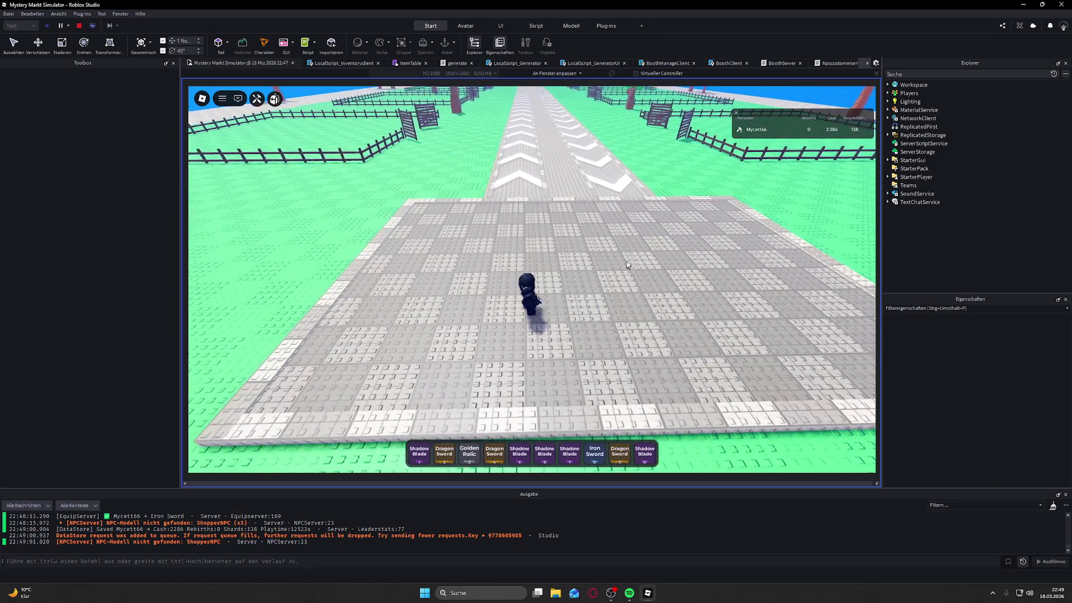
{"action": "key", "text": "w"}
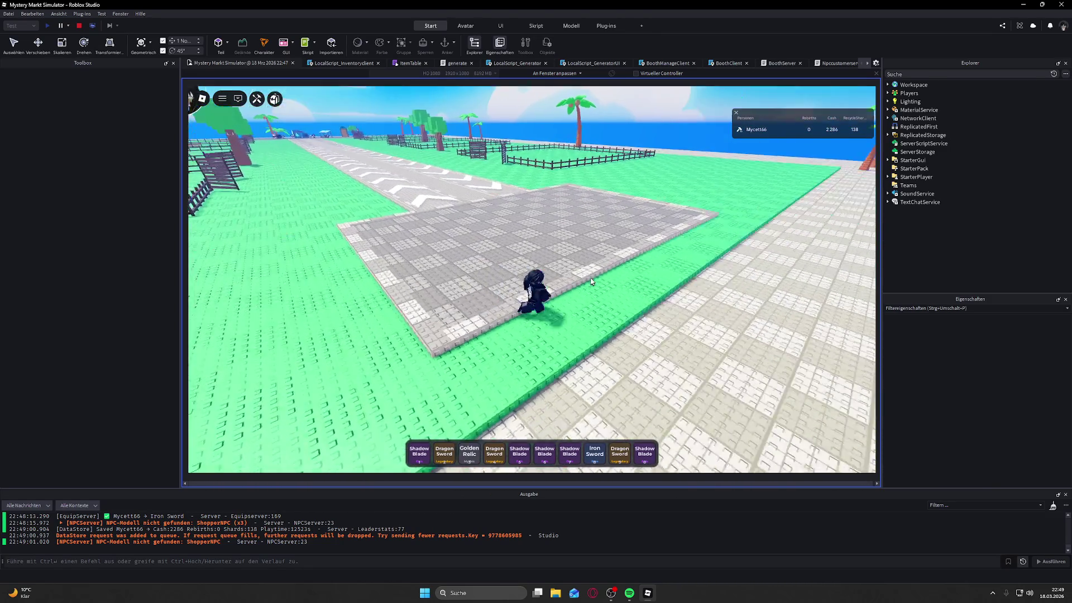
{"action": "key", "text": "w"}
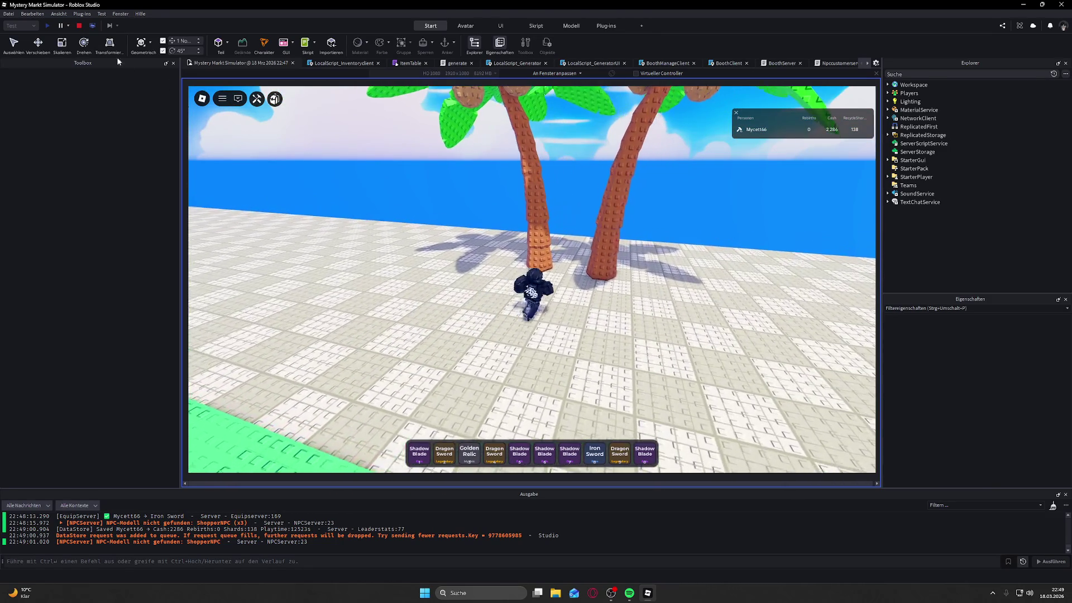
{"action": "left_click", "coordinate": [79, 26]}
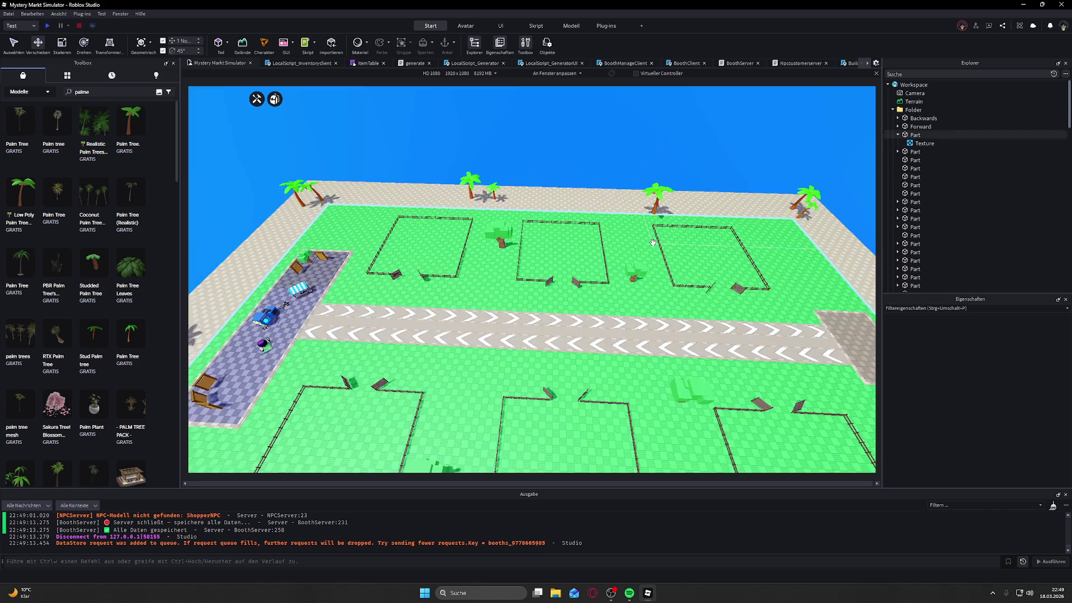
Step: Shift one palm tree a few studs sideways and angle the view onto the plots
{"action": "key", "text": "w"}
{"action": "scroll", "coordinate": [654, 246], "scroll_direction": "up", "scroll_amount": 10}
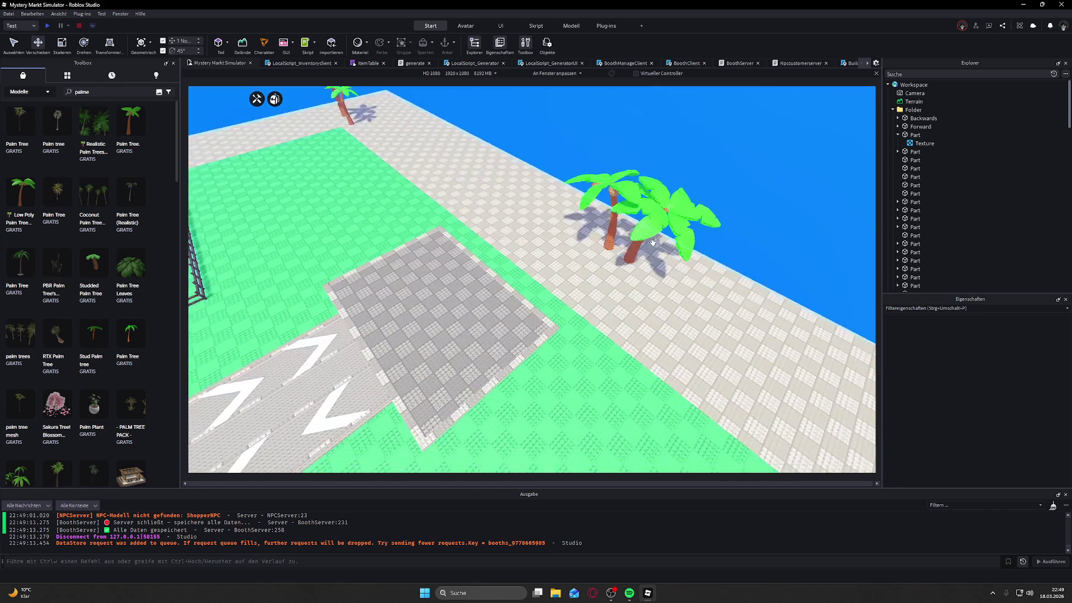
{"action": "left_click", "coordinate": [639, 193]}
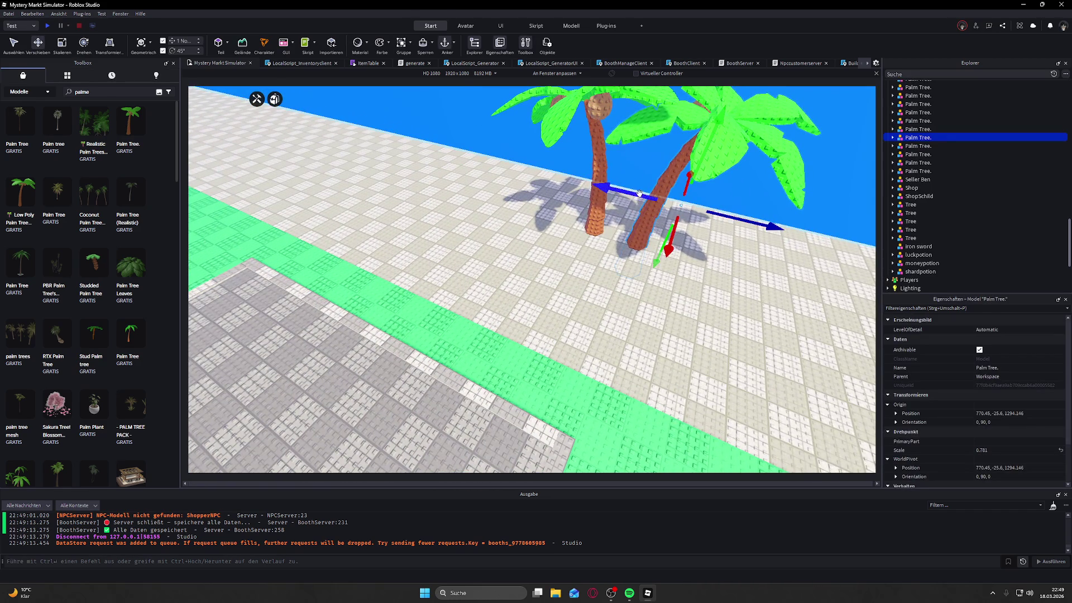
{"action": "left_click_drag", "start_coordinate": [639, 193], "coordinate": [612, 191]}
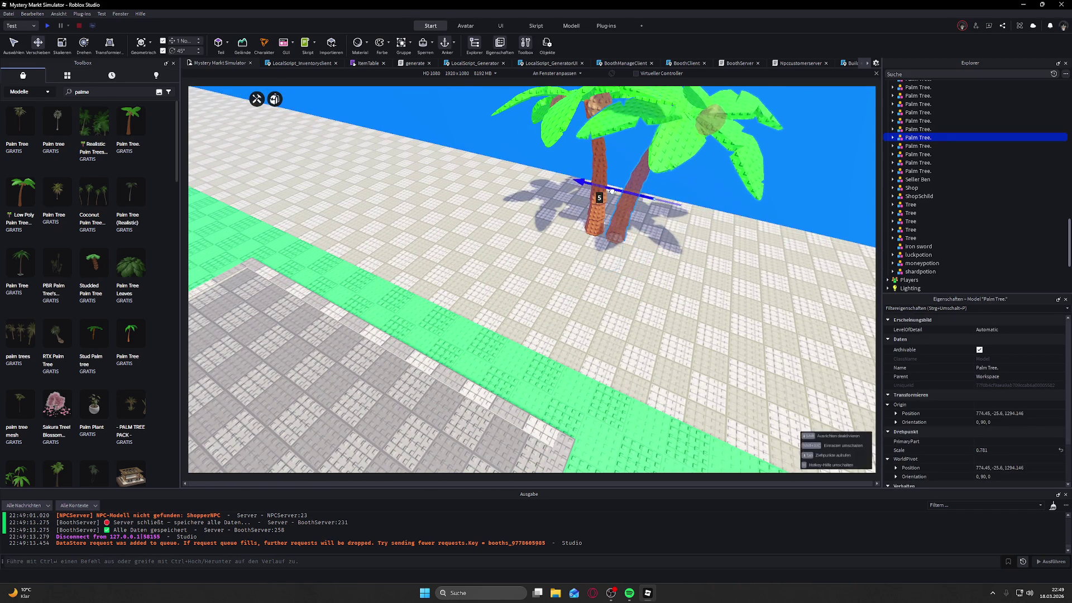
{"action": "left_click", "coordinate": [752, 142]}
{"action": "scroll", "coordinate": [752, 142], "scroll_direction": "down", "scroll_amount": 10}
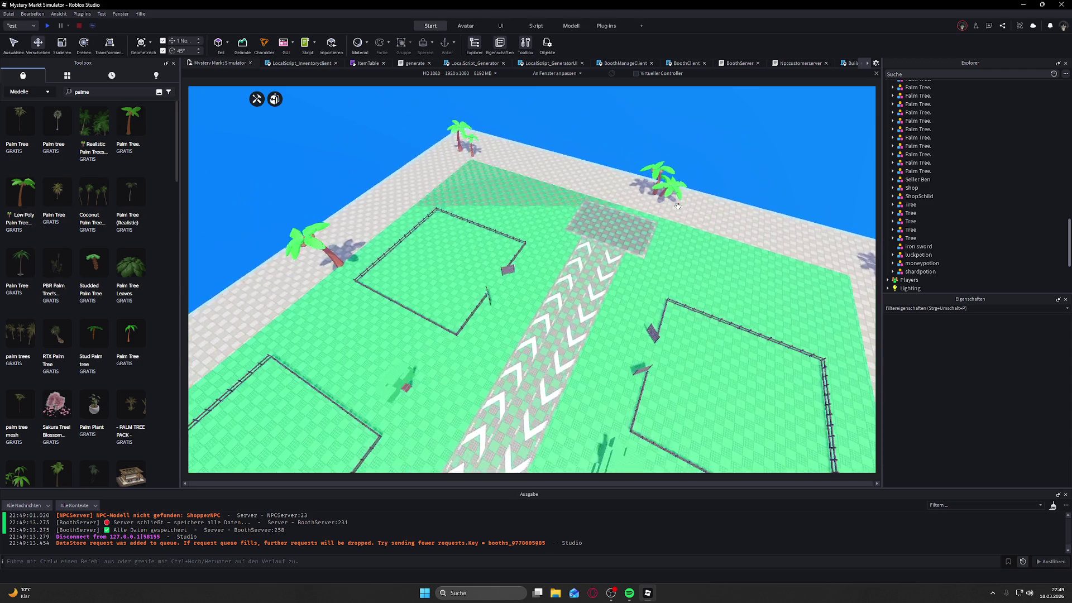
{"action": "scroll", "coordinate": [678, 206], "scroll_direction": "down", "scroll_amount": 3}
{"action": "scroll", "coordinate": [666, 208], "scroll_direction": "up", "scroll_amount": 5}
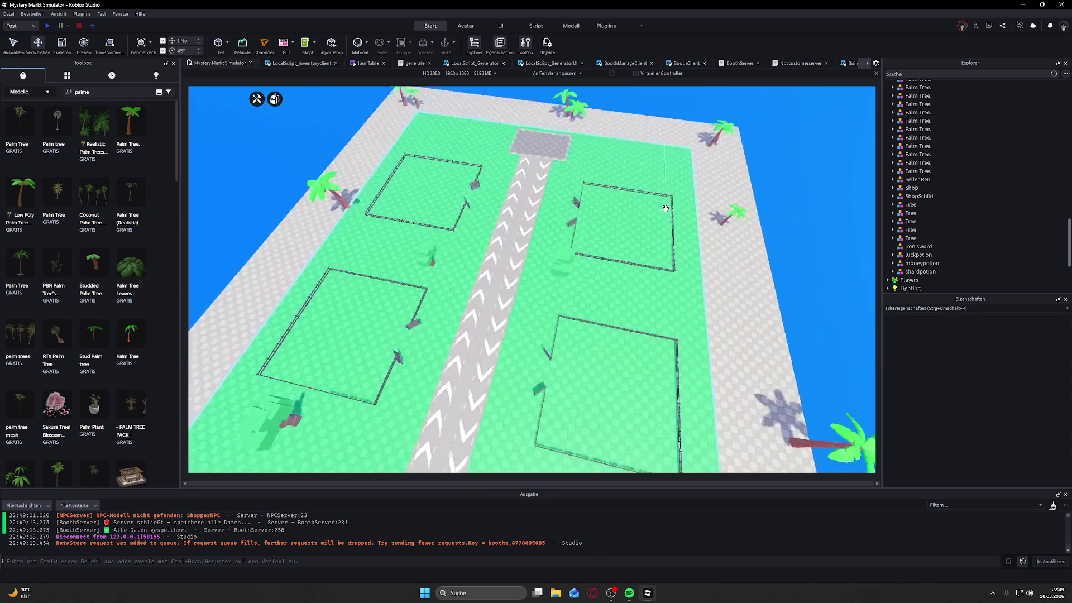
{"action": "left_click_drag", "start_coordinate": [665, 208], "coordinate": [666, 213]}
{"action": "scroll", "coordinate": [666, 209], "scroll_direction": "down", "scroll_amount": 5}
{"action": "scroll", "coordinate": [665, 208], "scroll_direction": "up", "scroll_amount": 5}
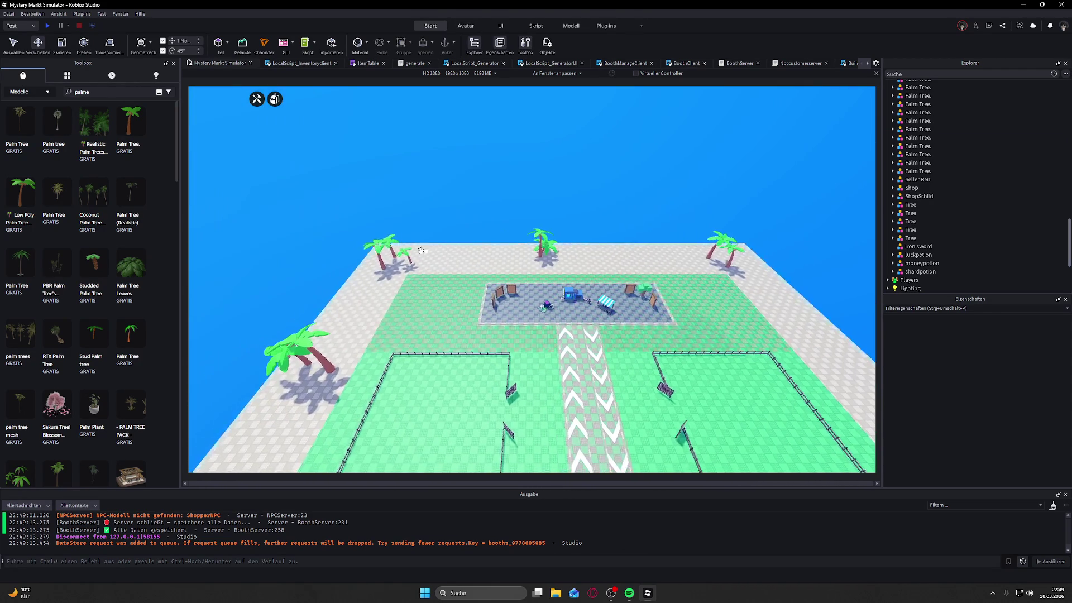
{"action": "scroll", "coordinate": [414, 259], "scroll_direction": "up", "scroll_amount": 2}
{"action": "left_click", "coordinate": [413, 258]}
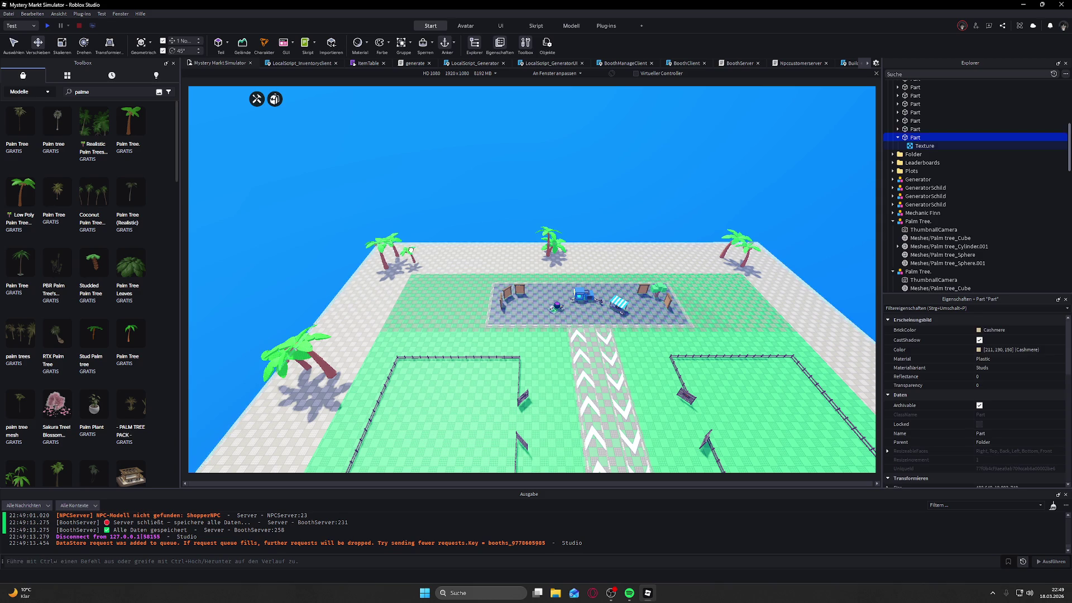
{"action": "left_click", "coordinate": [455, 199]}
{"action": "scroll", "coordinate": [402, 257], "scroll_direction": "up", "scroll_amount": 5}
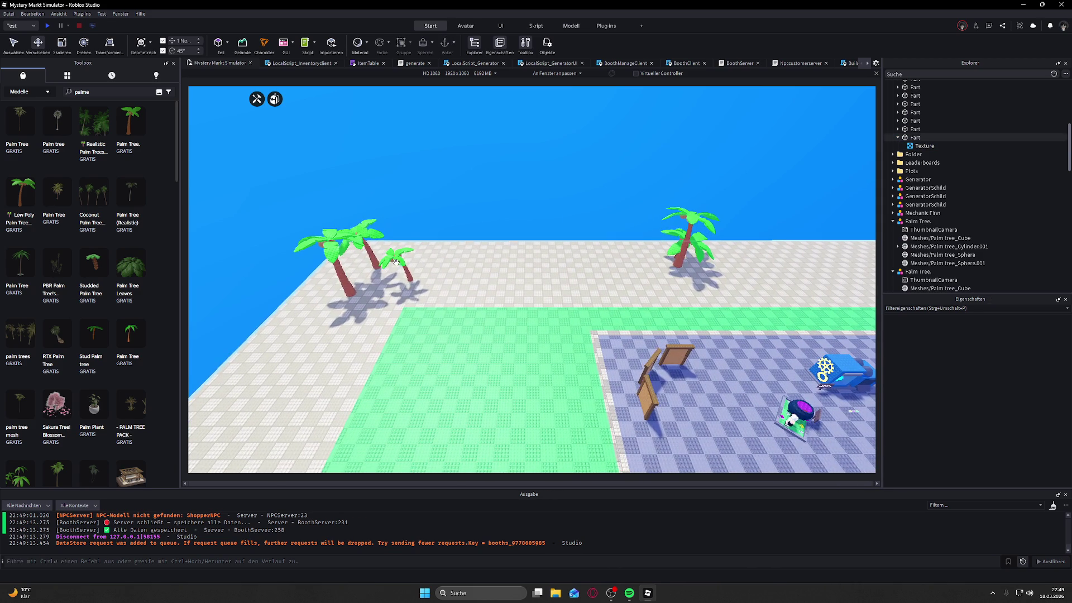
Step: Move the small palm tree over to the plots, right beside the larger palm
{"action": "left_click", "coordinate": [393, 260]}
{"action": "mouse_move", "coordinate": [402, 256]}
{"action": "left_mouse_down"}
{"action": "mouse_move", "coordinate": [525, 329]}
{"action": "mouse_move", "coordinate": [644, 127]}
{"action": "mouse_move", "coordinate": [678, 127]}
{"action": "mouse_move", "coordinate": [648, 119]}
{"action": "left_mouse_up"}
{"action": "key", "text": "f"}
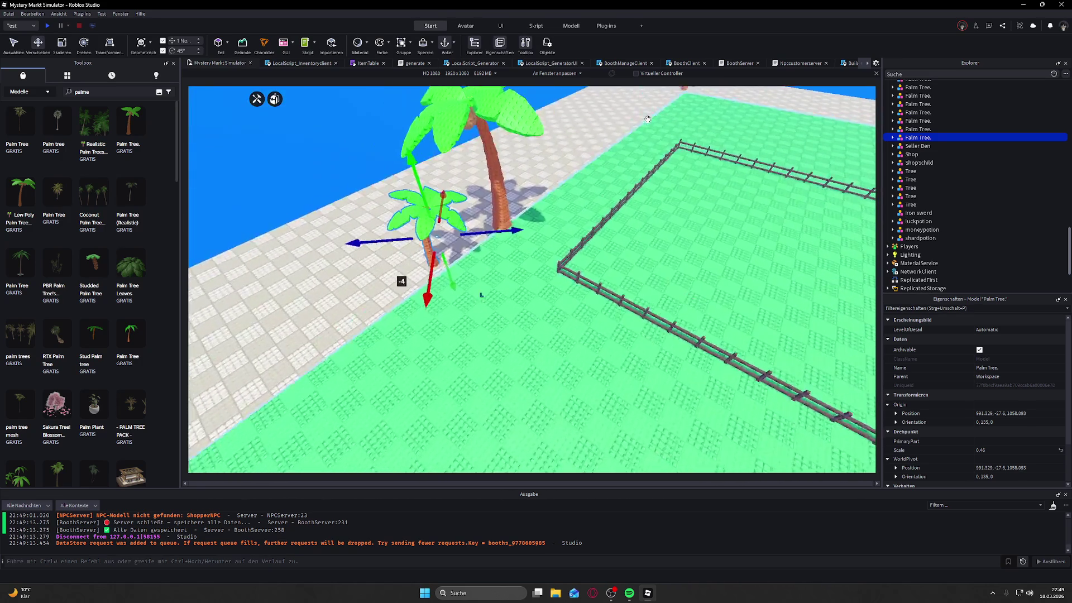
{"action": "mouse_move", "coordinate": [456, 222]}
{"action": "left_mouse_down"}
{"action": "mouse_move", "coordinate": [410, 218]}
{"action": "mouse_move", "coordinate": [469, 224]}
{"action": "mouse_move", "coordinate": [535, 200]}
{"action": "mouse_move", "coordinate": [529, 176]}
{"action": "left_mouse_up"}
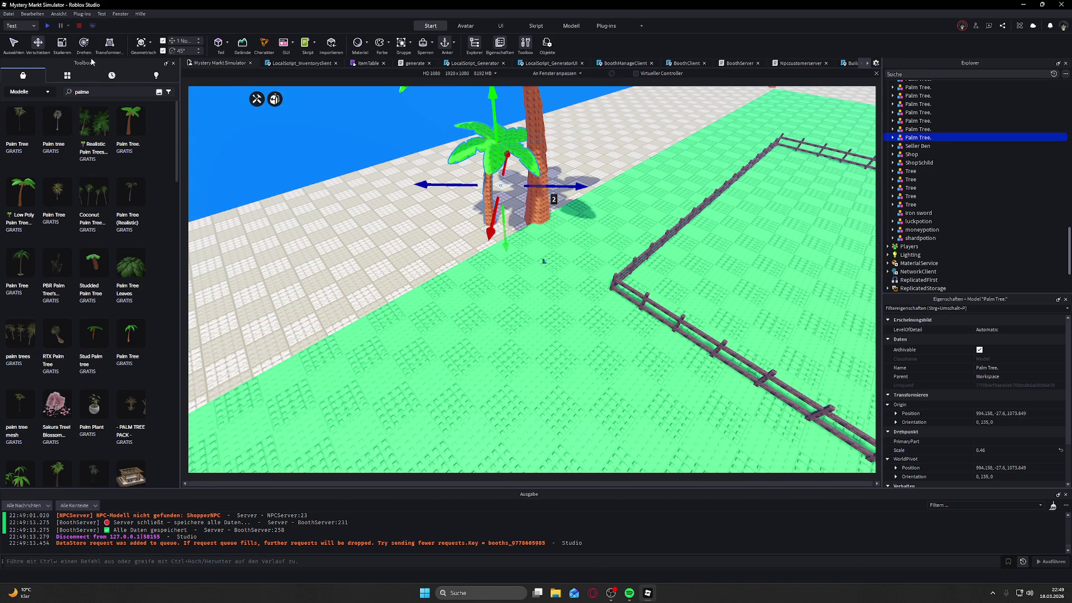
Step: Rotate the small 0.46-scale palm back to zero rotation so it stands upright
{"action": "left_click", "coordinate": [84, 44]}
{"action": "left_click_drag", "start_coordinate": [493, 218], "coordinate": [387, 138]}
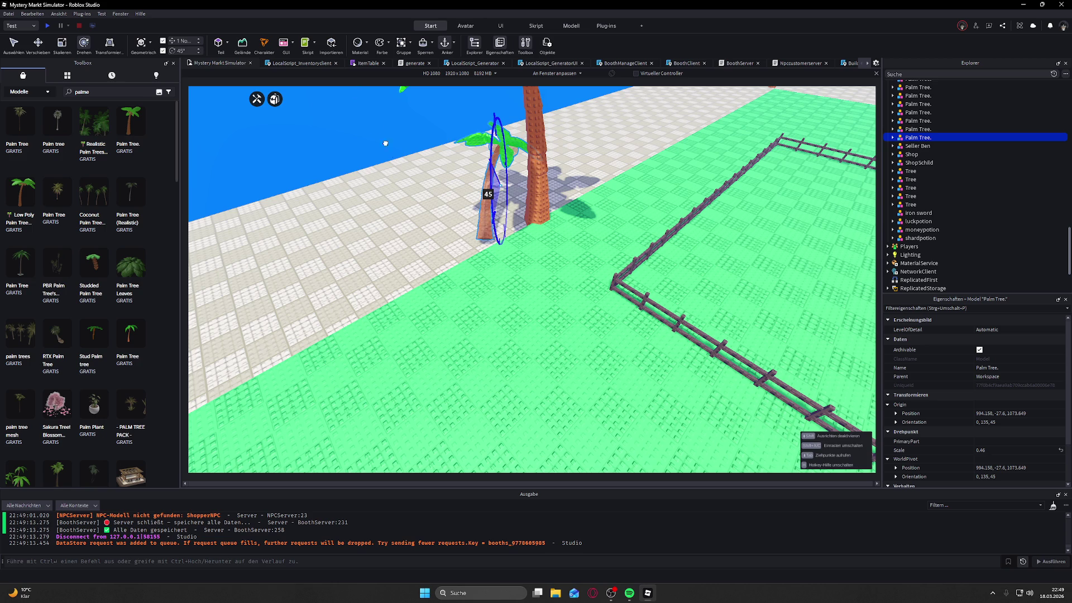
{"action": "left_click_drag", "start_coordinate": [481, 218], "coordinate": [417, 205]}
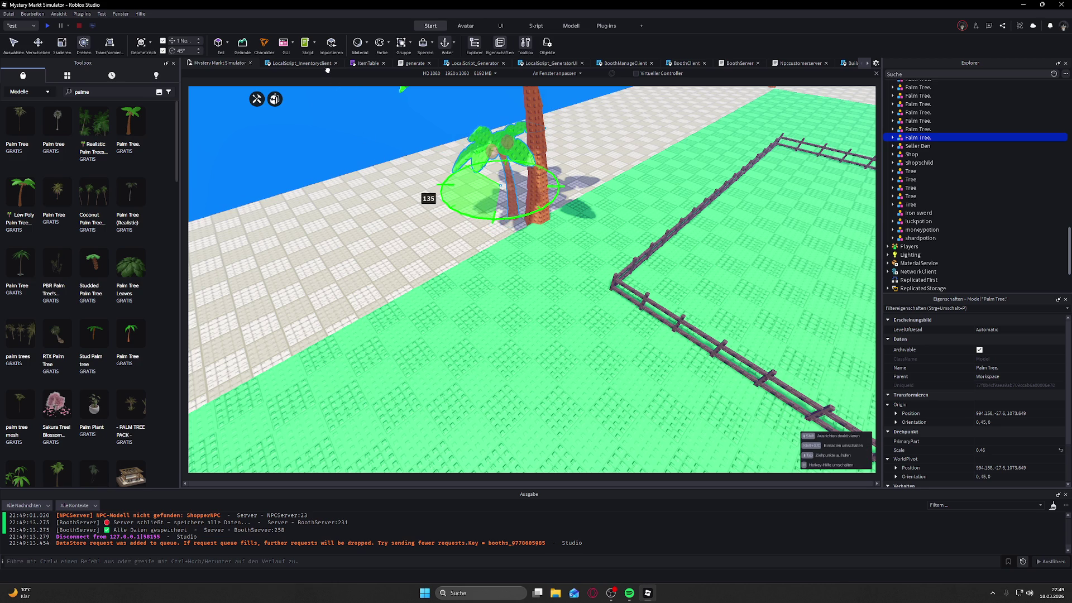
{"action": "left_click_drag", "start_coordinate": [334, 85], "coordinate": [307, 35]}
{"action": "left_click", "coordinate": [249, 195]}
{"action": "scroll", "coordinate": [295, 164], "scroll_direction": "down", "scroll_amount": 5}
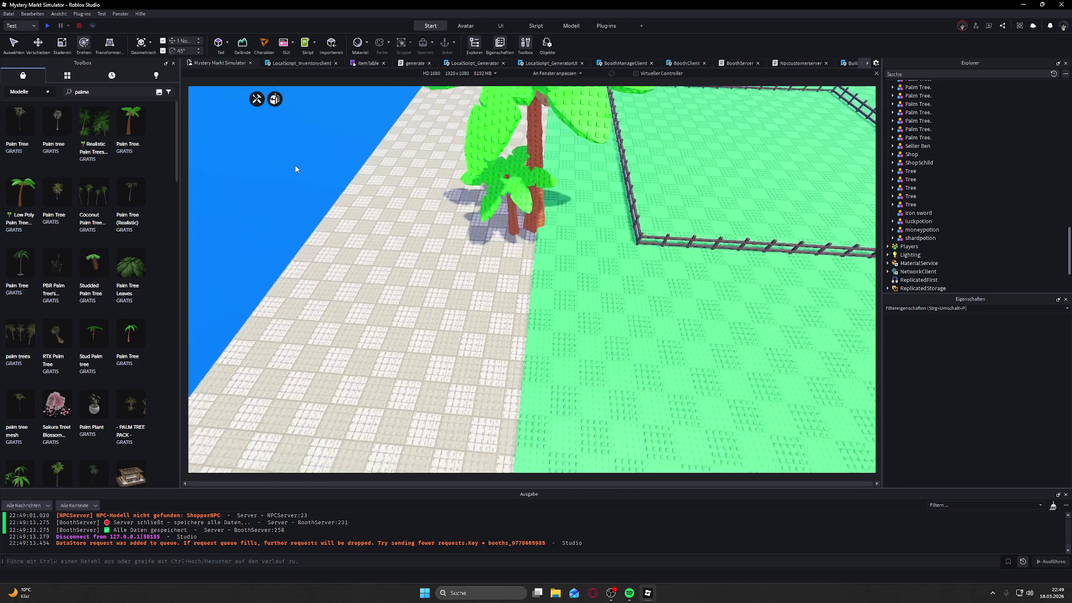
{"action": "scroll", "coordinate": [328, 254], "scroll_direction": "up", "scroll_amount": 5}
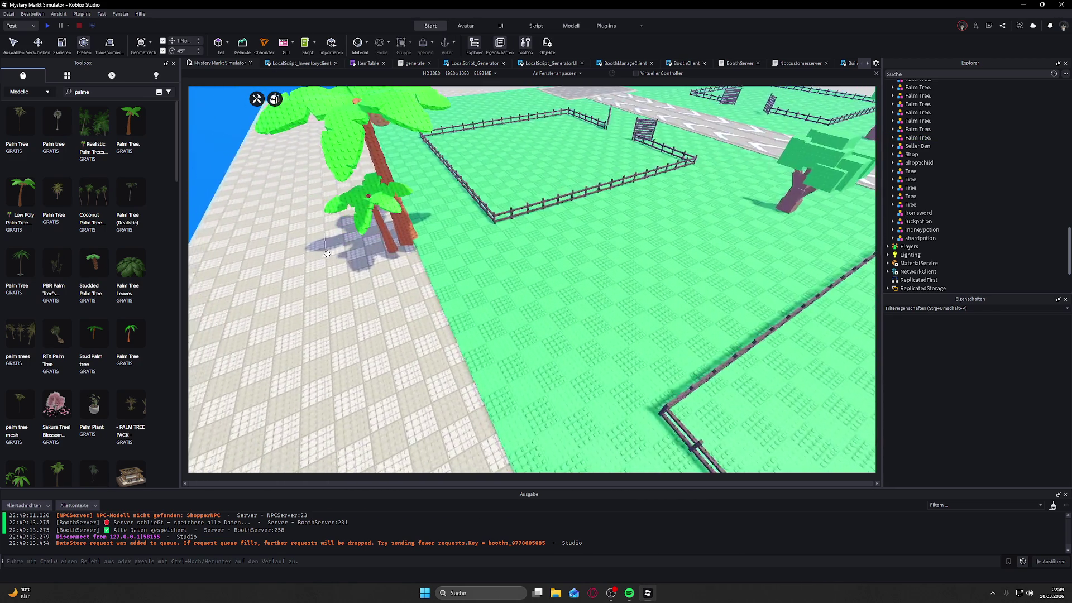
{"action": "scroll", "coordinate": [327, 255], "scroll_direction": "down", "scroll_amount": 3}
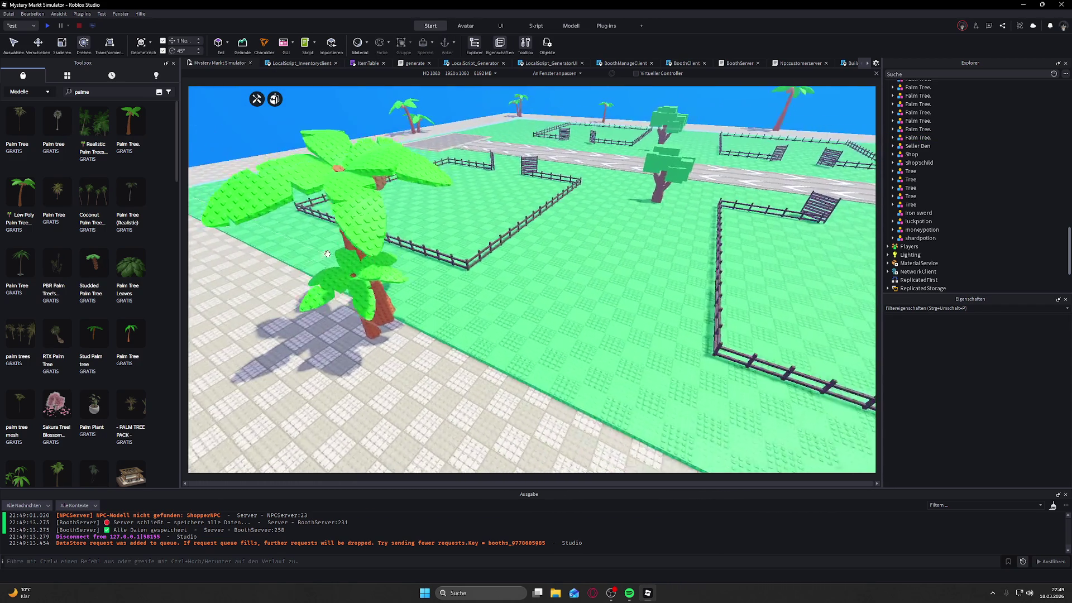
{"action": "left_click", "coordinate": [455, 306]}
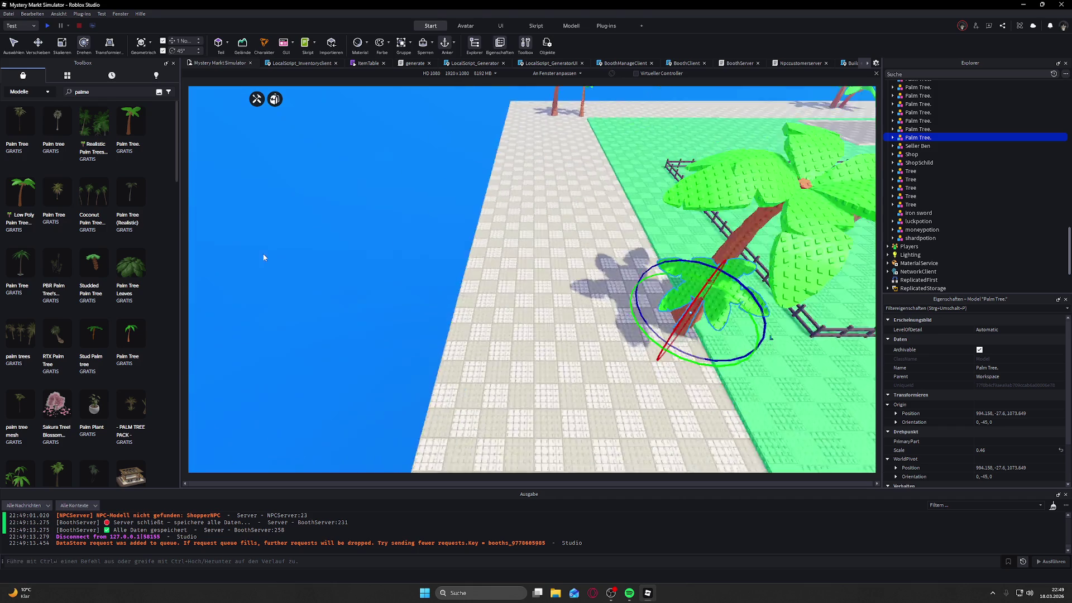
{"action": "left_click", "coordinate": [416, 220]}
{"action": "scroll", "coordinate": [416, 221], "scroll_direction": "down", "scroll_amount": 5}
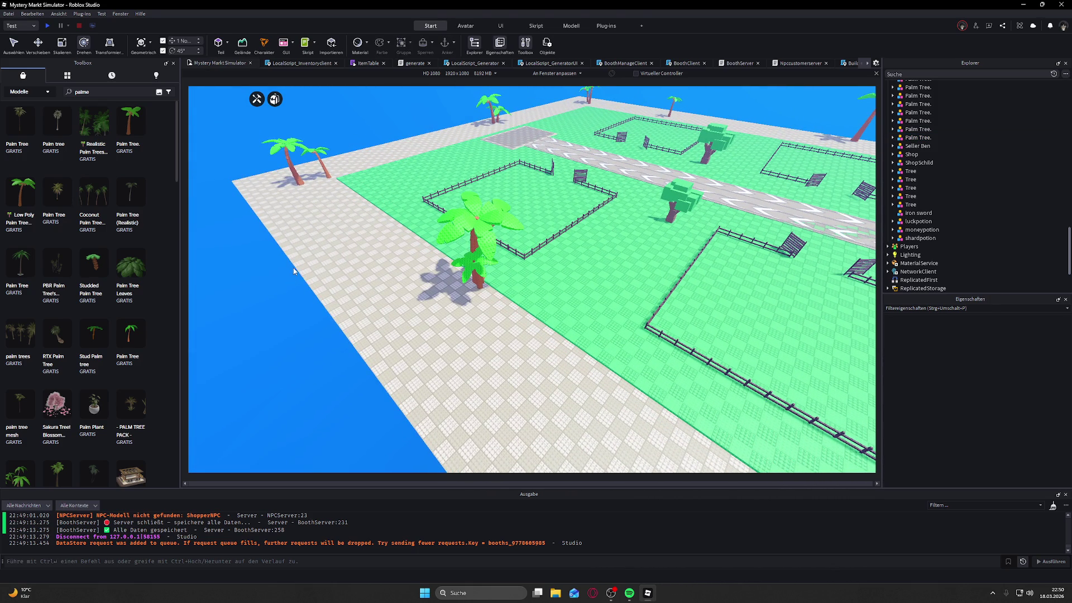
Step: Start a new play-test, run along the road to the Mystery Generator and generate an item
{"action": "left_click", "coordinate": [47, 26]}
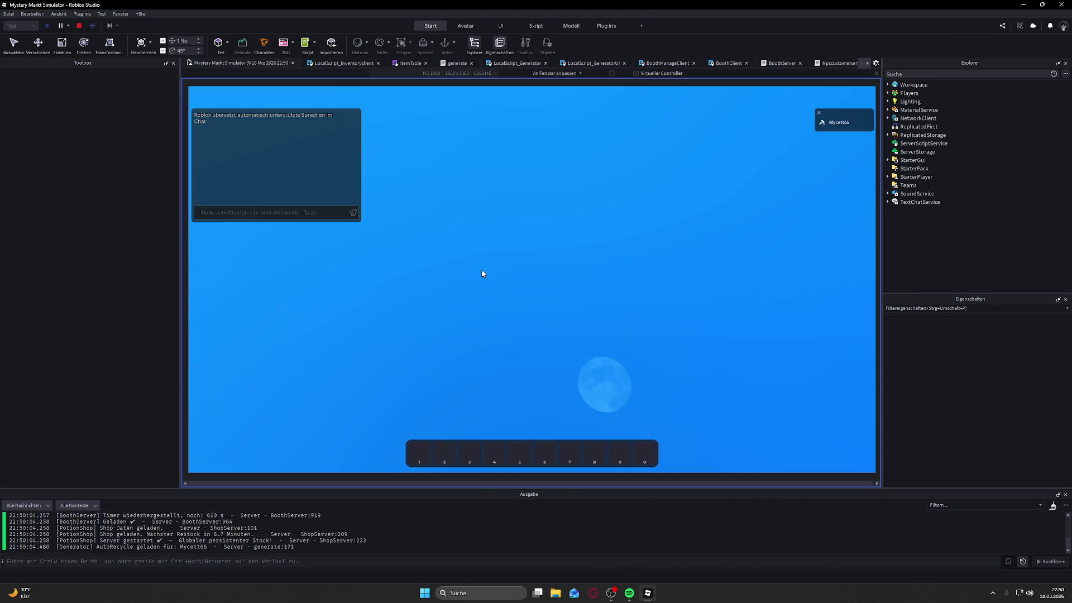
{"action": "key", "text": "w"}
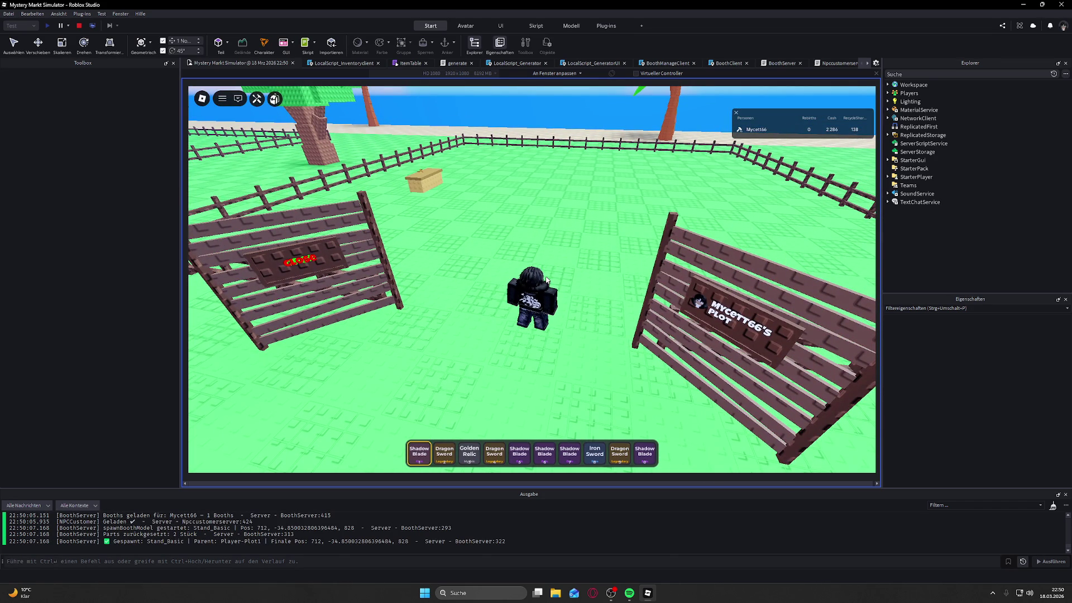
{"action": "key", "text": "s"}
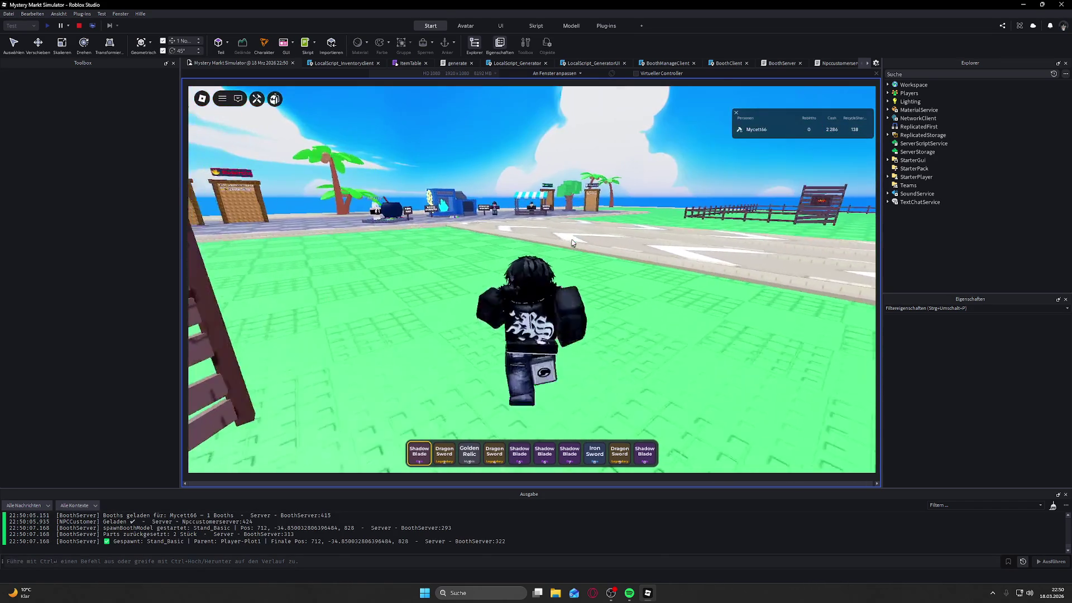
{"action": "key", "text": "w"}
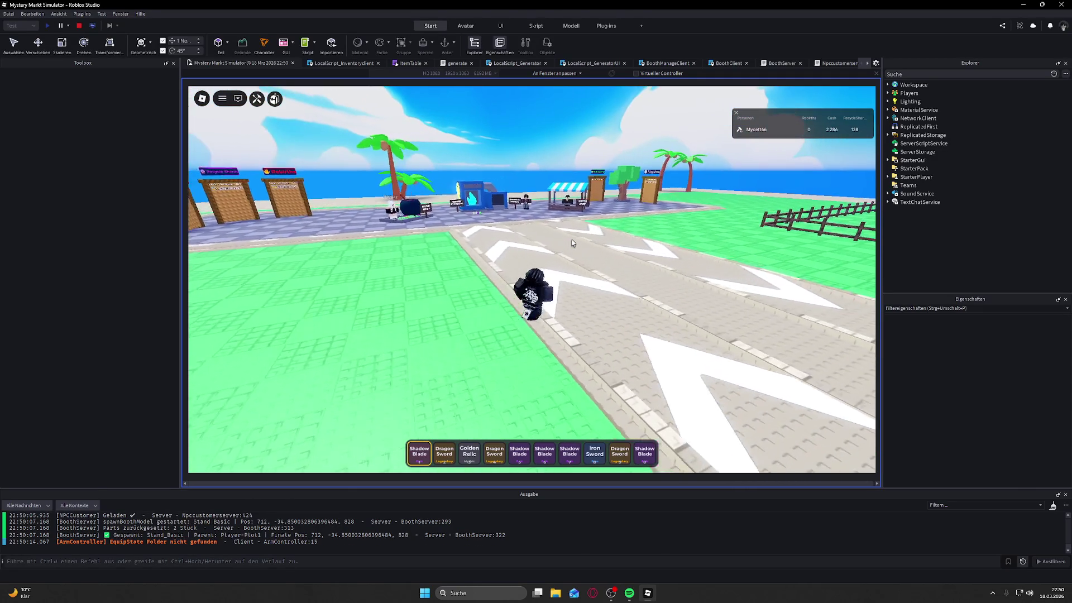
{"action": "key", "text": "d"}
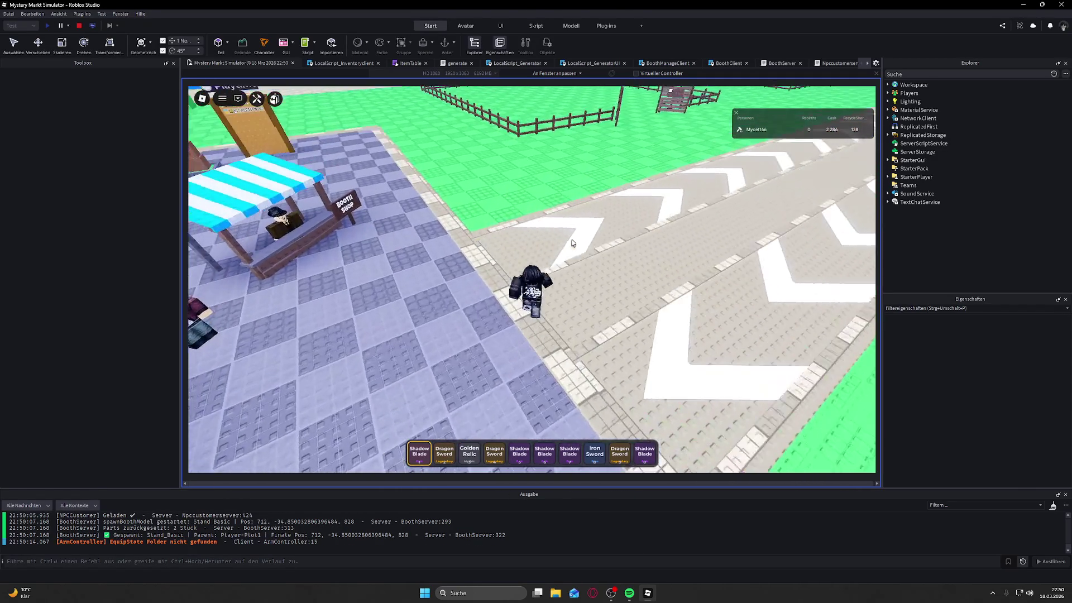
{"action": "key", "text": "a"}
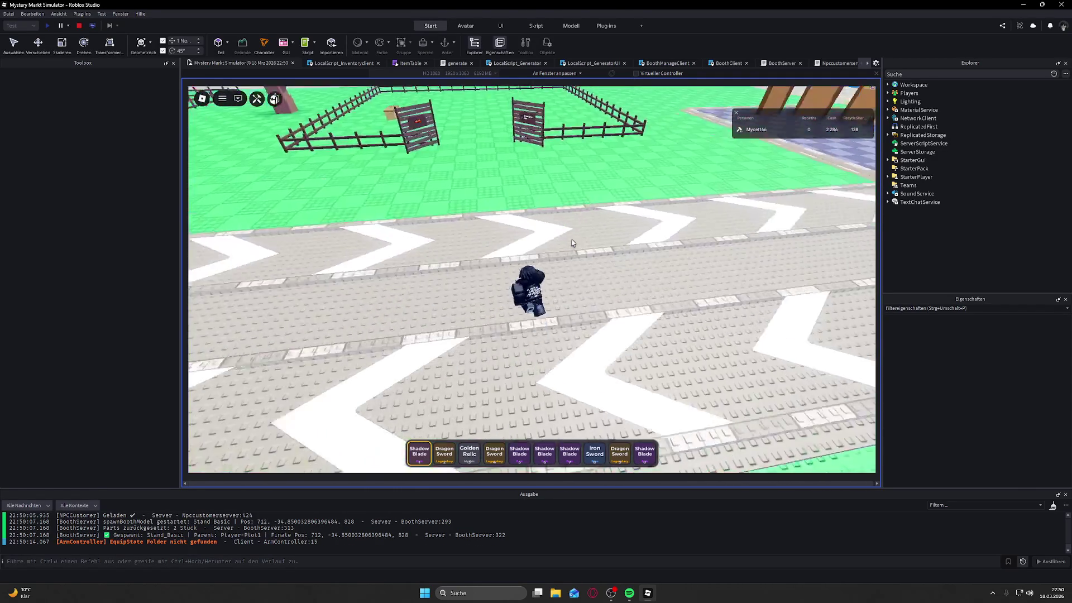
{"action": "key", "text": "d"}
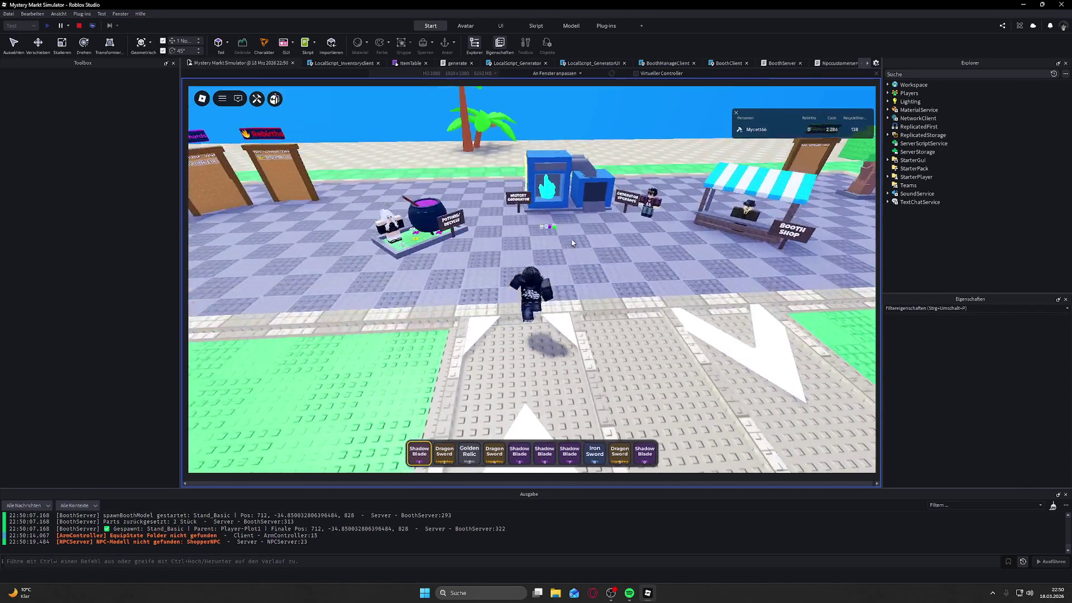
{"action": "key", "text": "w"}
{"action": "left_click", "coordinate": [519, 201]}
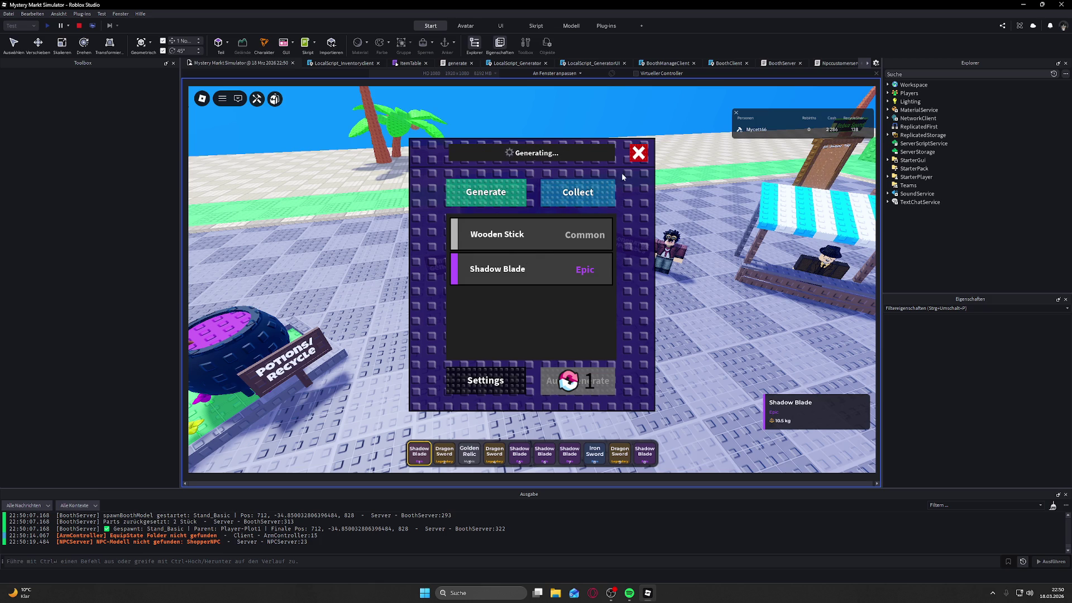
Step: Collect the generated items and recycle a Wooden Stick at the potions witch, raising shards to 139
{"action": "left_click", "coordinate": [578, 192]}
{"action": "left_click", "coordinate": [638, 153]}
{"action": "key", "text": "a"}
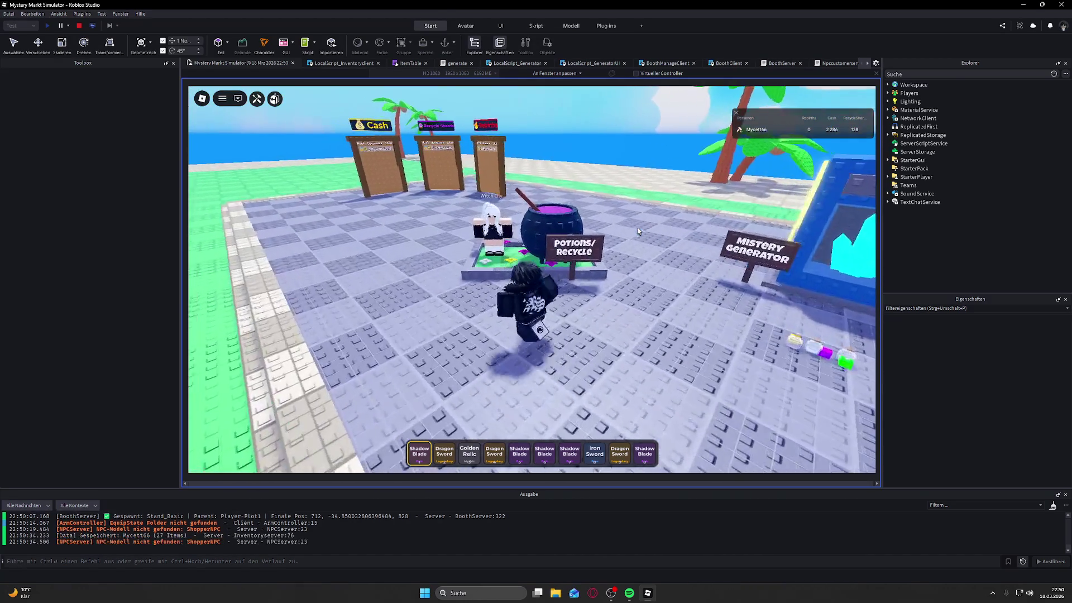
{"action": "key", "text": "s"}
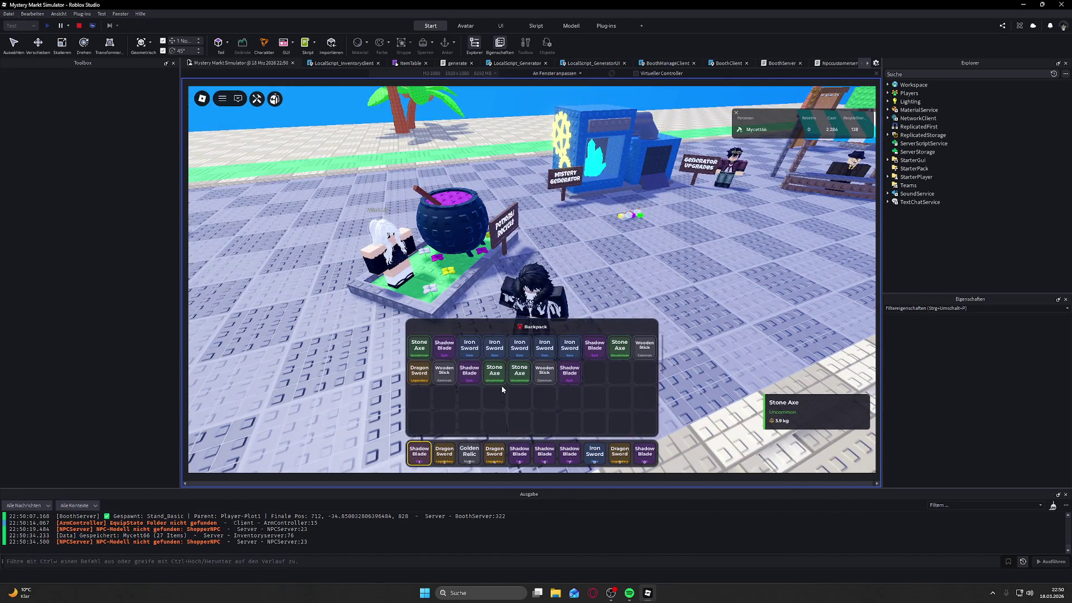
{"action": "key", "text": "w"}
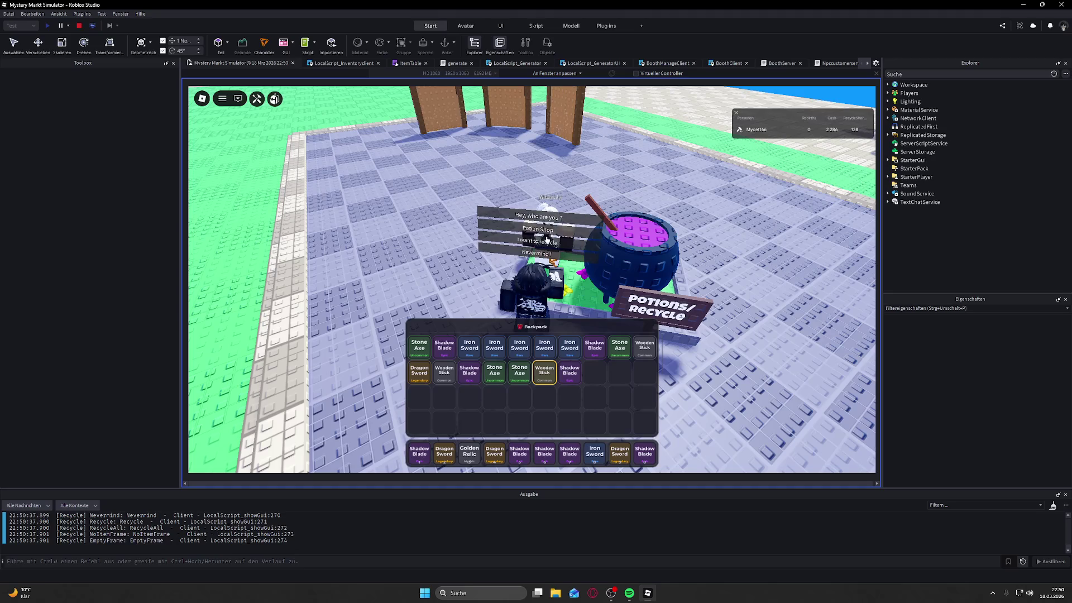
{"action": "left_click", "coordinate": [545, 236]}
{"action": "left_click", "coordinate": [550, 241]}
{"action": "key", "text": "w"}
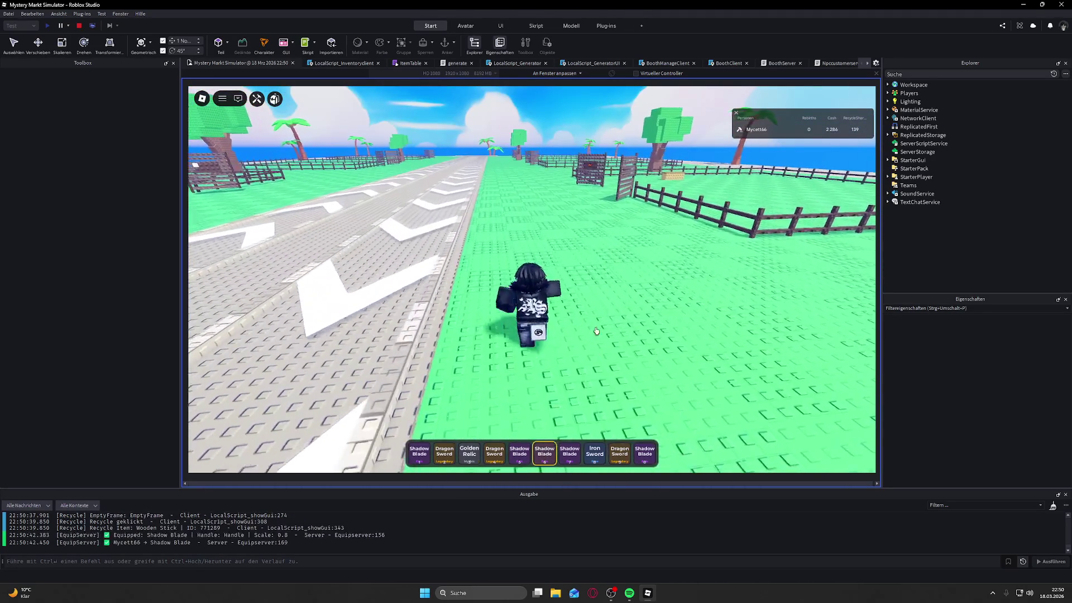
Step: Swap between the Shadow Blade and Golden Relic while walking past the wall toward the crate
{"action": "left_click", "coordinate": [541, 447]}
{"action": "key", "text": "6"}
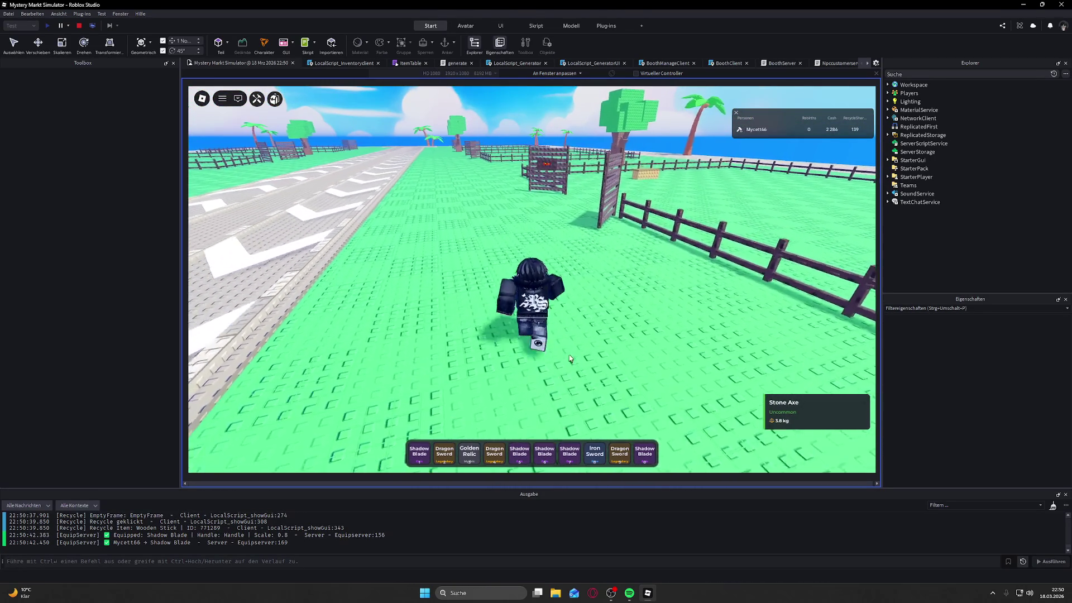
{"action": "key", "text": "d"}
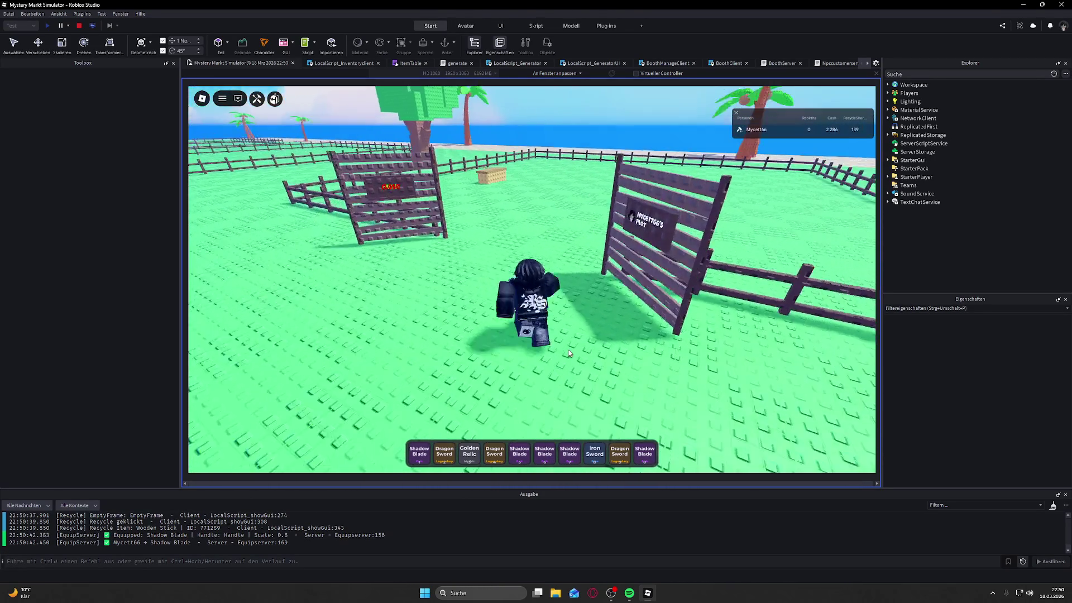
{"action": "key", "text": "w"}
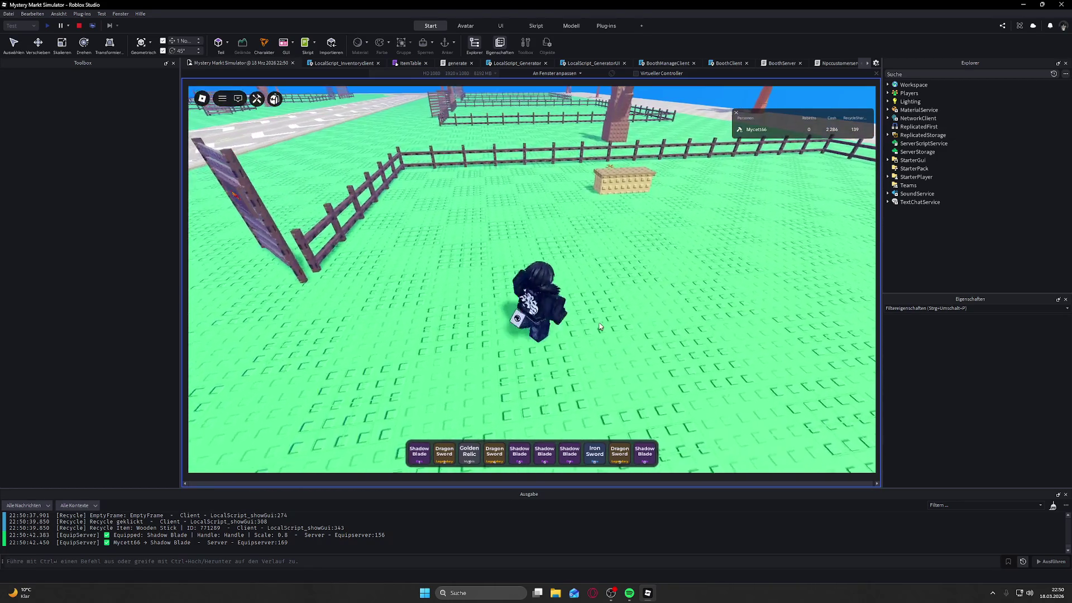
{"action": "left_click", "coordinate": [467, 459]}
{"action": "key", "text": "6"}
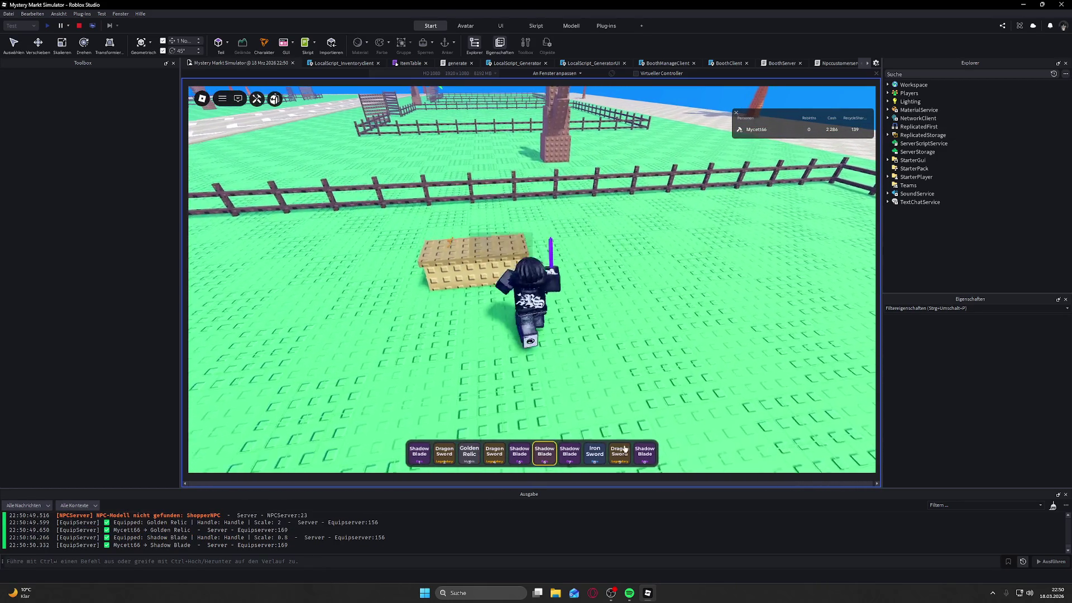
Step: Move a Stone Axe from the backpack into hotbar slot 1, then head toward the fences
{"action": "key", "text": "grave"}
{"action": "left_click", "coordinate": [531, 371]}
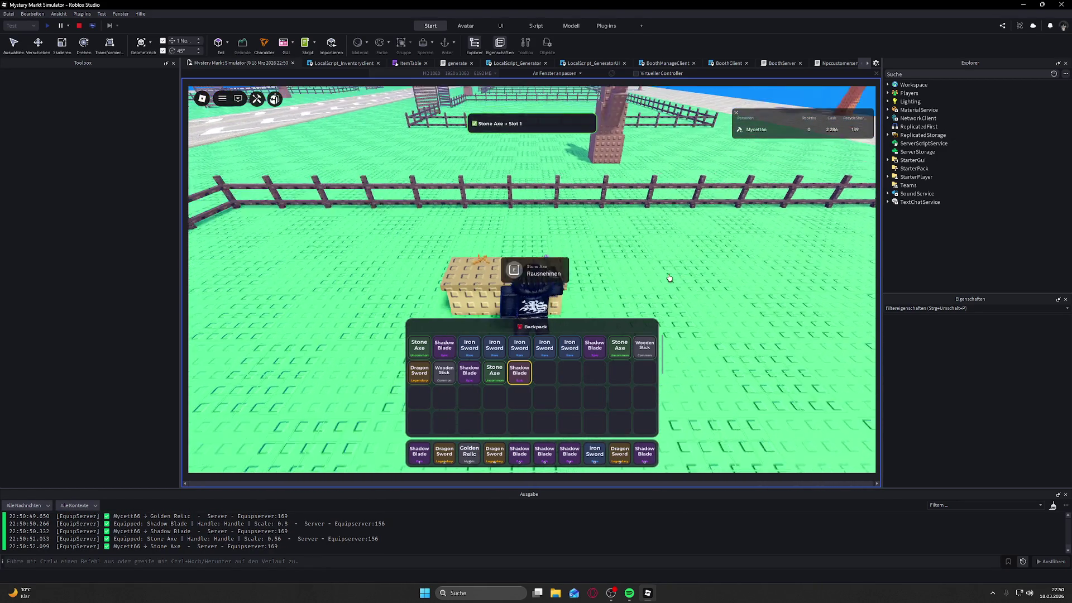
{"action": "key", "text": "a"}
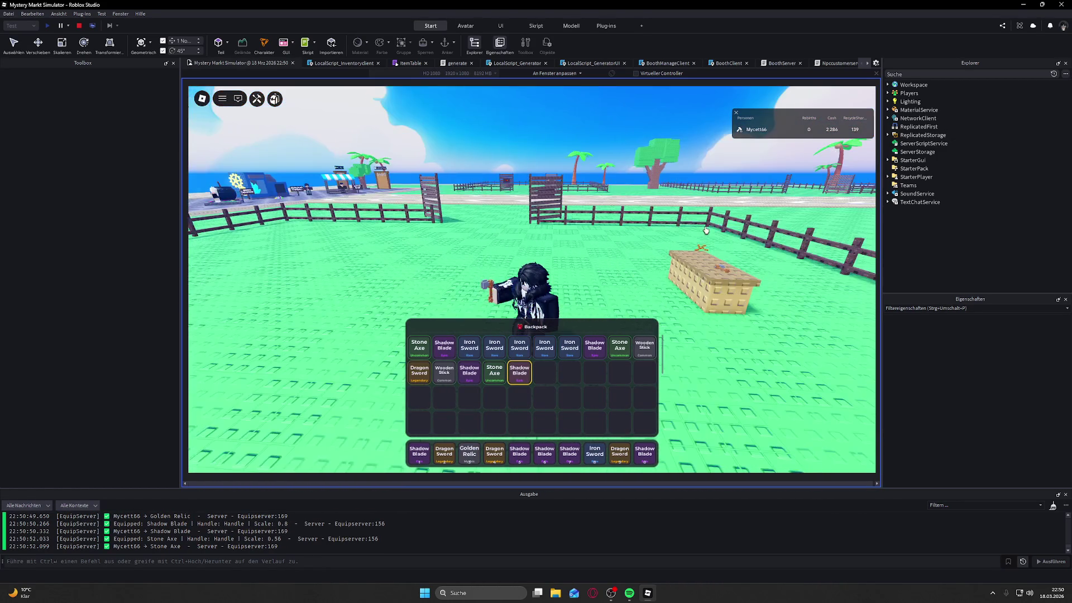
{"action": "key", "text": "grave"}
{"action": "key", "text": "w"}
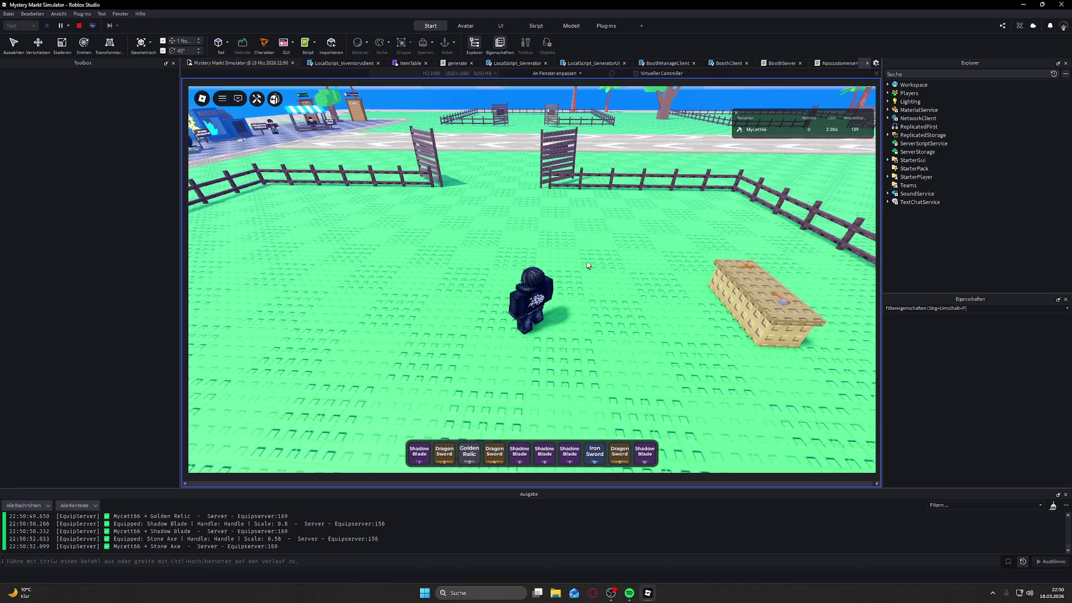
Step: Walk up to the crate by the red NPC and equip the Golden Relic
{"action": "key", "text": "a"}
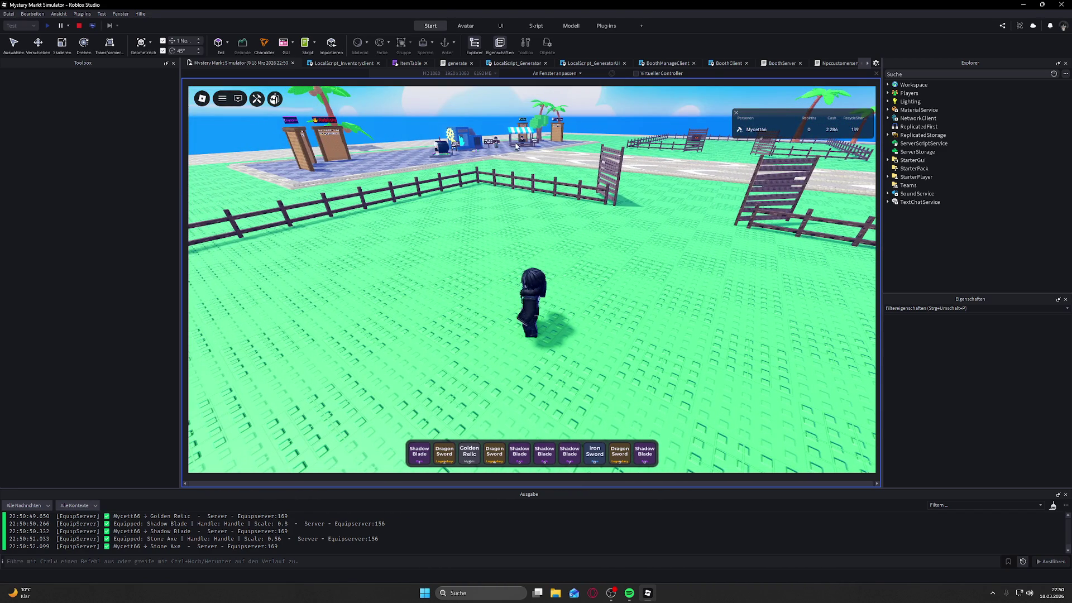
{"action": "key", "text": "d"}
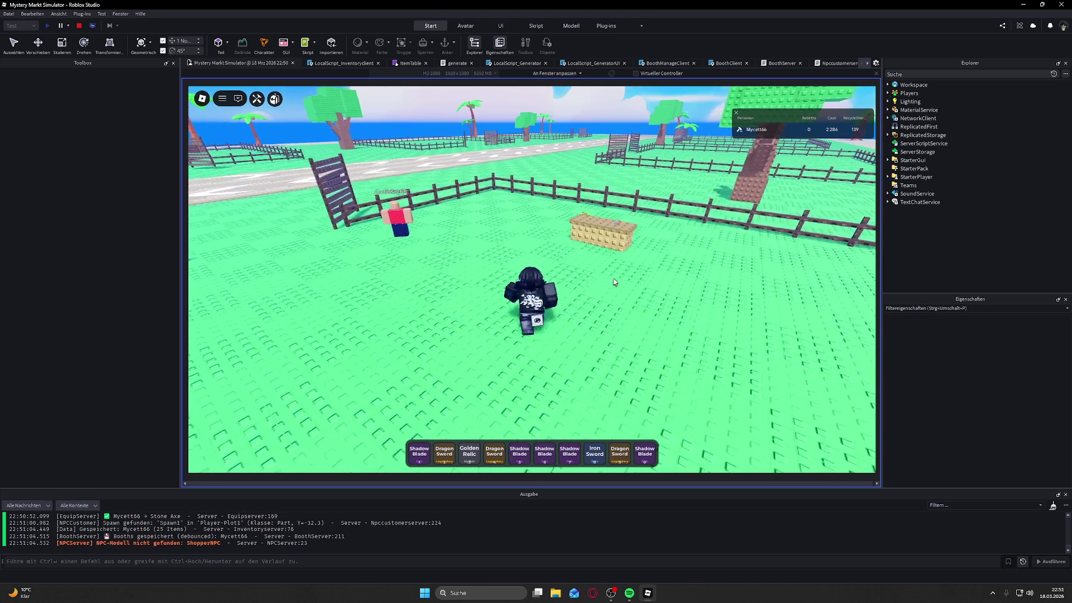
{"action": "key", "text": "w"}
{"action": "key", "text": "a"}
{"action": "key", "text": "s"}
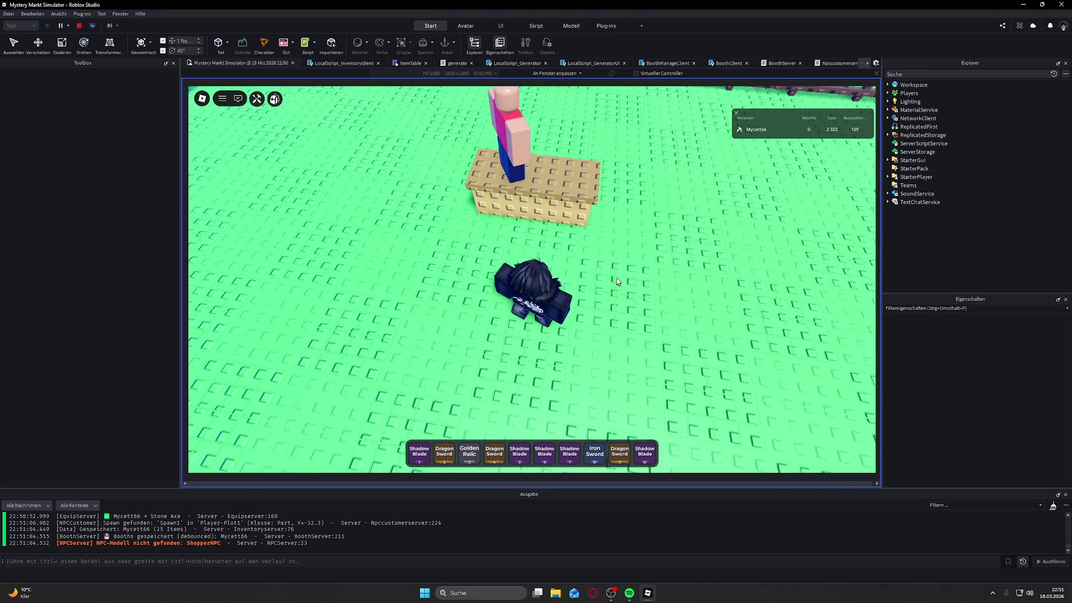
{"action": "left_click", "coordinate": [469, 454]}
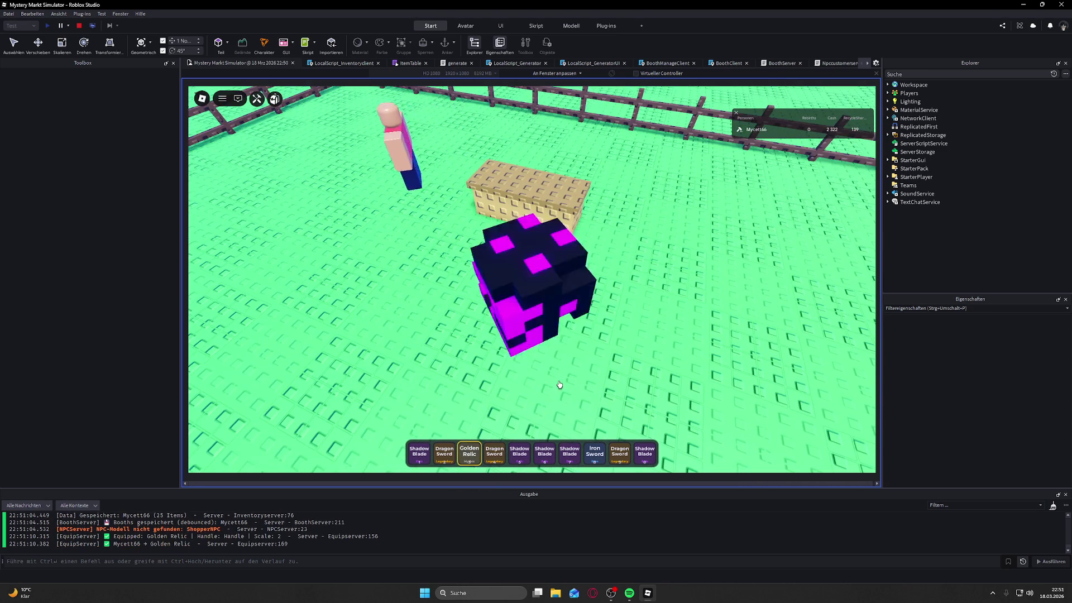
{"action": "scroll", "coordinate": [560, 384], "scroll_direction": "down", "scroll_amount": 2}
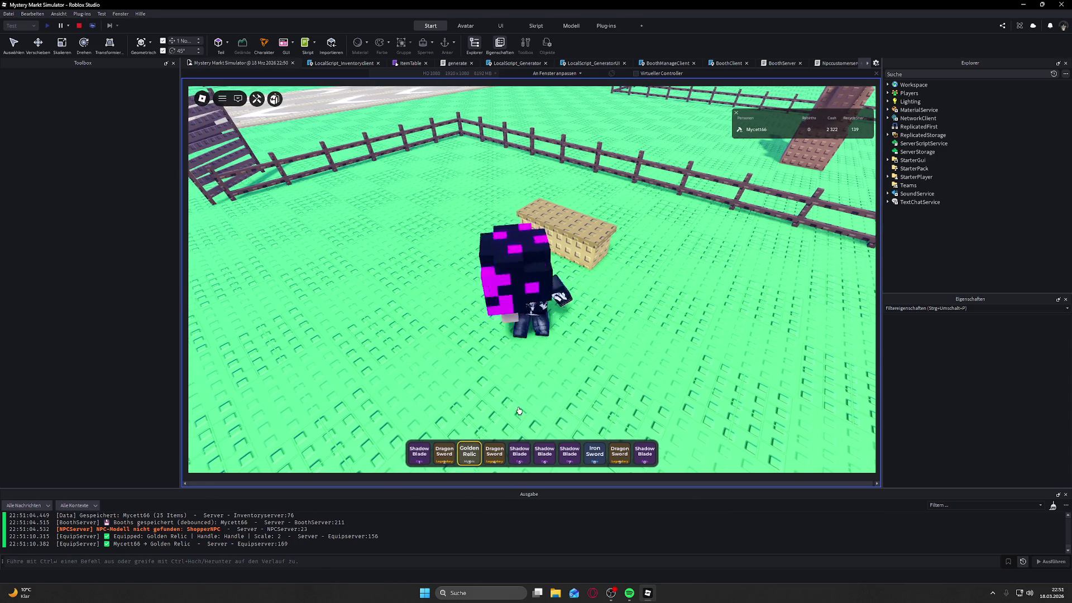
Step: Run through the fence gates onto the plaza, viewing the Mystery Generator and Shards/Rebirths boards
{"action": "key", "text": "w"}
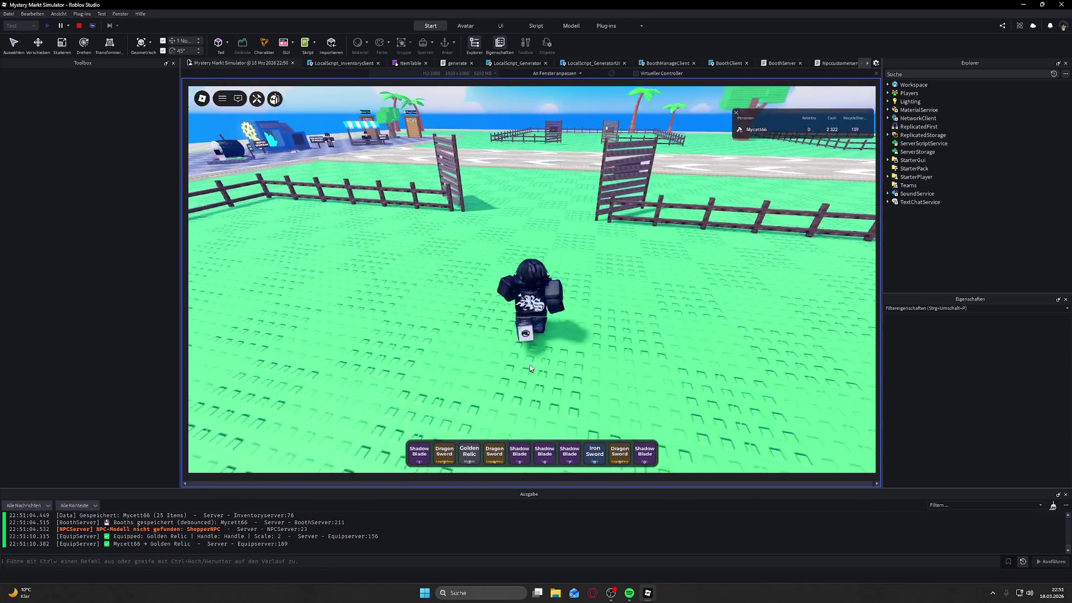
{"action": "key", "text": "w"}
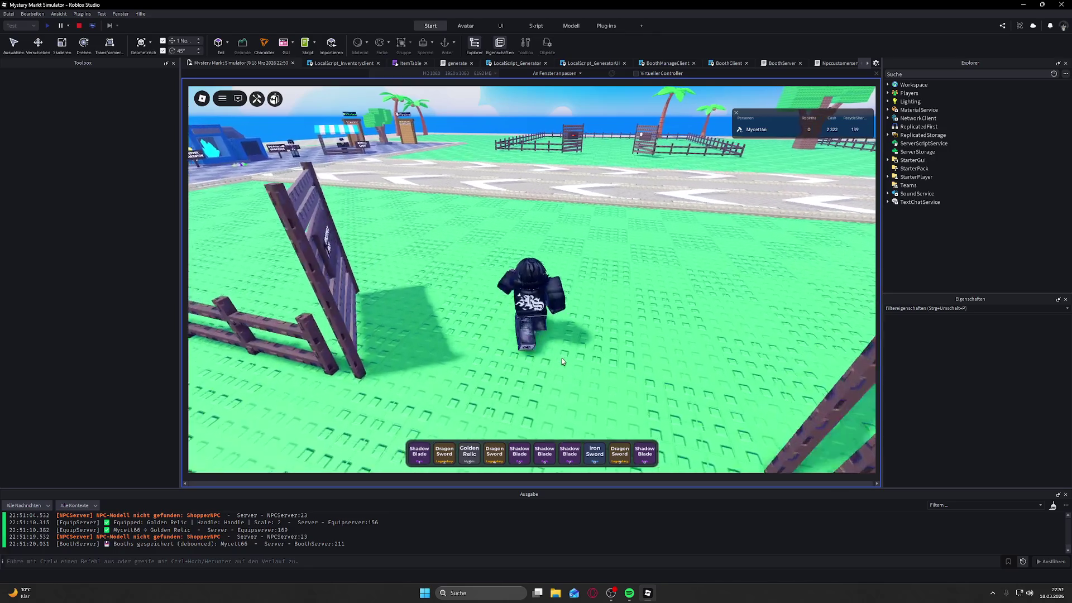
{"action": "key", "text": "Left"}
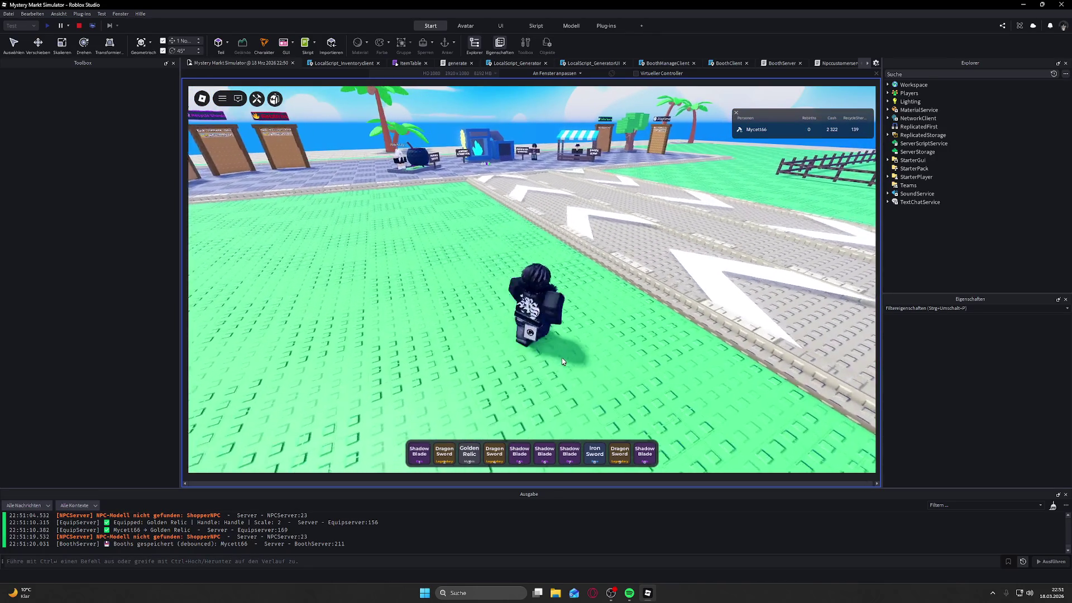
{"action": "key", "text": "w"}
{"action": "key", "text": "Left"}
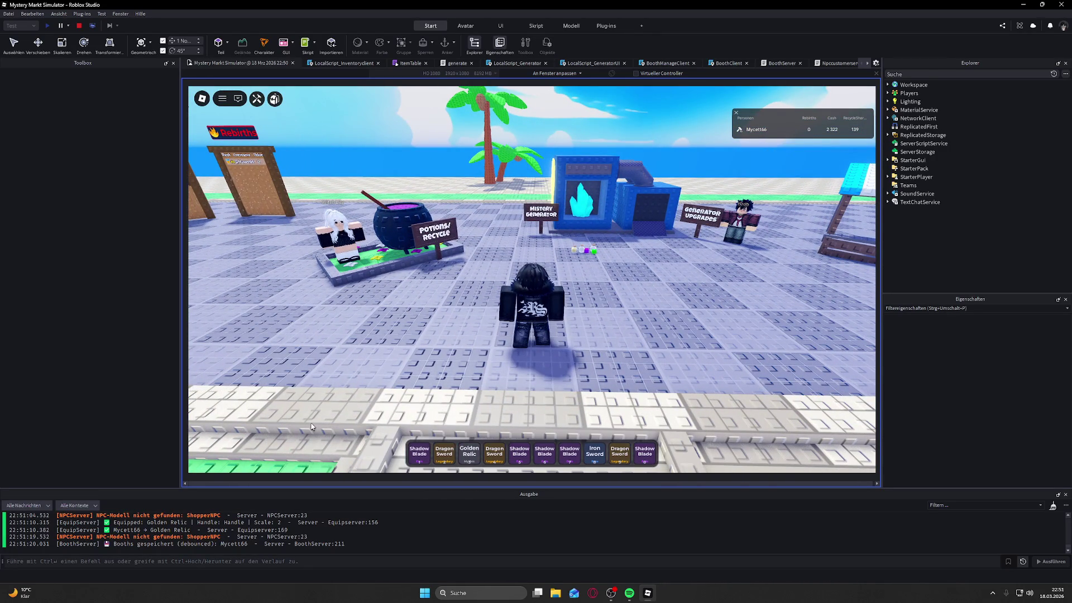
{"action": "key", "text": "s"}
{"action": "key", "text": "Left"}
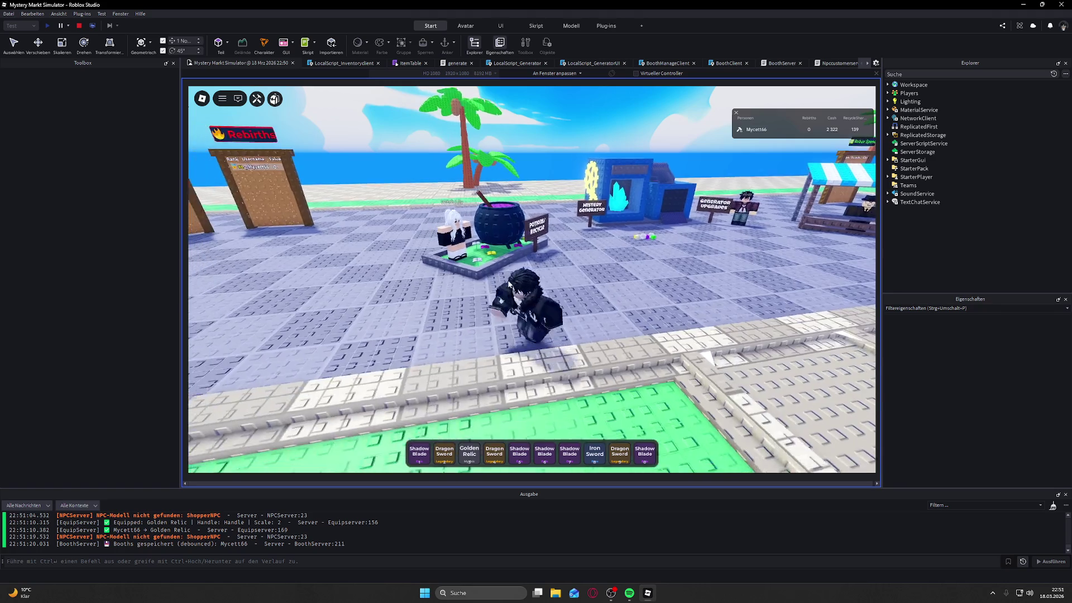
{"action": "key", "text": "w"}
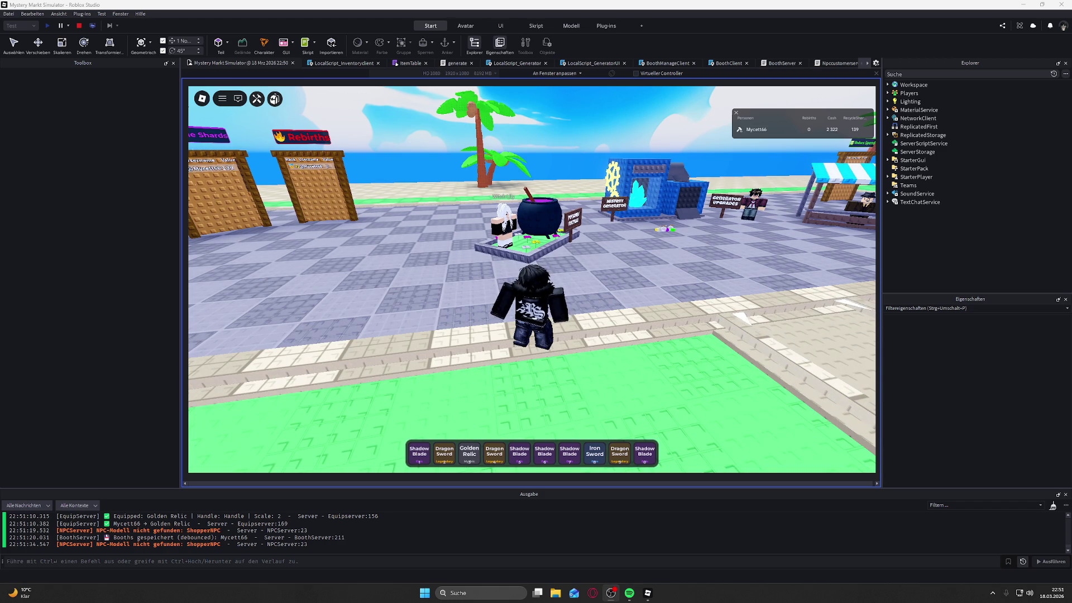
Step: Run onto the fenced green field and along its fence
{"action": "left_click", "coordinate": [399, 334]}
{"action": "key", "text": "w"}
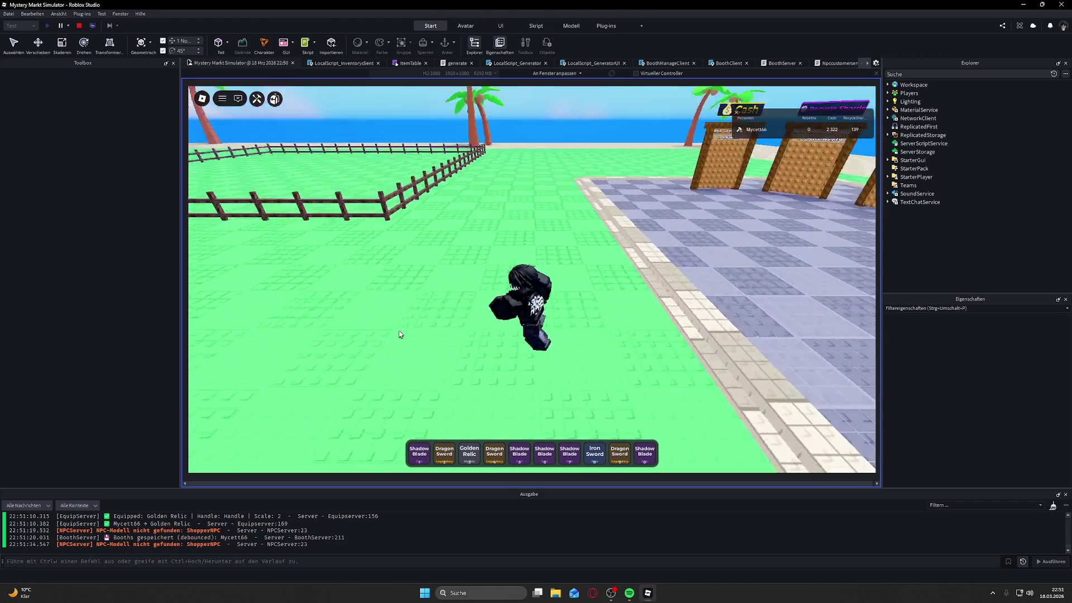
{"action": "key", "text": "a"}
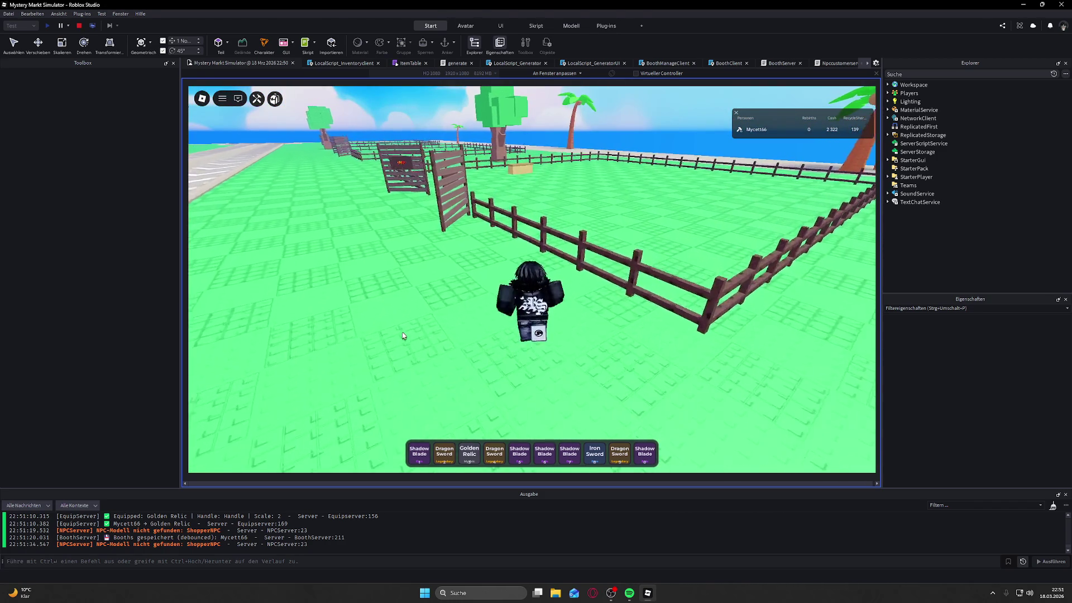
{"action": "key", "text": "a"}
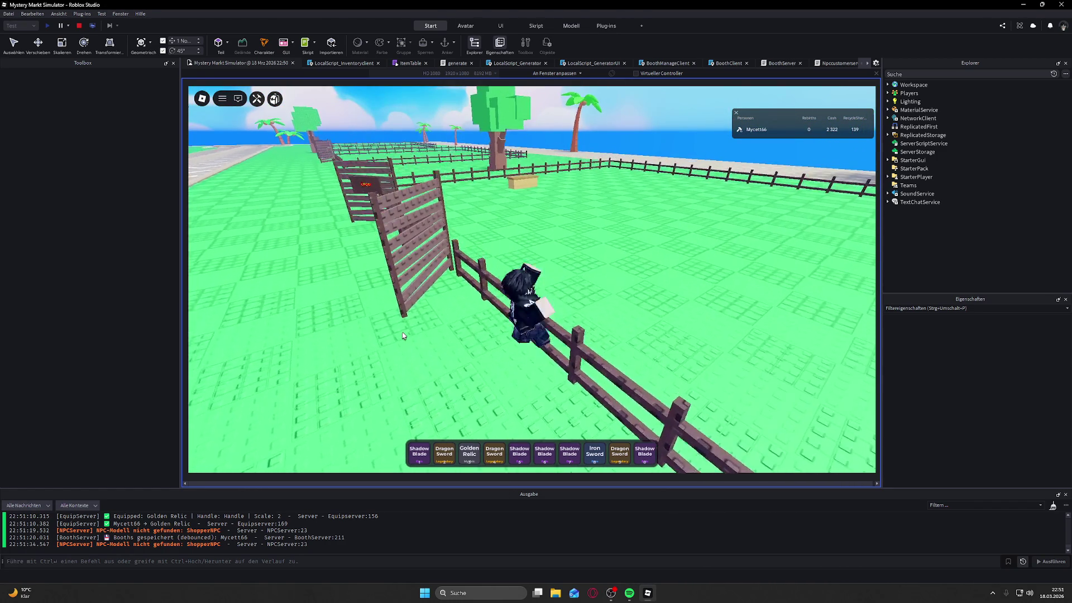
{"action": "key", "text": "d"}
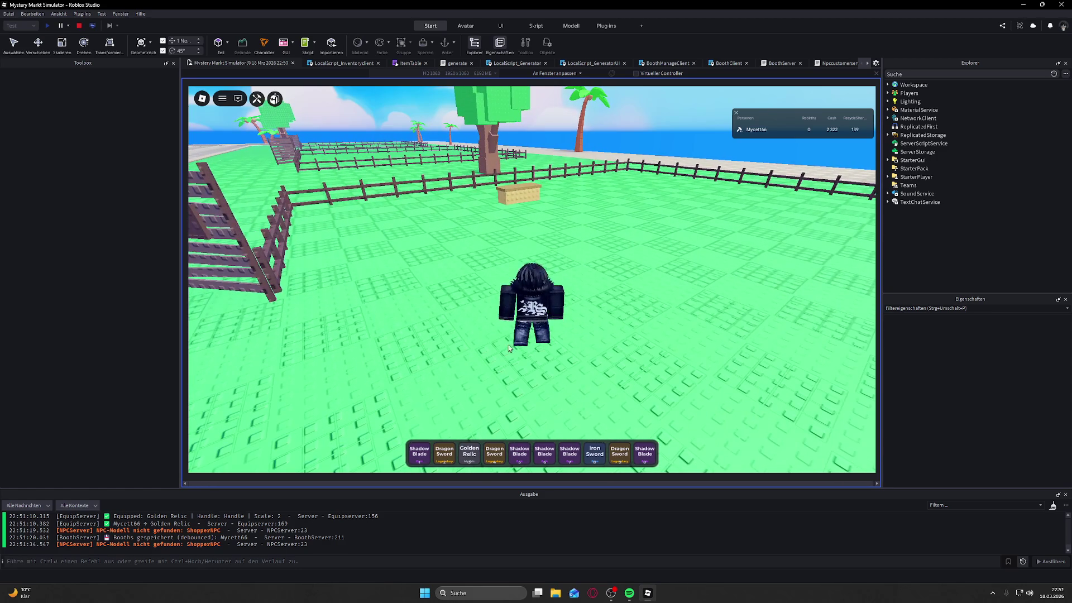
Step: Run back across the fenced plot toward the shops and the sand block
{"action": "key", "text": "d"}
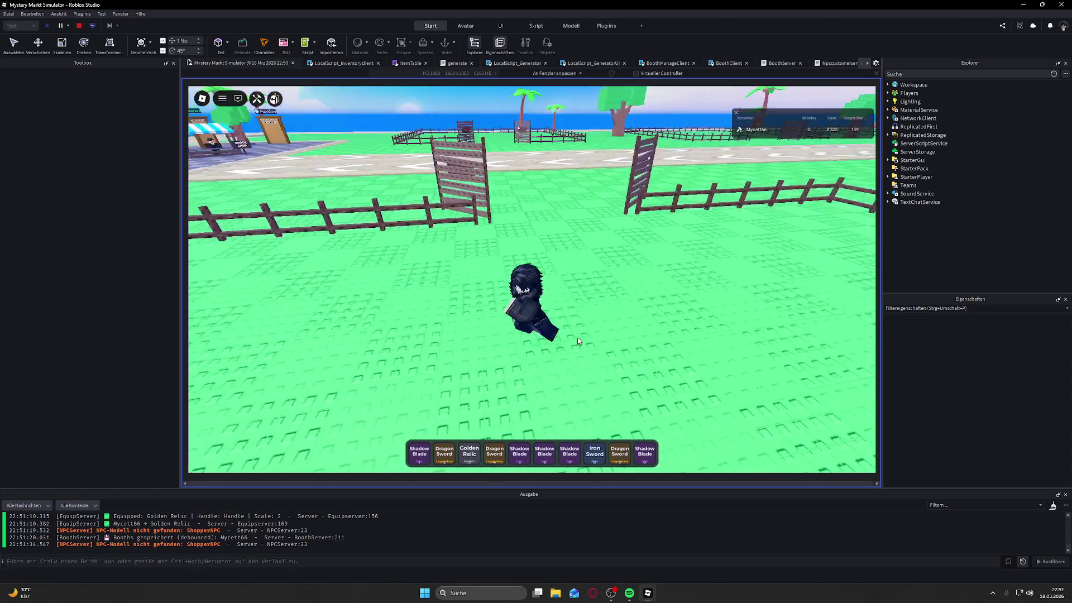
{"action": "key", "text": "d"}
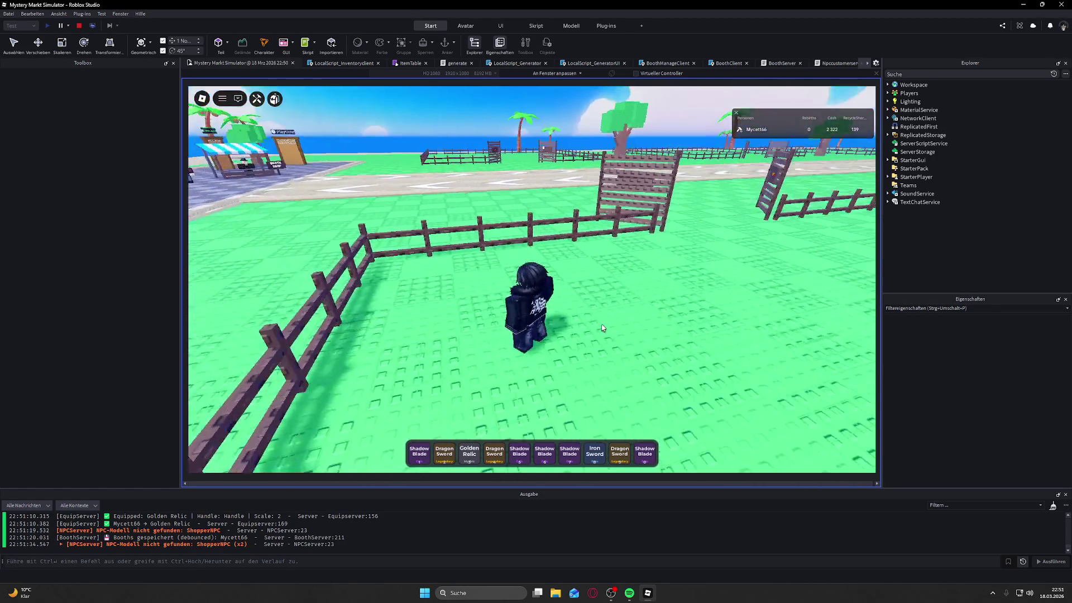
{"action": "key", "text": "d"}
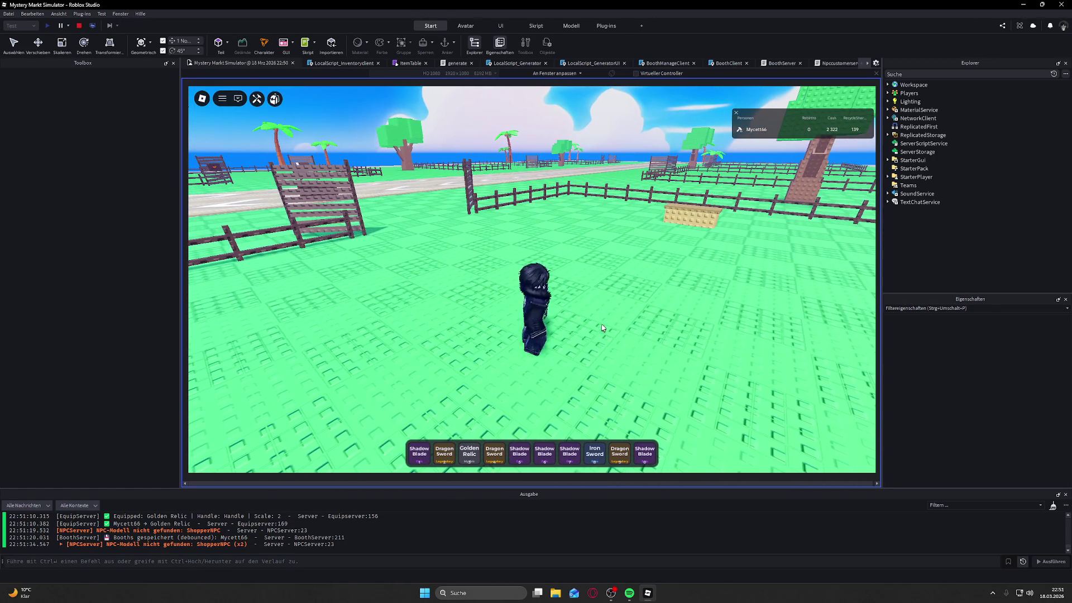
{"action": "key", "text": "d"}
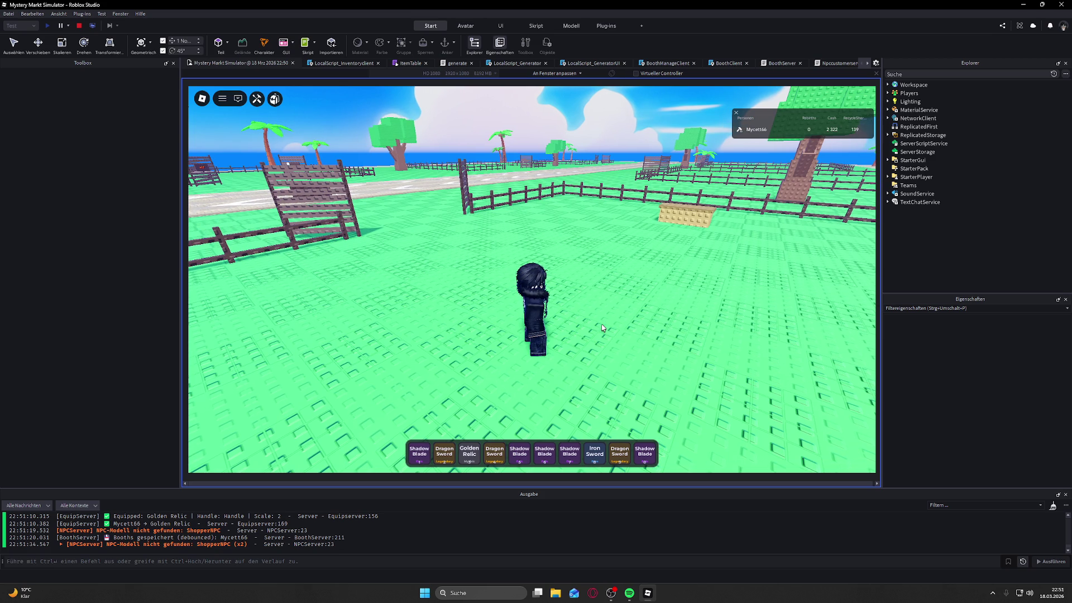
{"action": "key", "text": "w"}
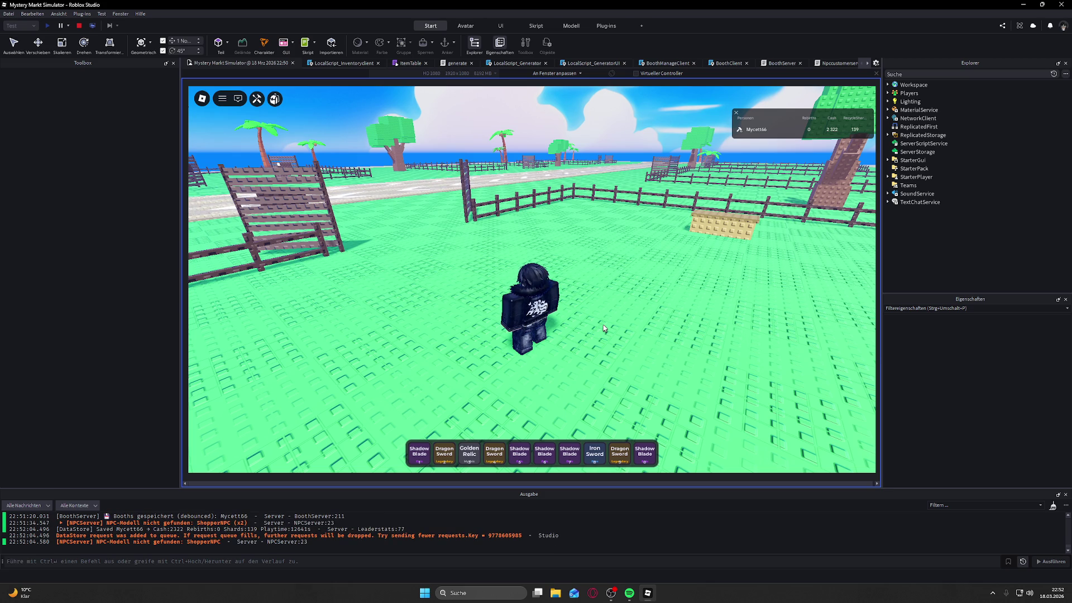
Step: Run along the grey road to the Mystery Generator and open its panel with E
{"action": "key", "text": "a"}
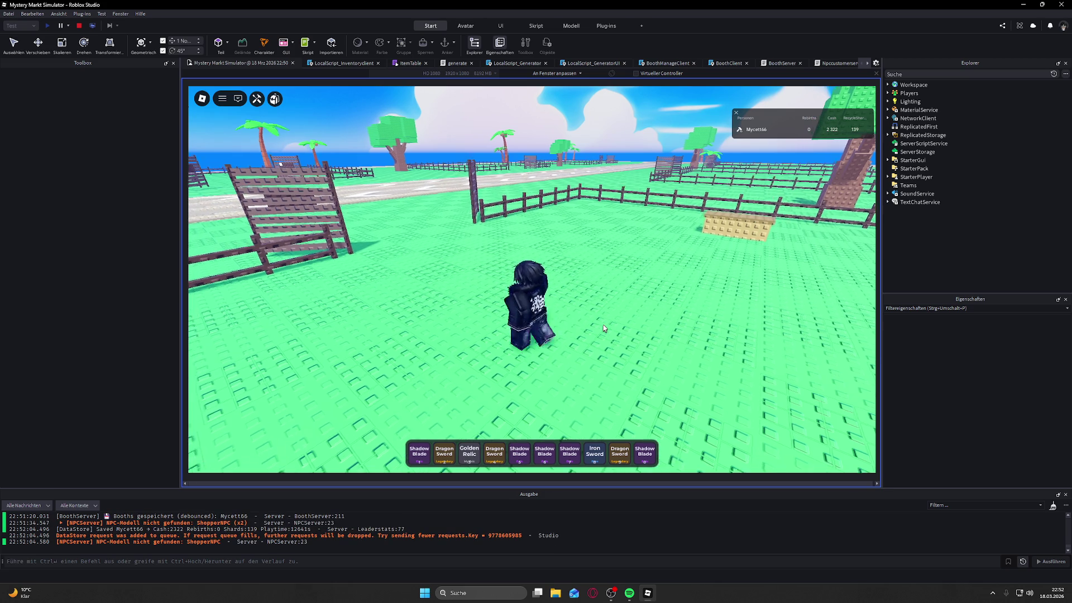
{"action": "key", "text": "a"}
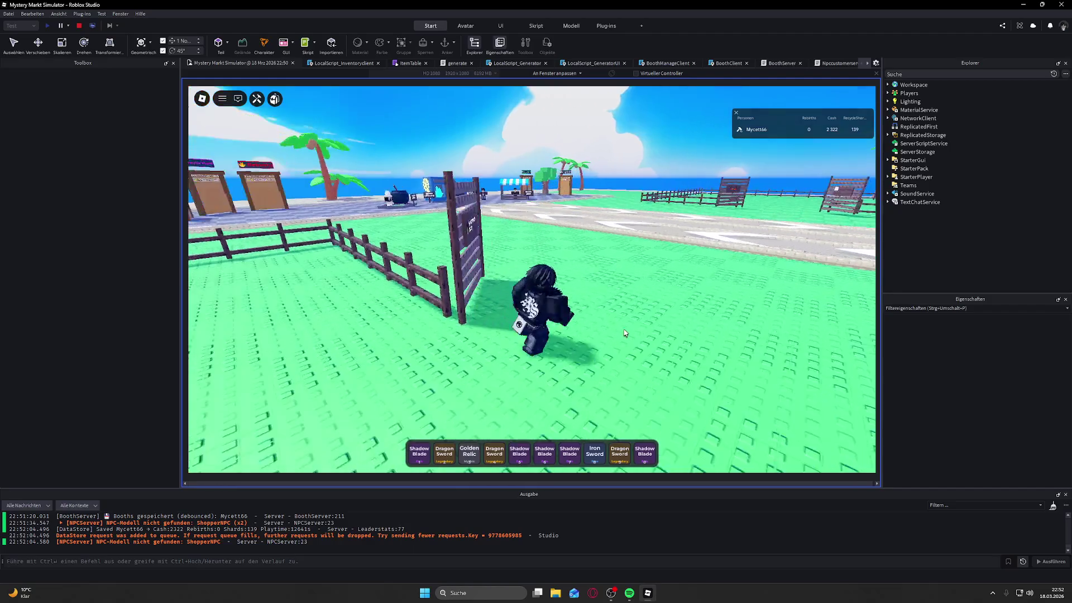
{"action": "key", "text": "w"}
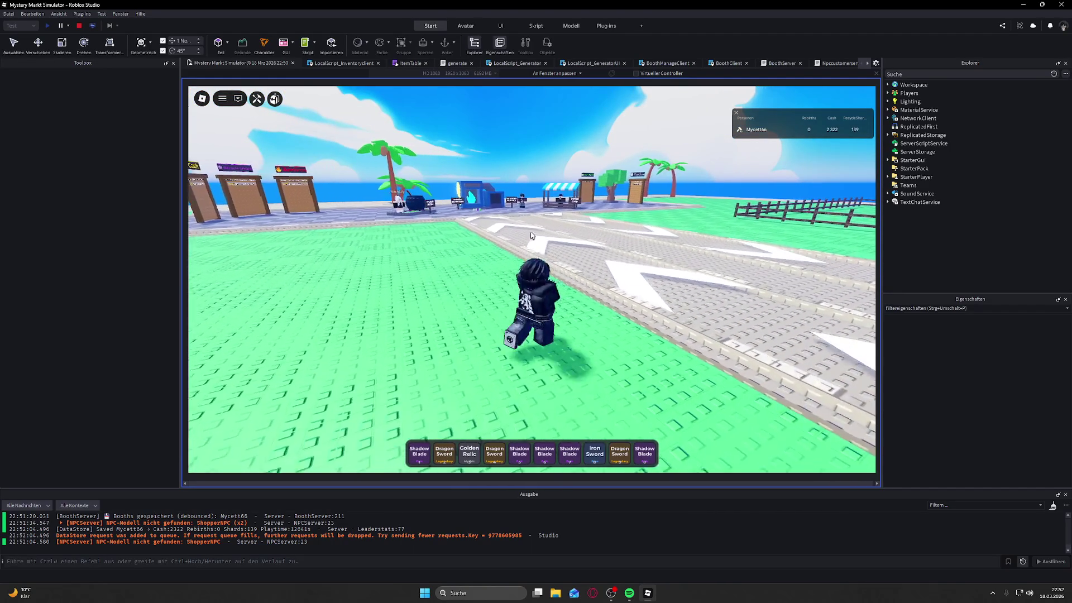
{"action": "key", "text": "w"}
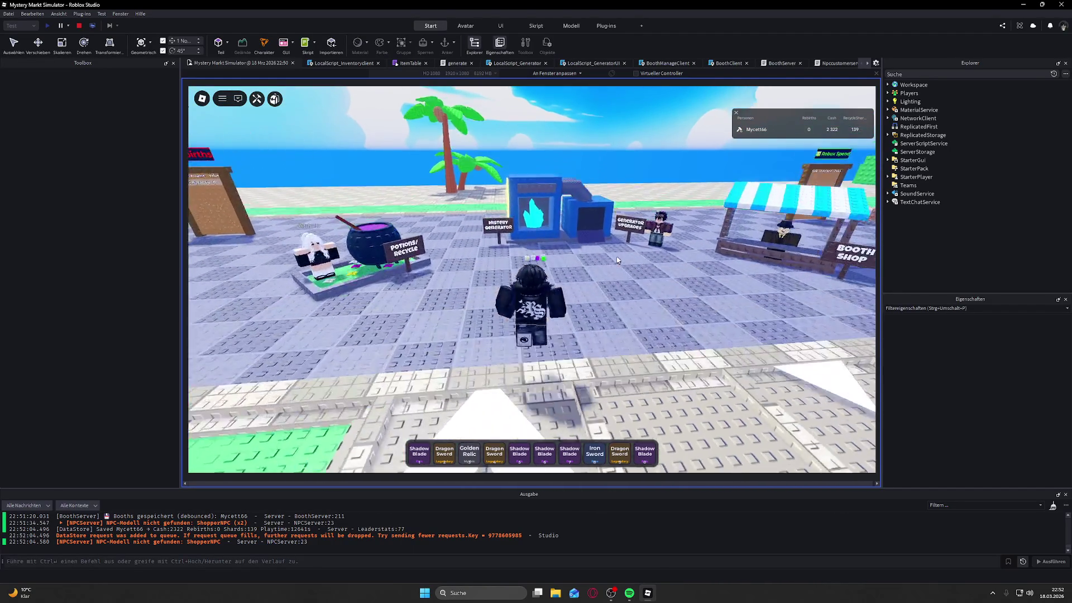
{"action": "key", "text": "e"}
Step: Generate items, scroll the results, collect them all including the Rare Iron Sword, and close the panel
{"action": "left_click", "coordinate": [485, 202]}
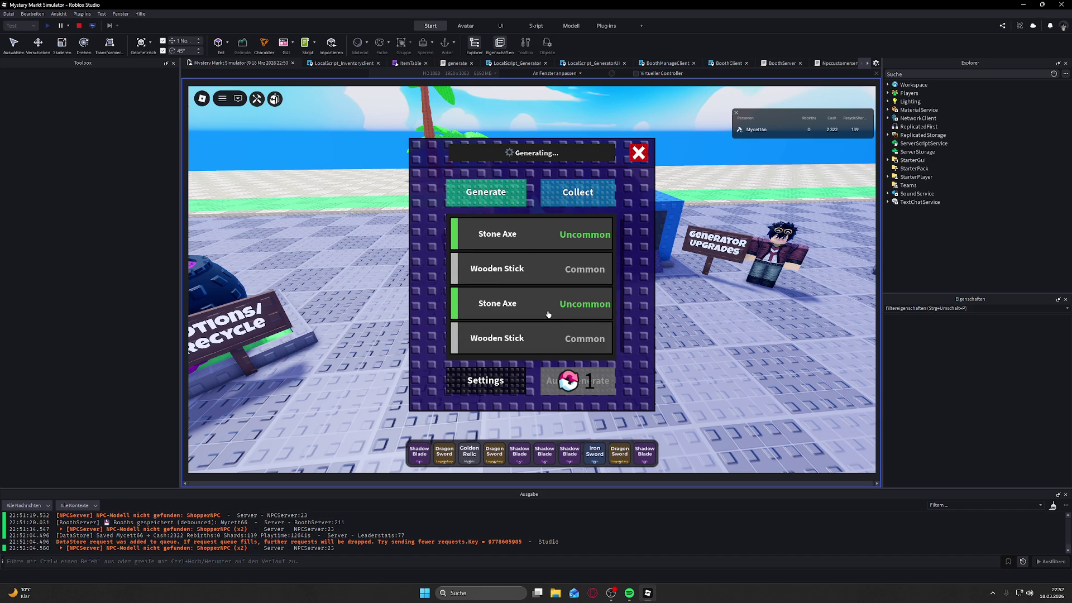
{"action": "scroll", "coordinate": [555, 303], "scroll_direction": "down", "scroll_amount": 1}
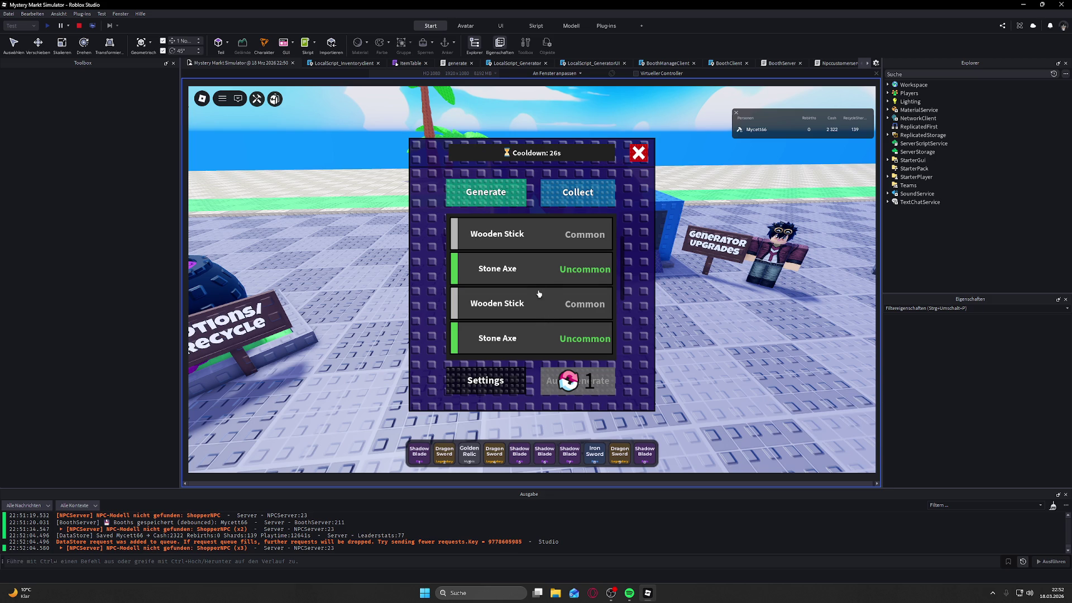
{"action": "scroll", "coordinate": [598, 286], "scroll_direction": "down", "scroll_amount": 3}
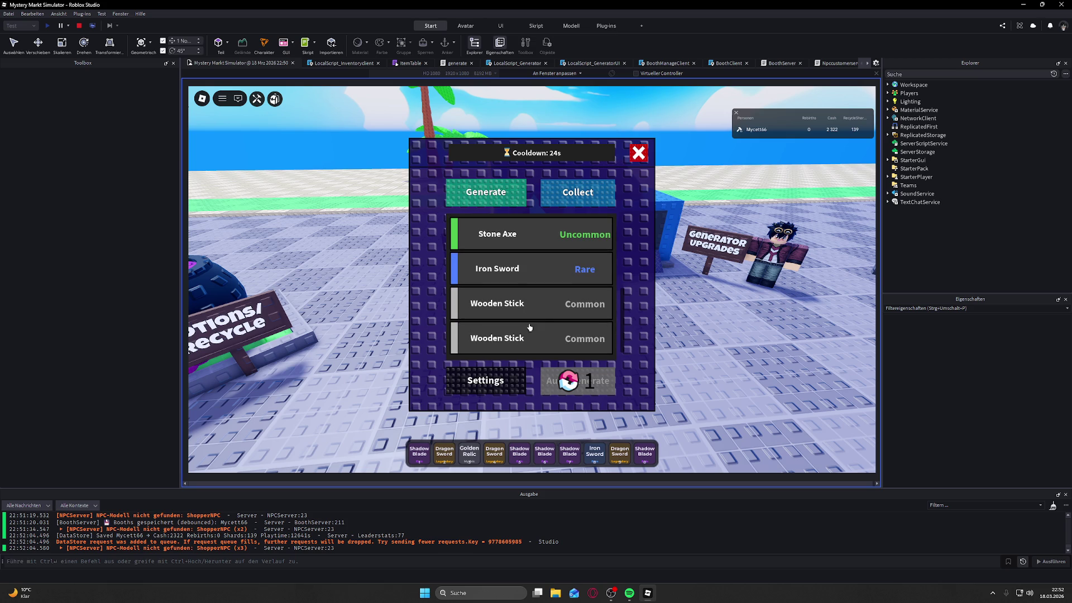
{"action": "left_click", "coordinate": [577, 204]}
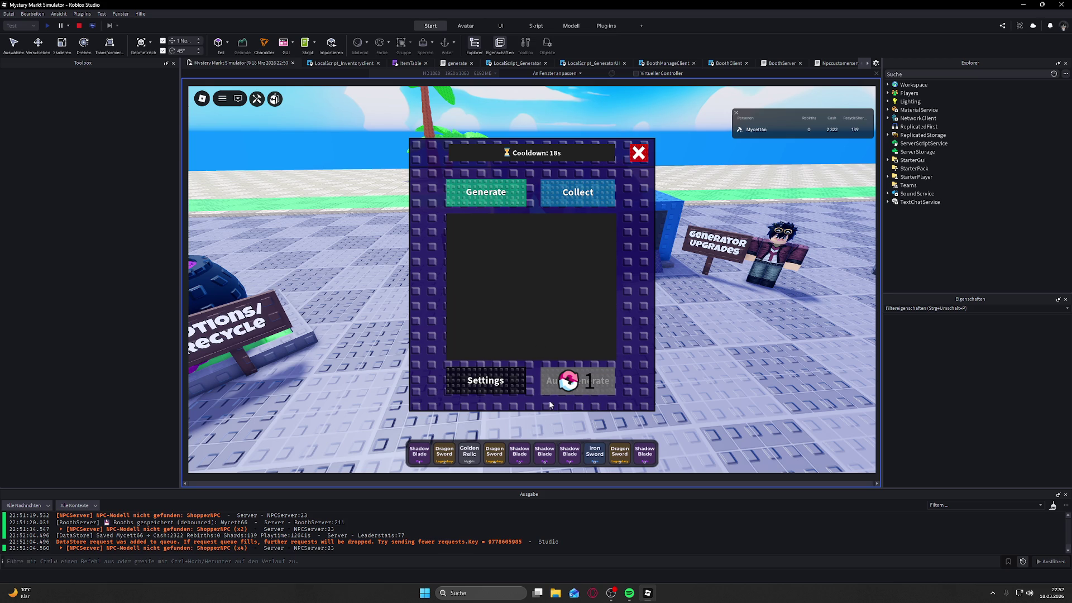
{"action": "left_click", "coordinate": [639, 153]}
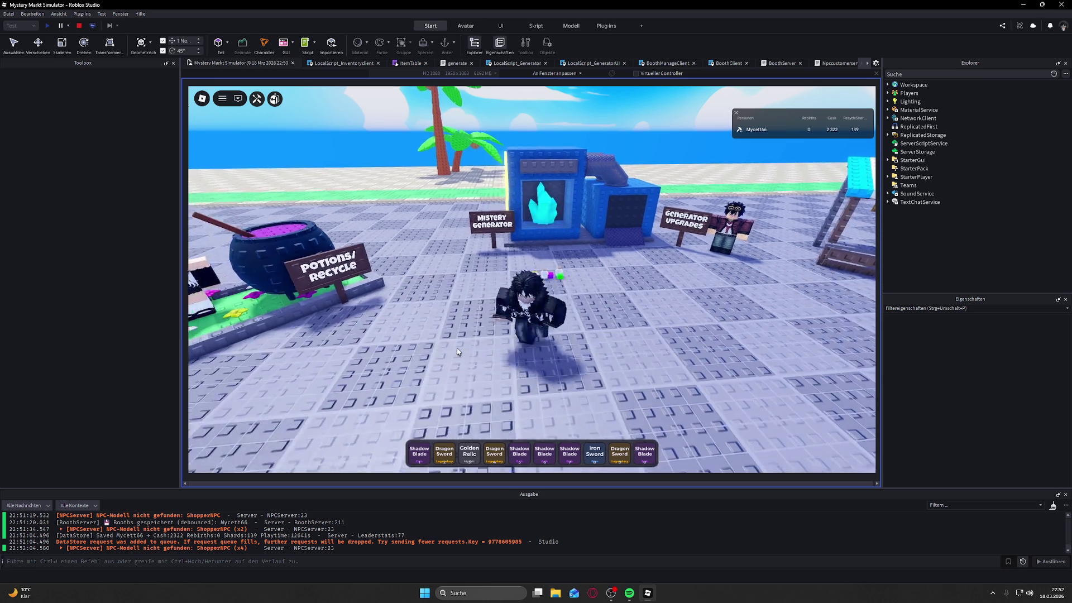
{"action": "key", "text": "w"}
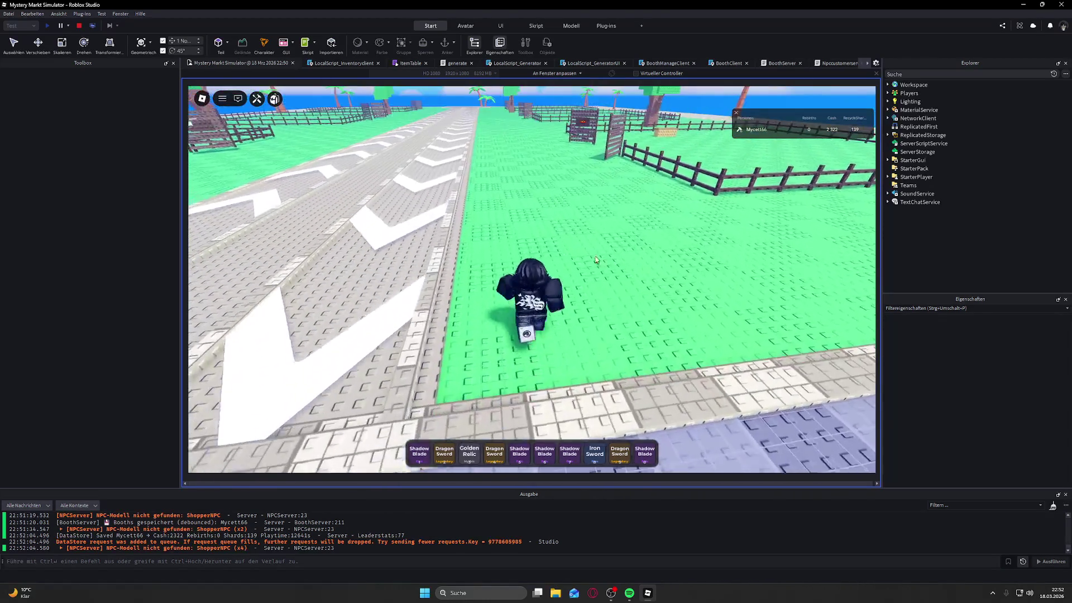
{"action": "key", "text": "d"}
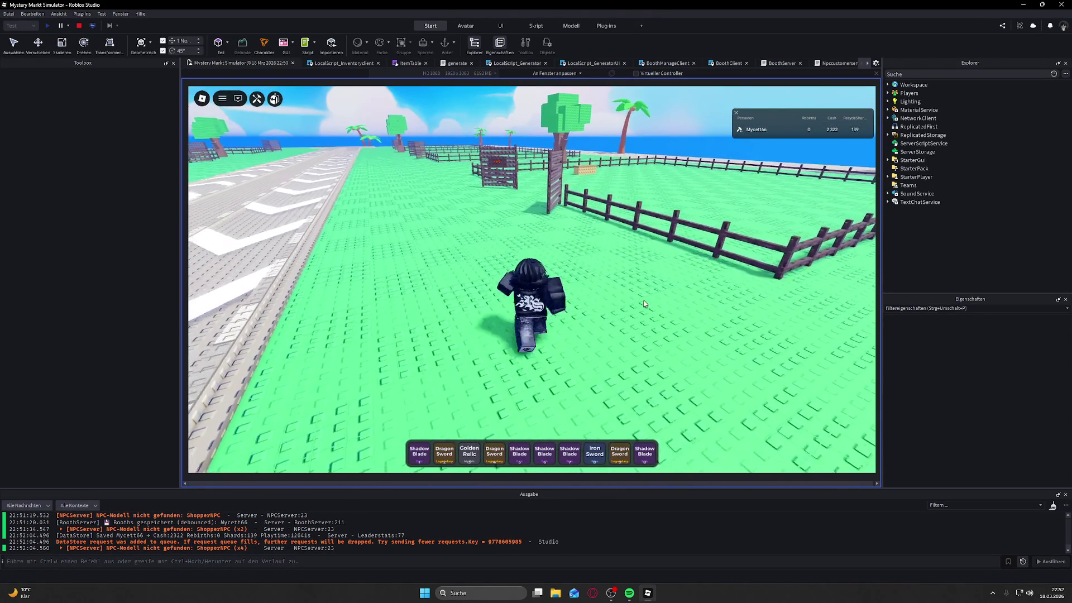
{"action": "key", "text": "w"}
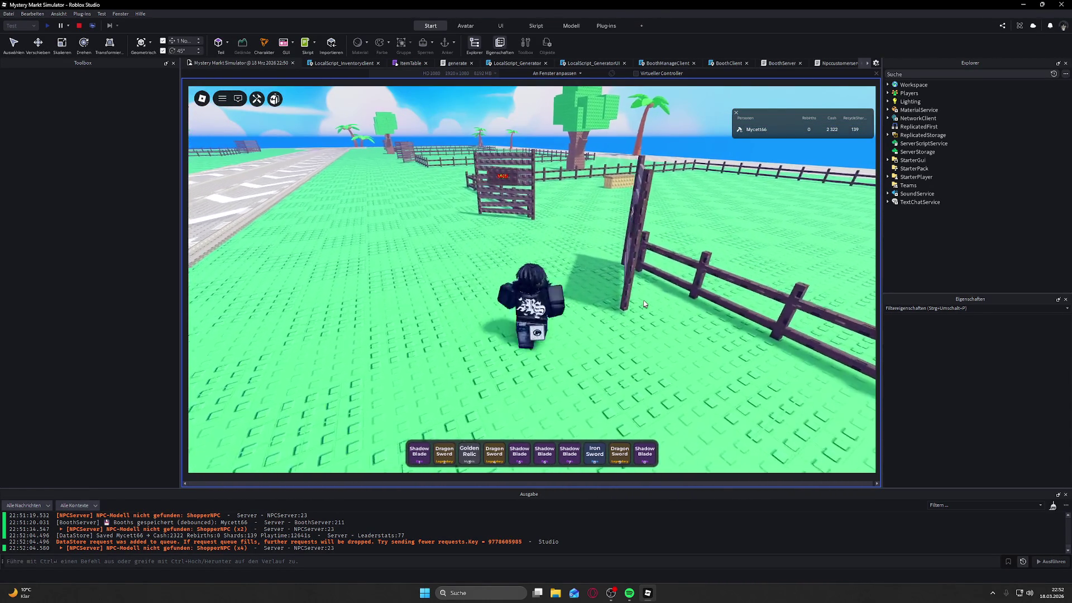
{"action": "key", "text": "w"}
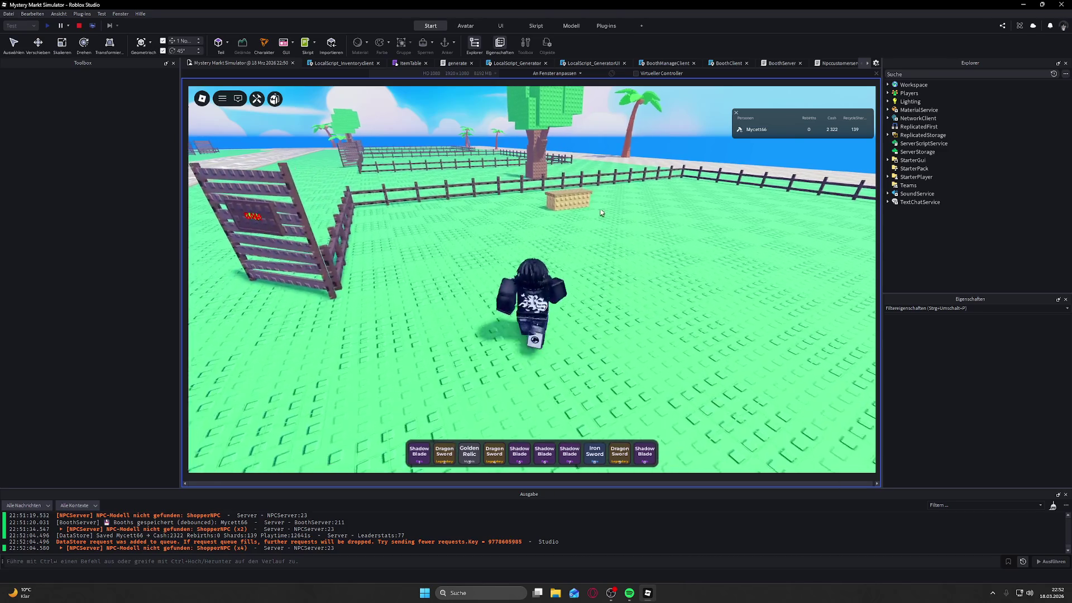
{"action": "key", "text": "w"}
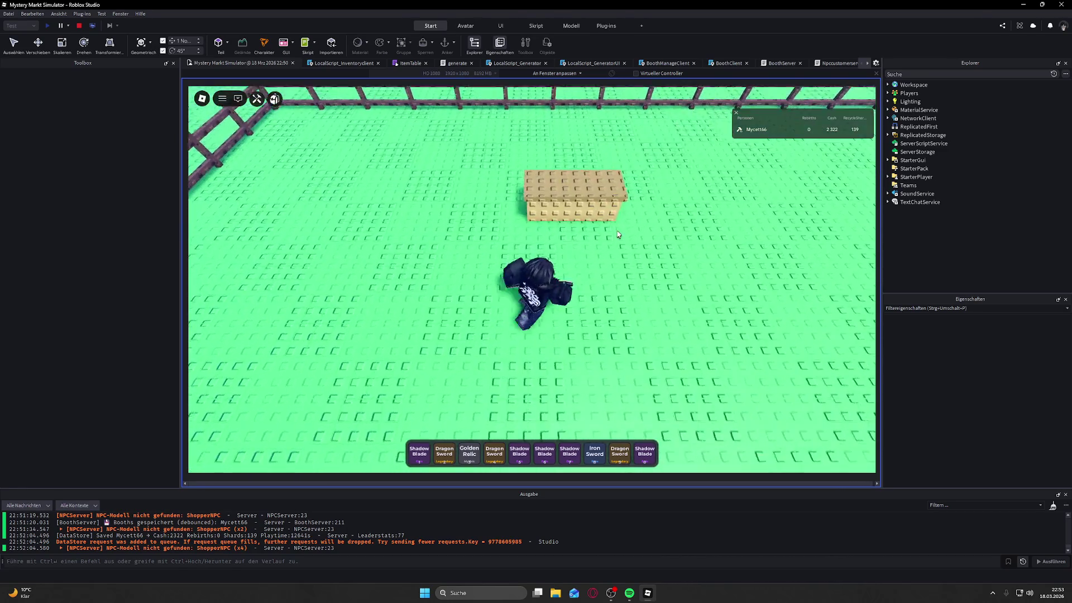
{"action": "key", "text": "a"}
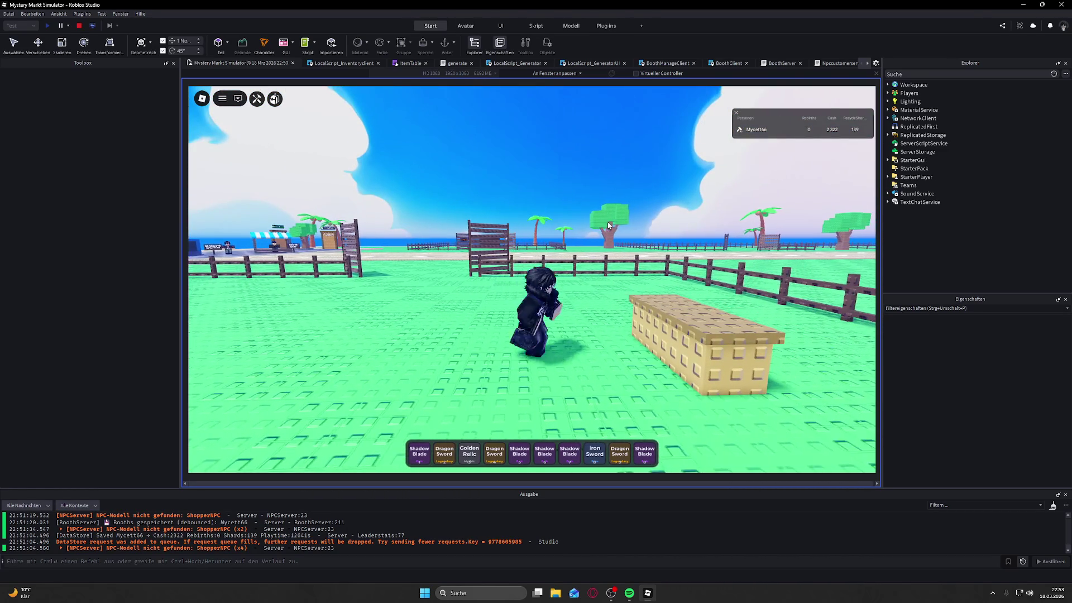
{"action": "key", "text": "a"}
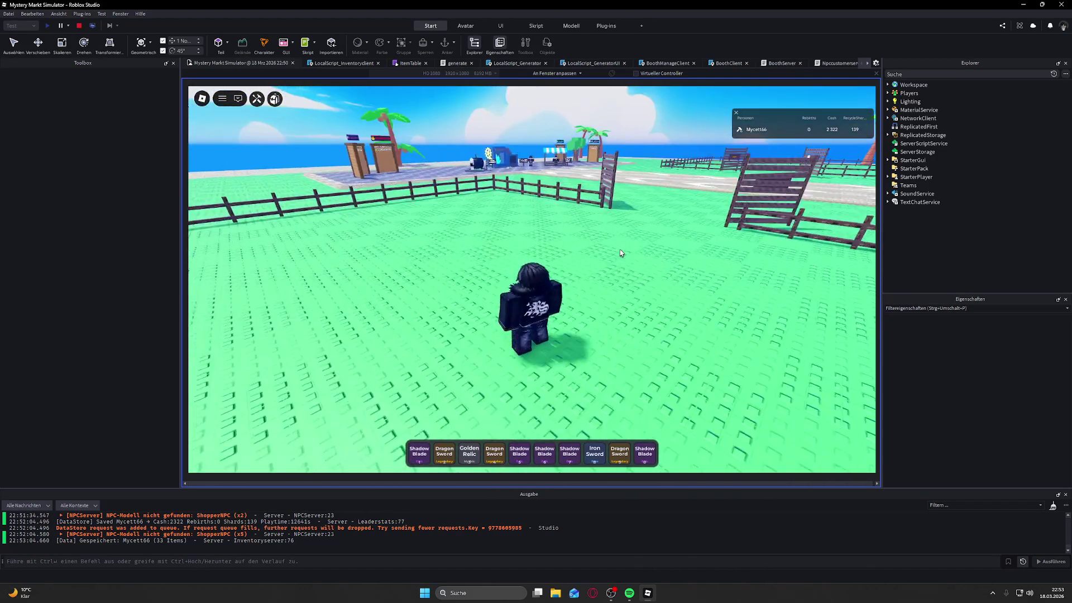
{"action": "key", "text": "Right"}
{"action": "key", "text": "Right"}
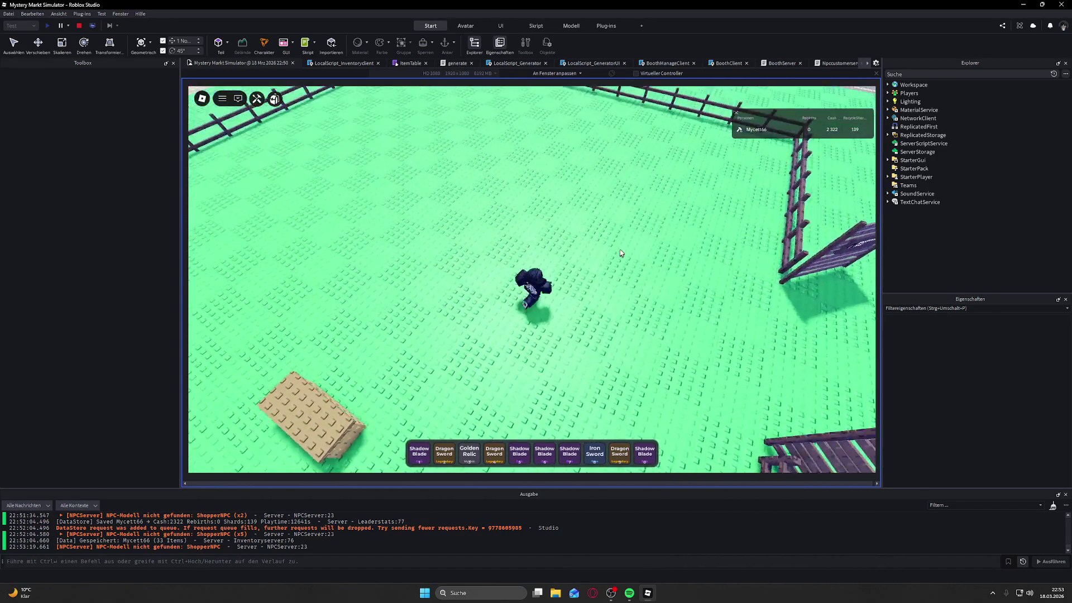
{"action": "key", "text": "Right"}
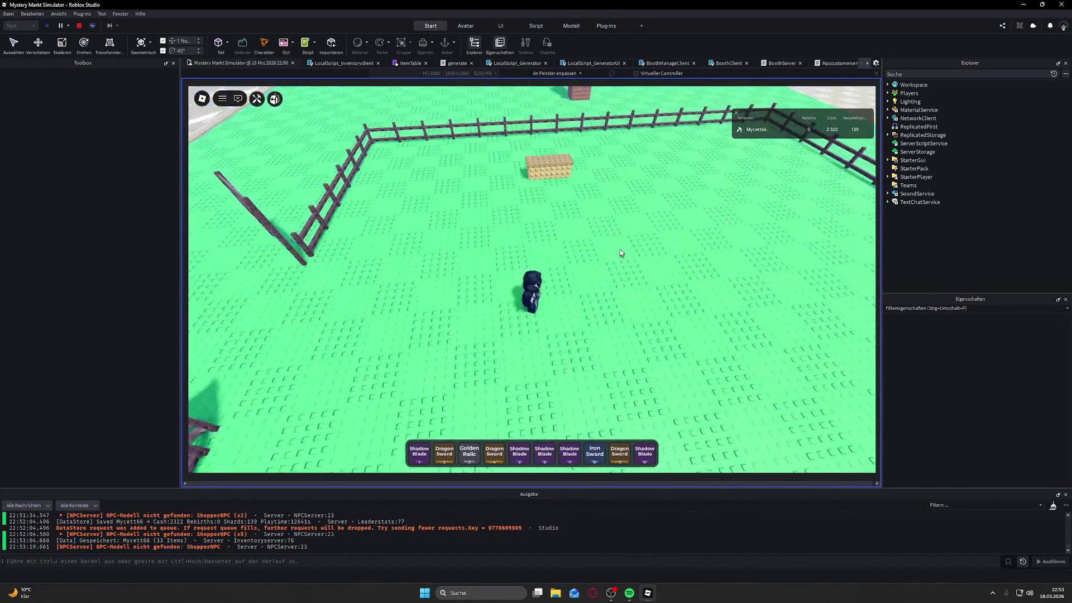
{"action": "key", "text": "w"}
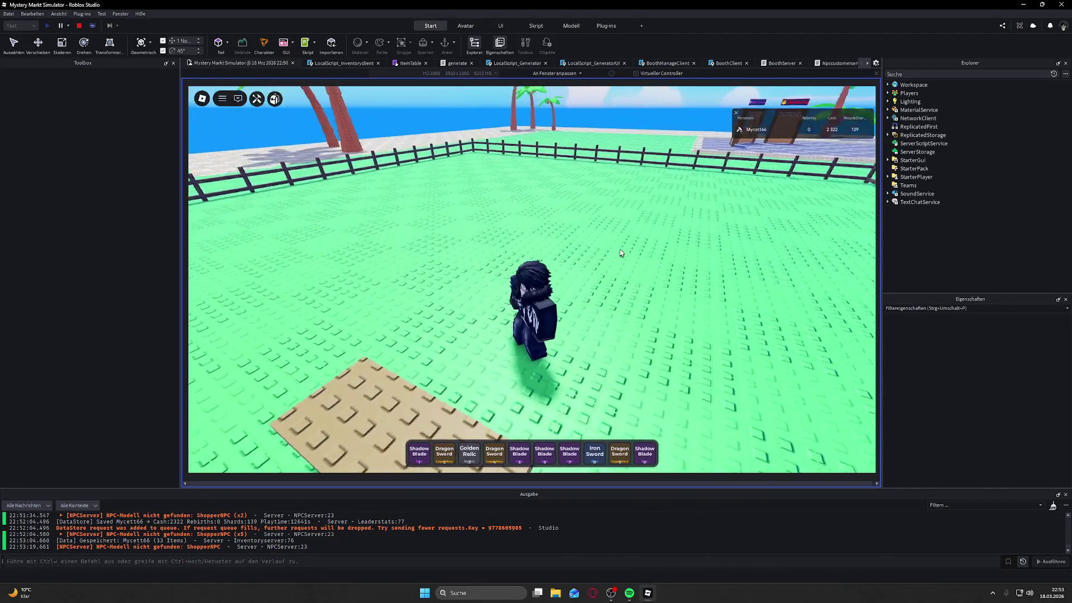
{"action": "key", "text": "a"}
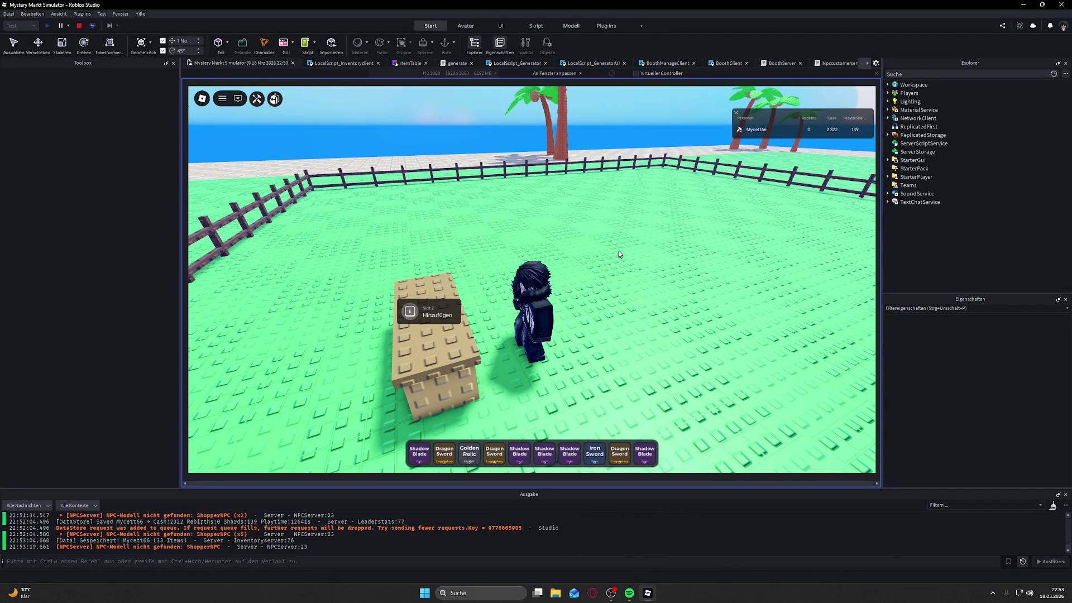
{"action": "key", "text": "w"}
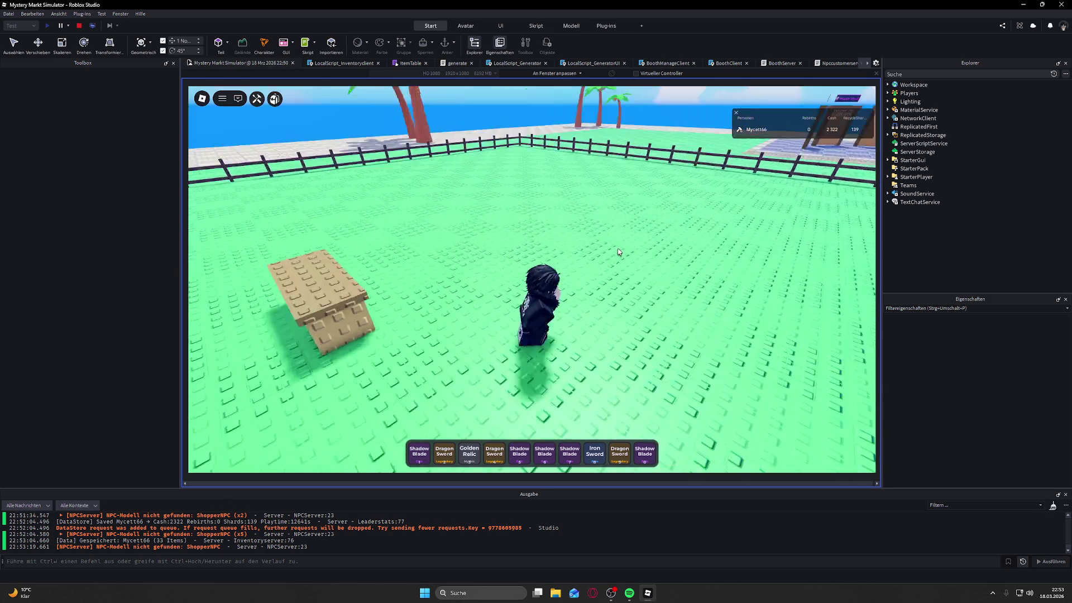
{"action": "key", "text": "d"}
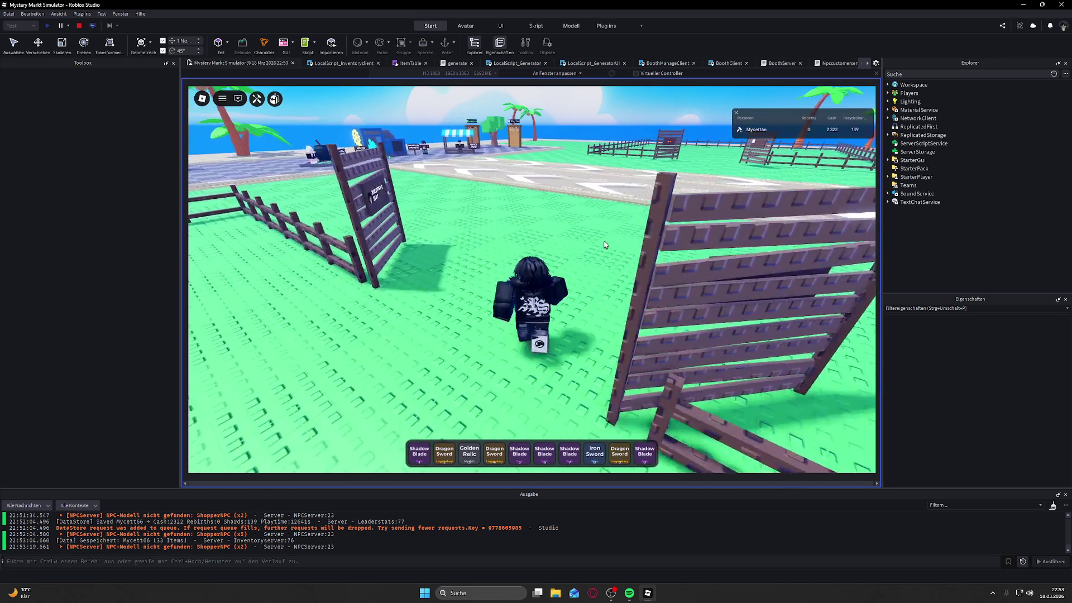
{"action": "key", "text": "a"}
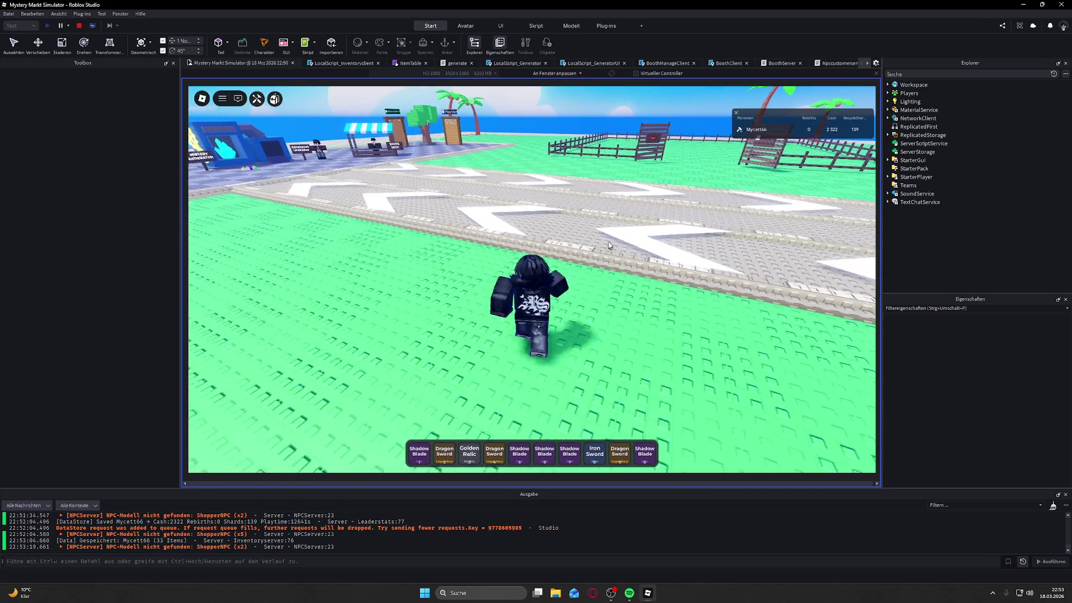
{"action": "key", "text": "a"}
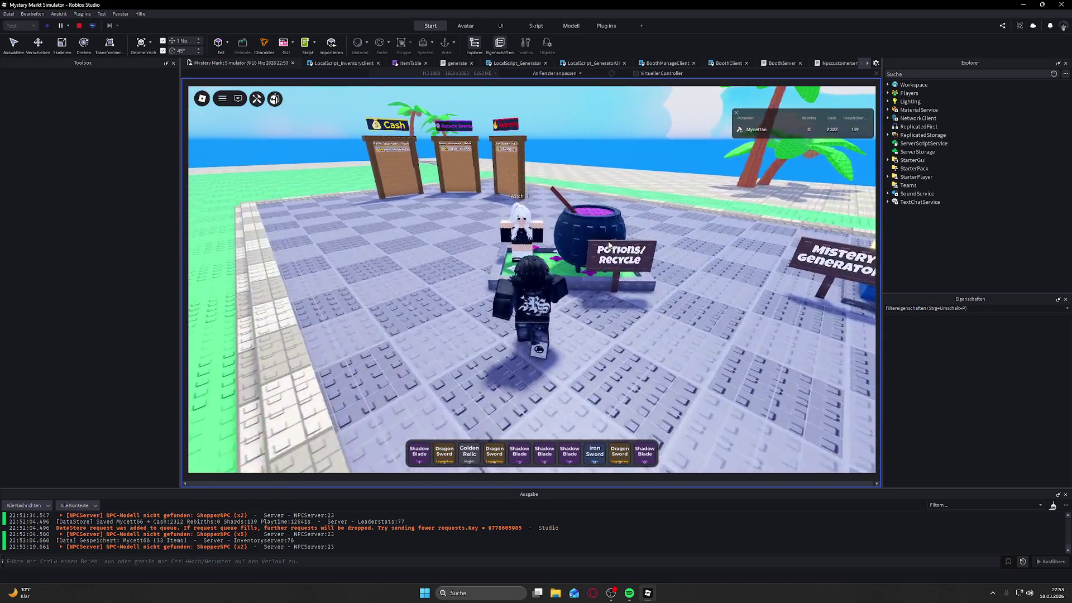
Step: Open the potion seller's Potion Shop, then the Booth Shop, scrolling to the Titanium booths
{"action": "left_click", "coordinate": [609, 245]}
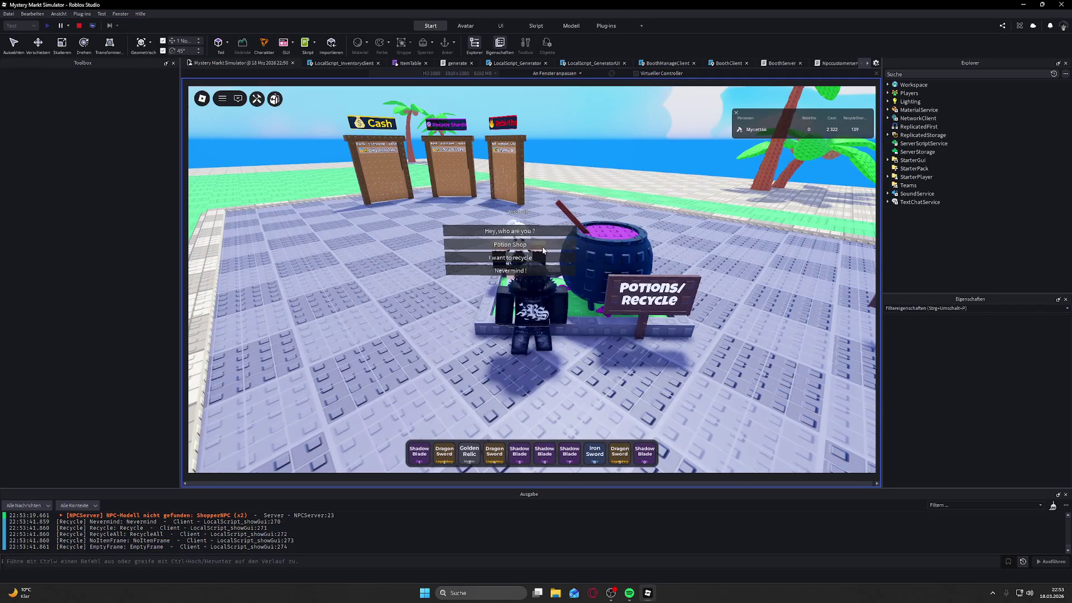
{"action": "left_click", "coordinate": [542, 247]}
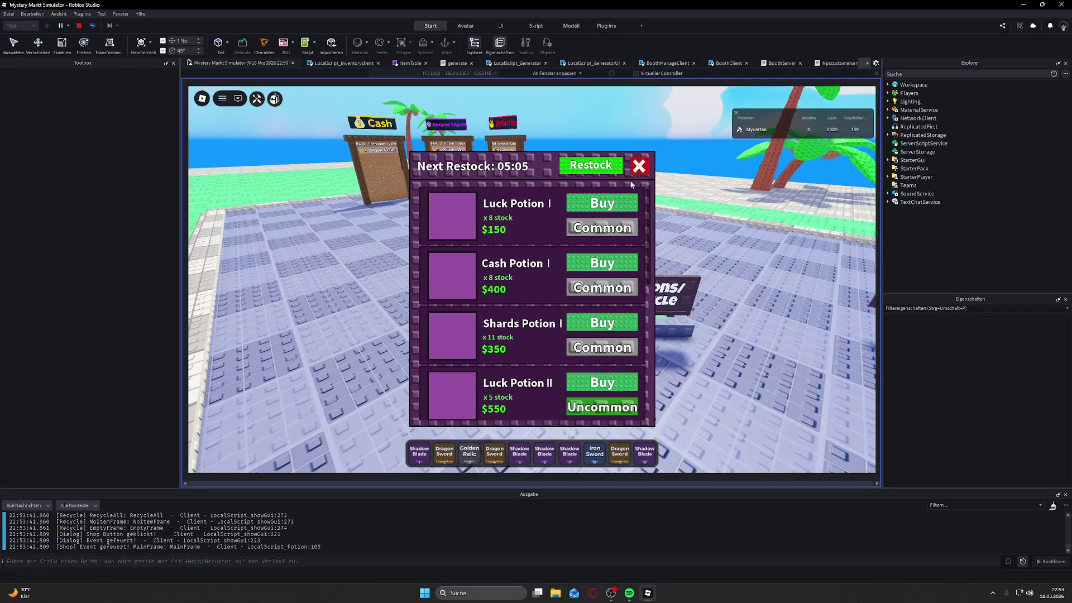
{"action": "key", "text": "d"}
{"action": "key", "text": "w"}
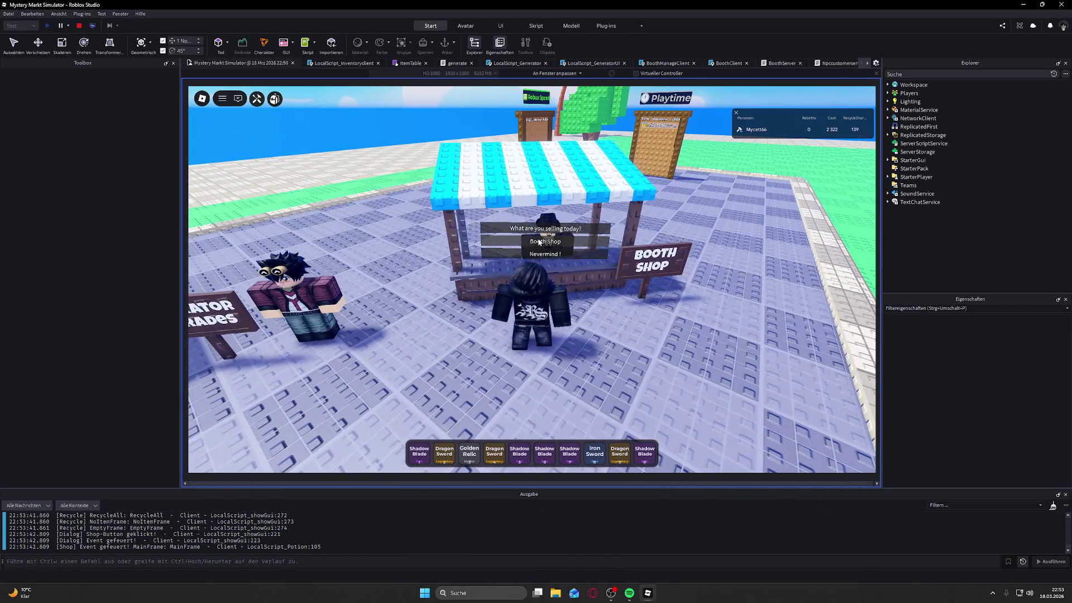
{"action": "left_click", "coordinate": [540, 244]}
{"action": "scroll", "coordinate": [508, 312], "scroll_direction": "down", "scroll_amount": 5}
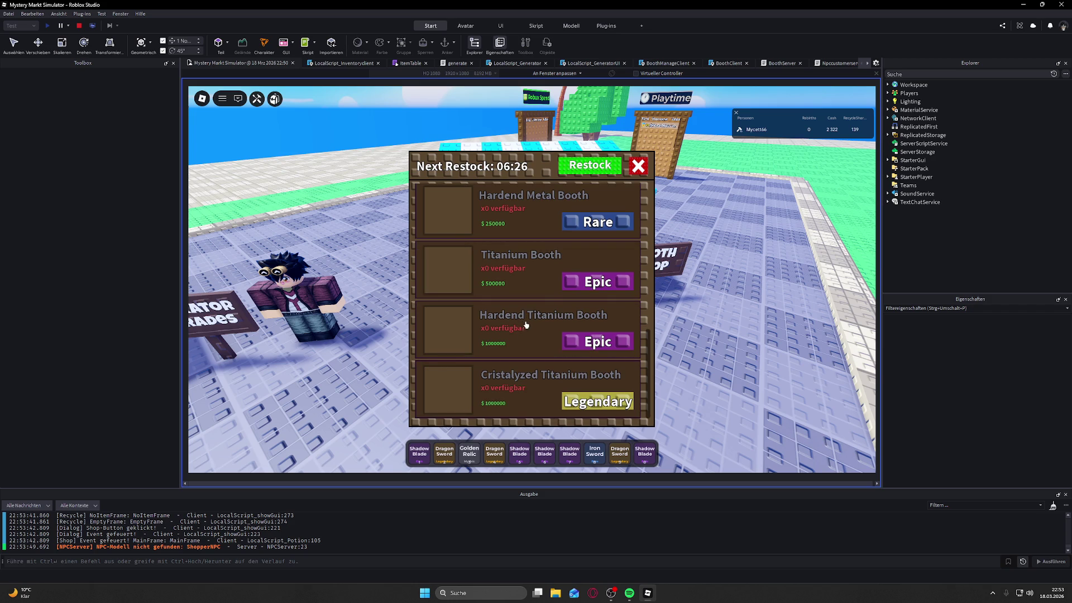